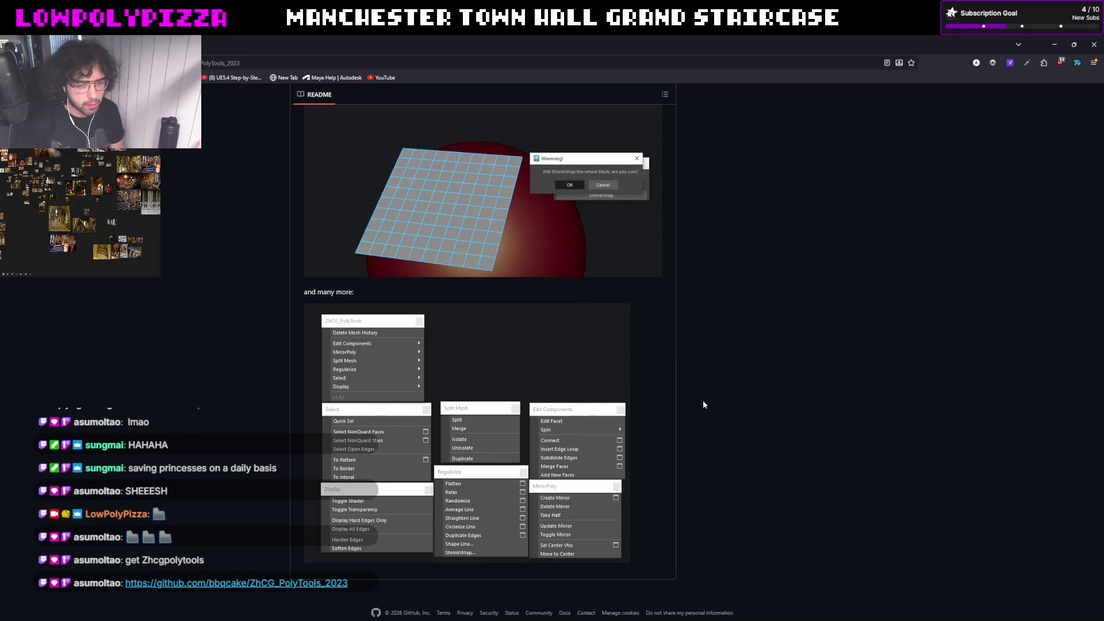
scroll(694, 362, "up", 5)
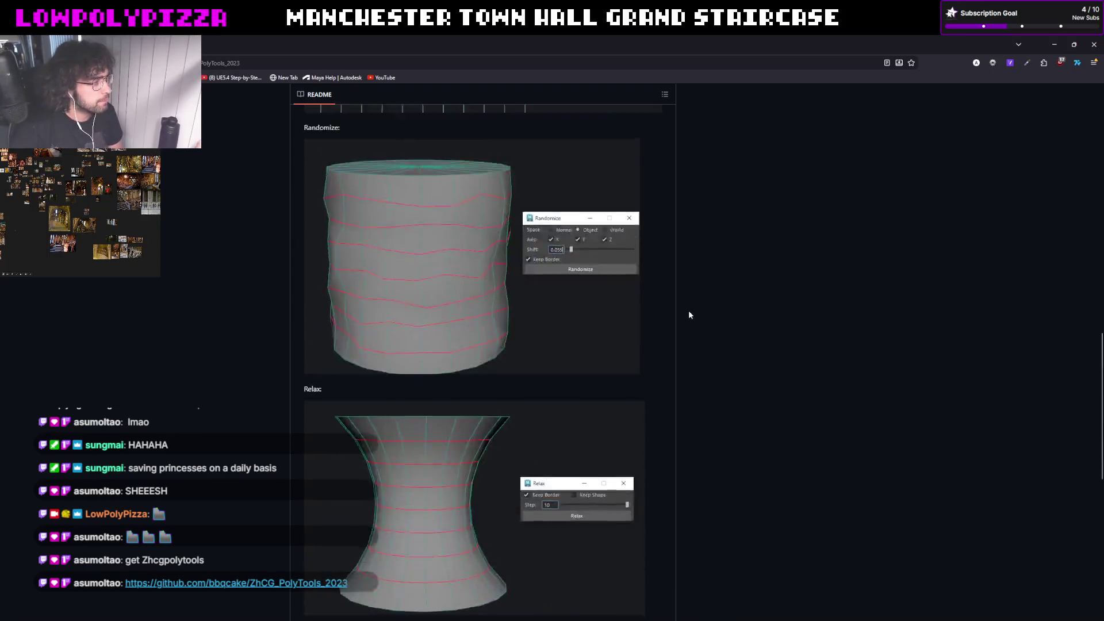
scroll(687, 315, "up", 10)
scroll(672, 338, "down", 3)
scroll(672, 336, "down", 2)
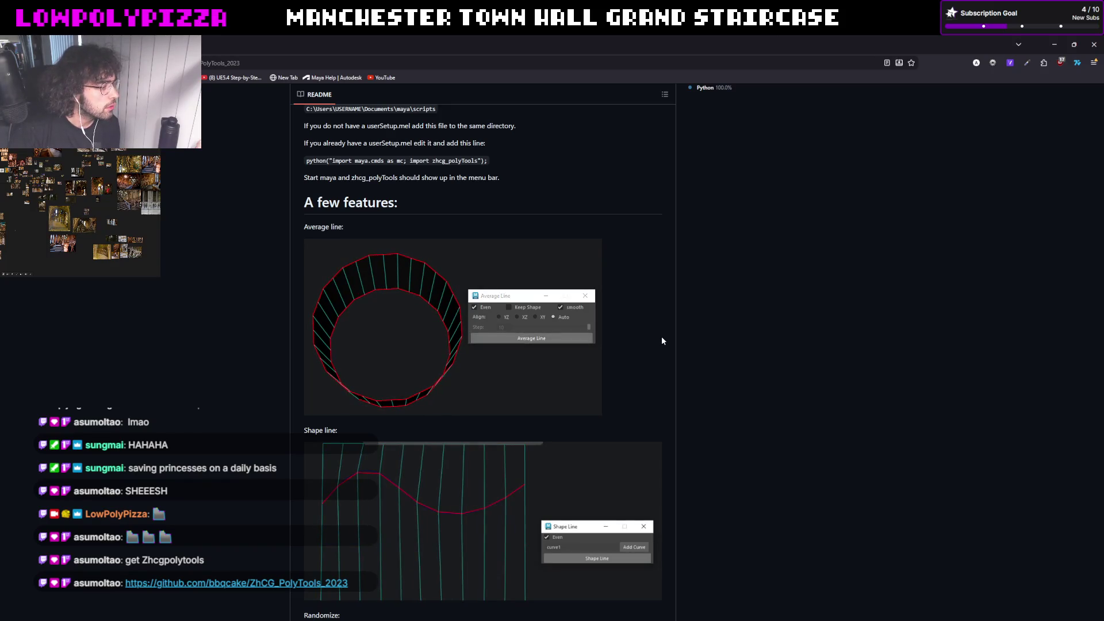
scroll(662, 339, "down", 3)
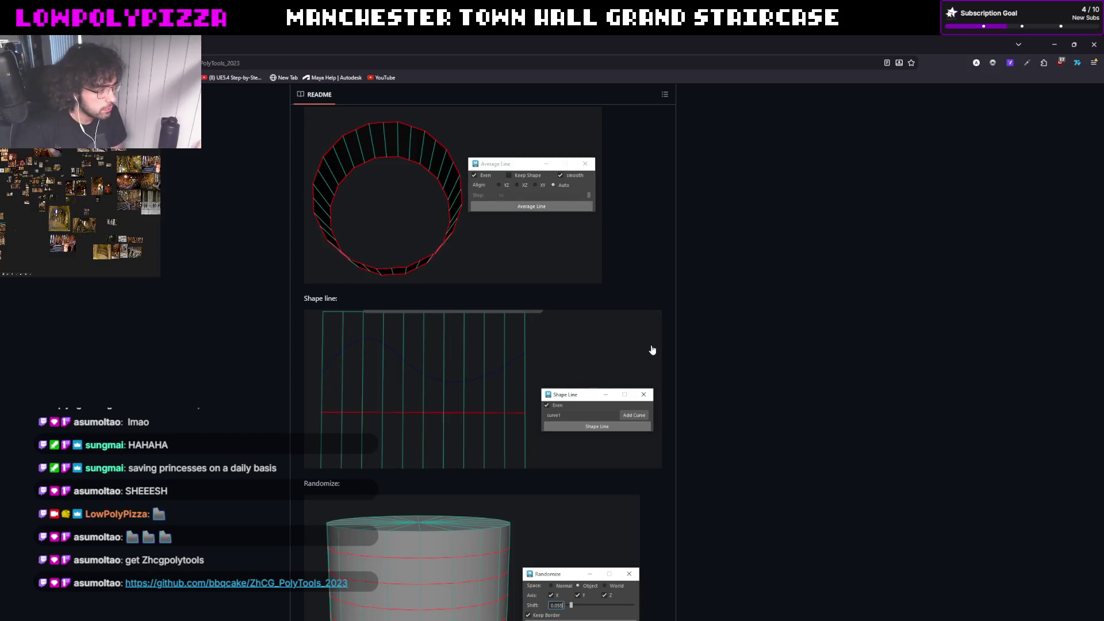
scroll(653, 349, "down", 3)
scroll(652, 349, "down", 1)
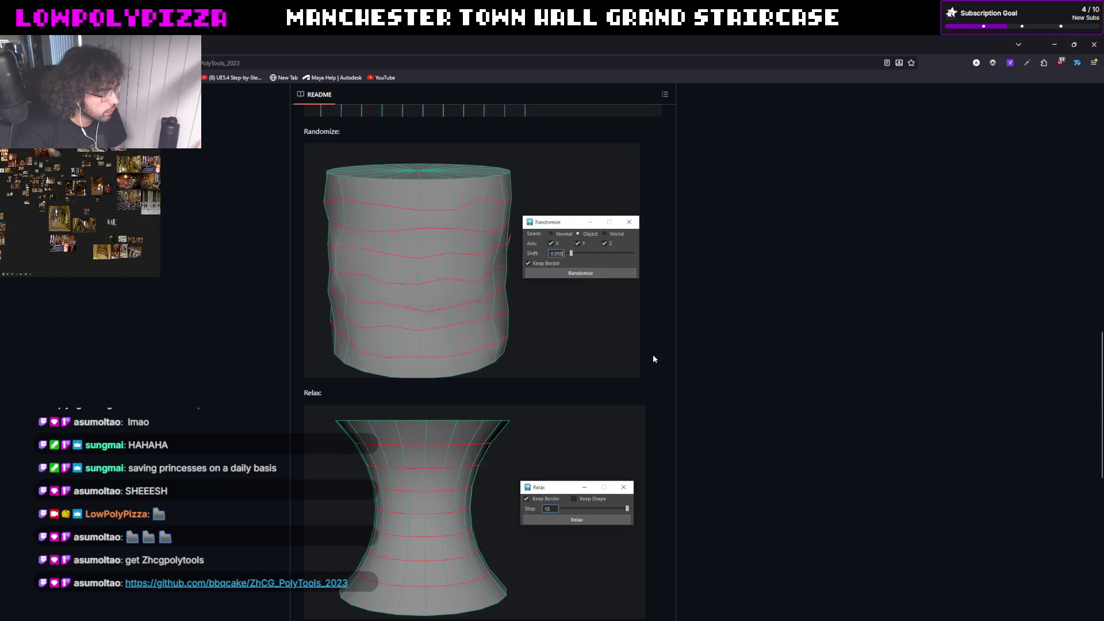
scroll(646, 371, "down", 3)
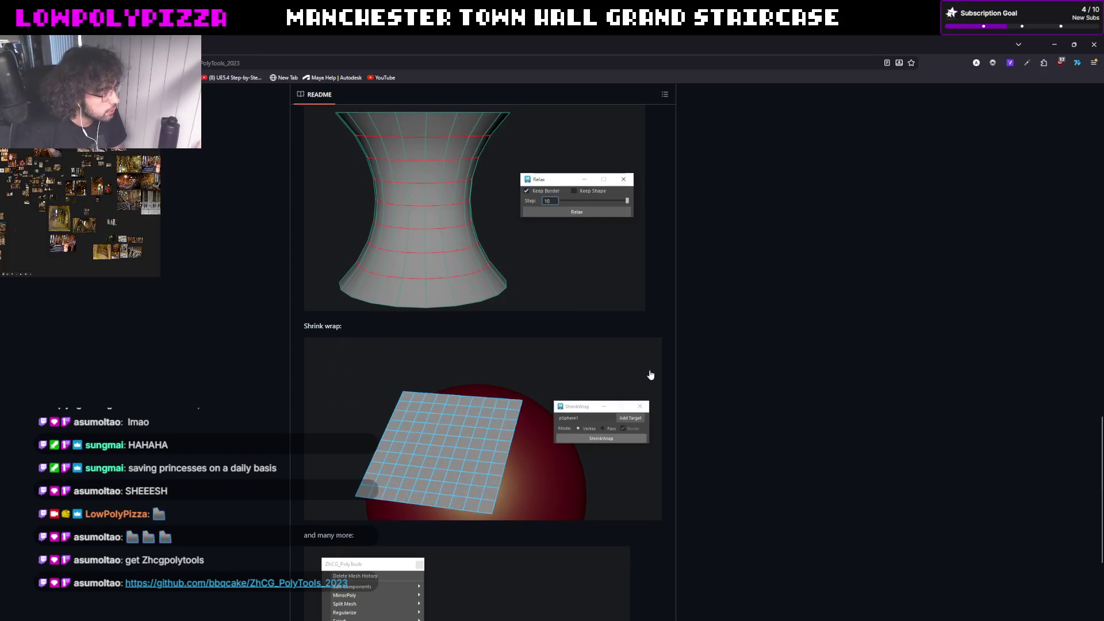
scroll(650, 374, "down", 1)
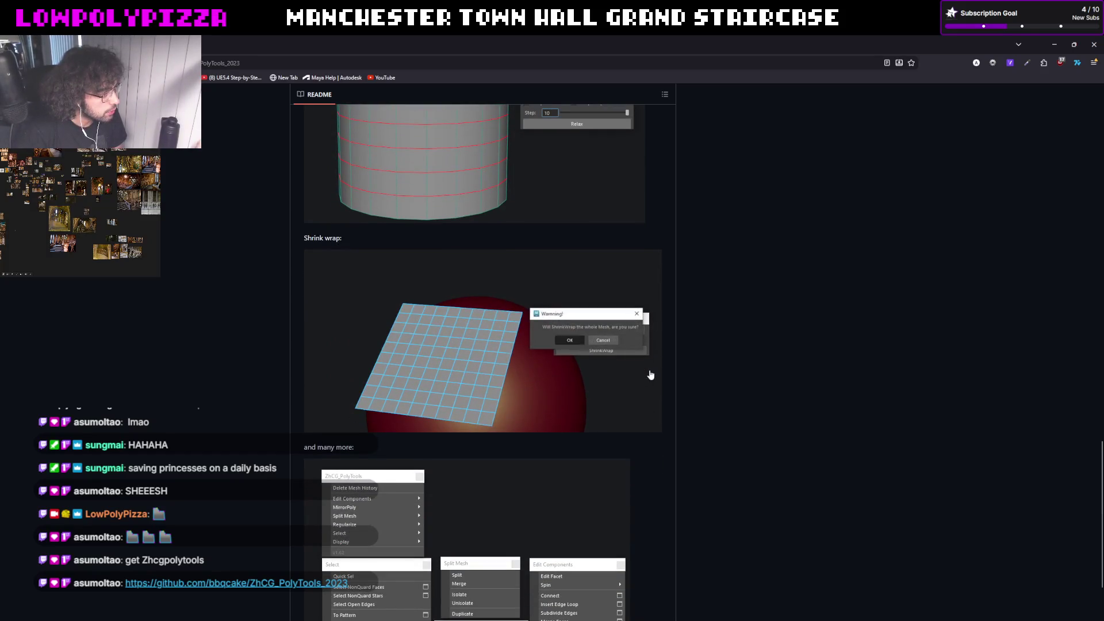
scroll(650, 374, "down", 1)
scroll(650, 375, "down", 2)
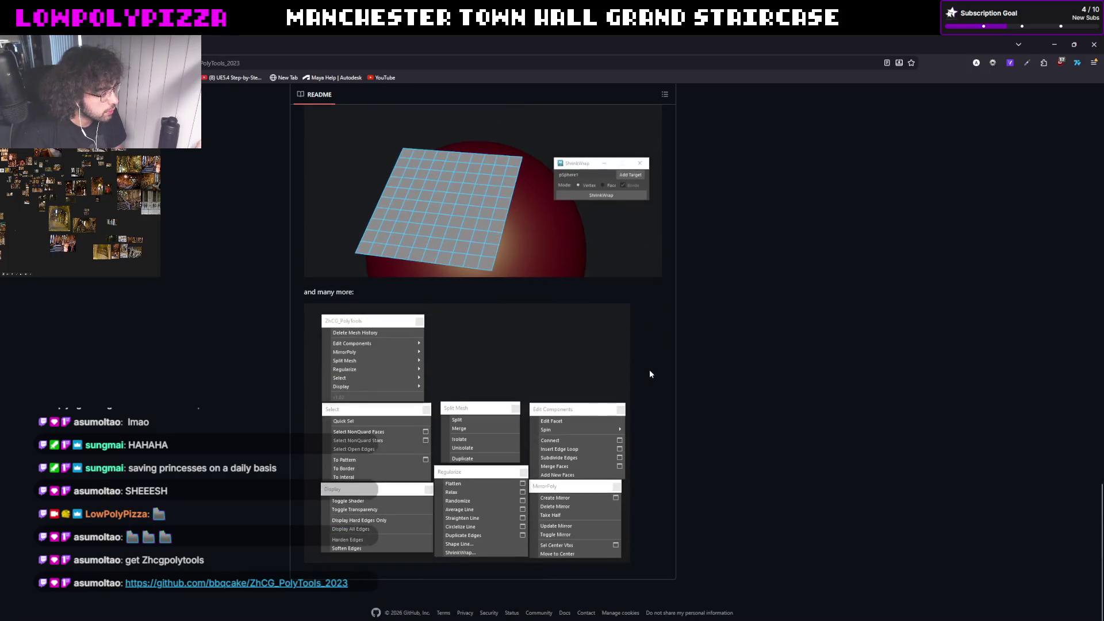
scroll(535, 303, "up", 5)
scroll(544, 262, "up", 10)
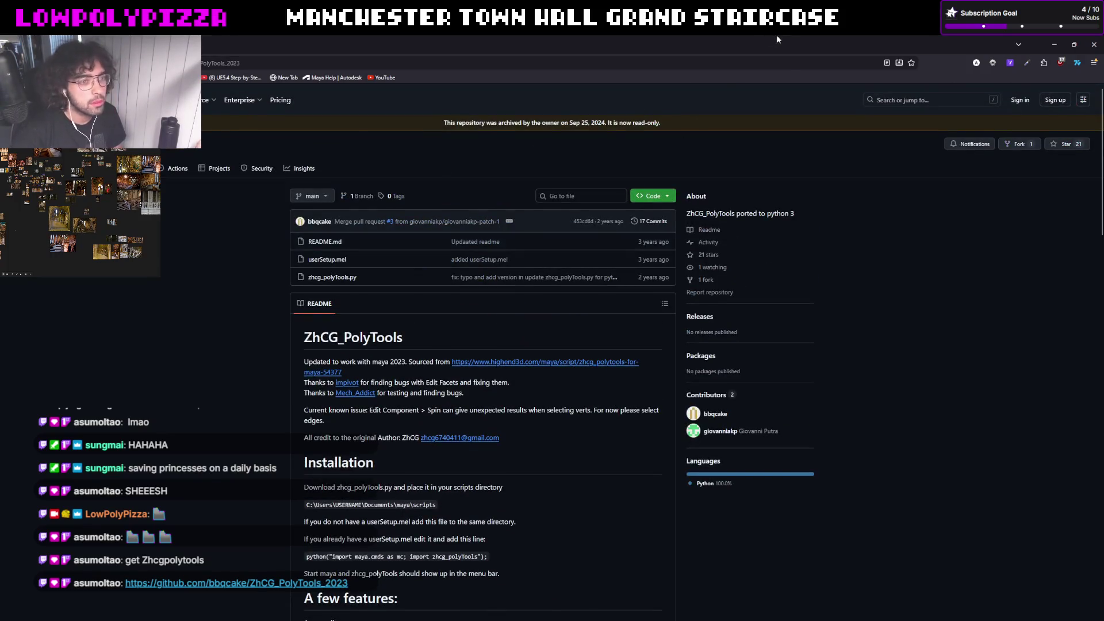
Switch from the browser back to the Maya staircase scene
key("alt+Tab")
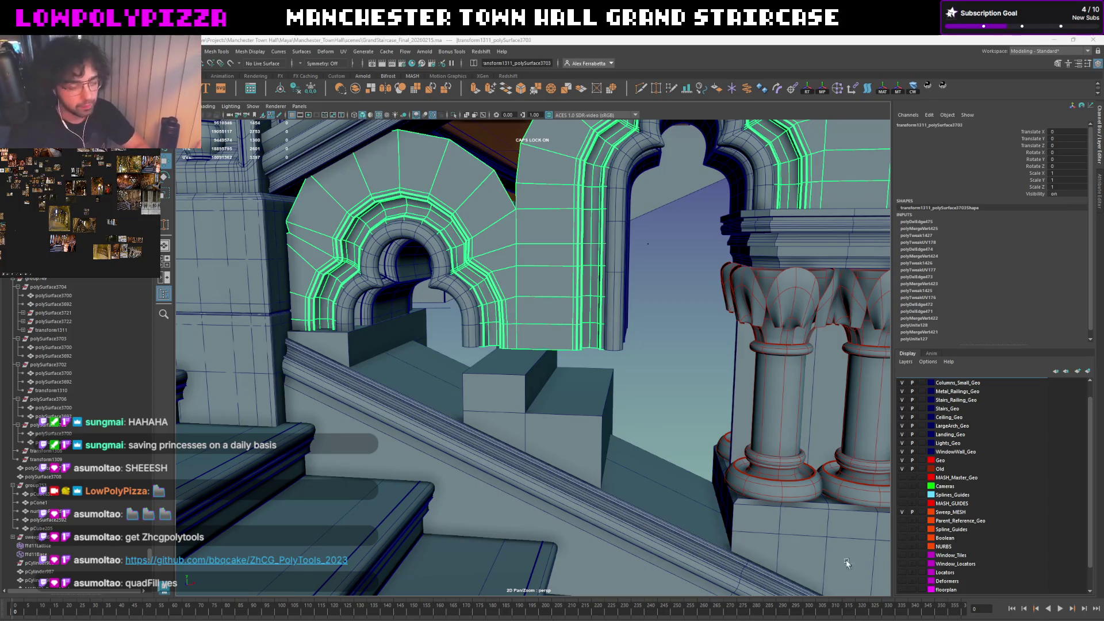
Clear the arch mesh selection in the viewport, then start extracting the downloaded PolyTools zip
key("f")
left_click(626, 365)
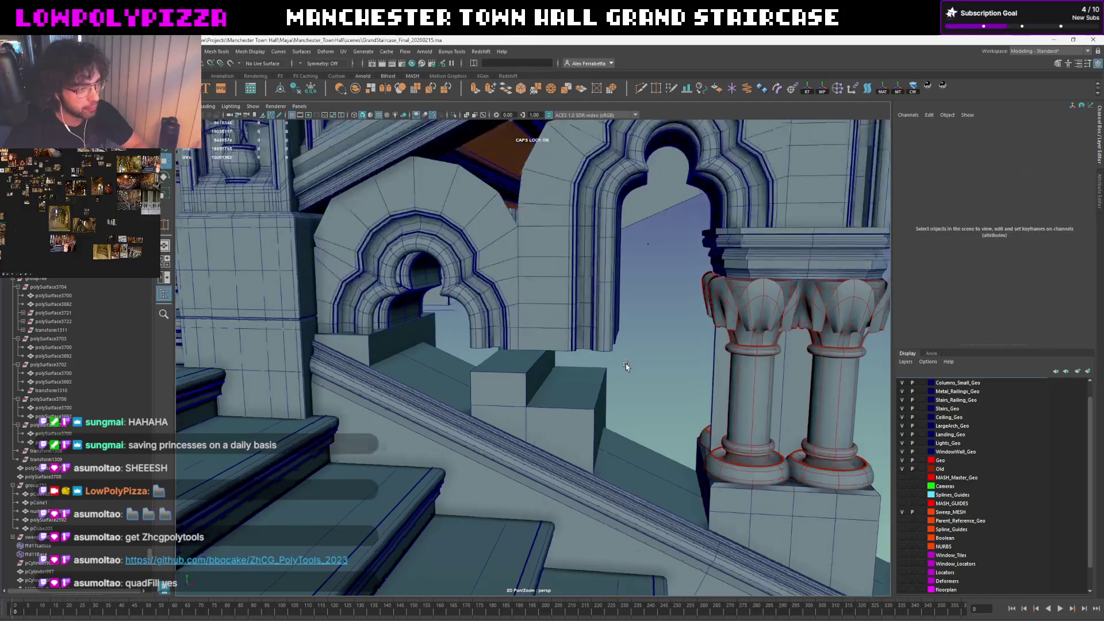
key("[")
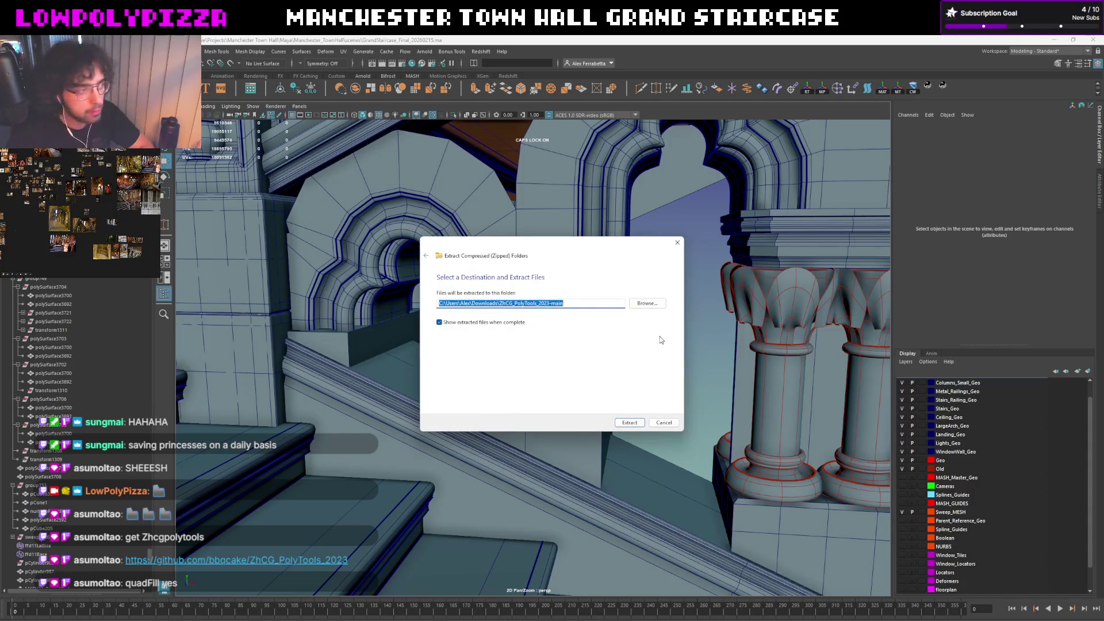
left_click(628, 422)
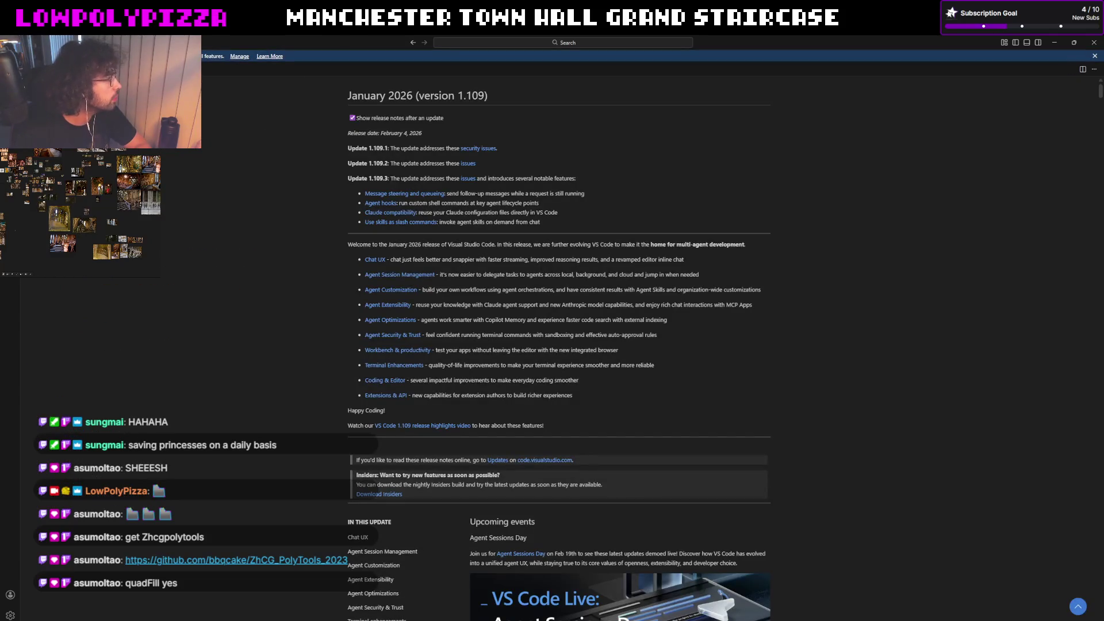
Read the ZhCG_PolyTools README installation notes, then bring the Maya scene to the front
key("ctrl+w")
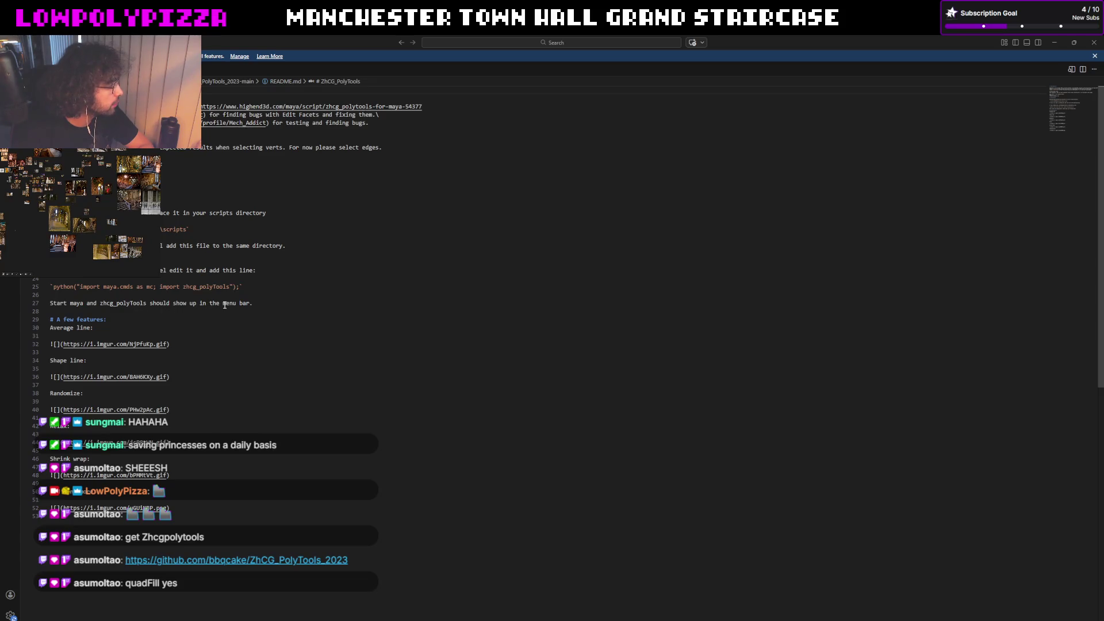
left_click(1093, 42)
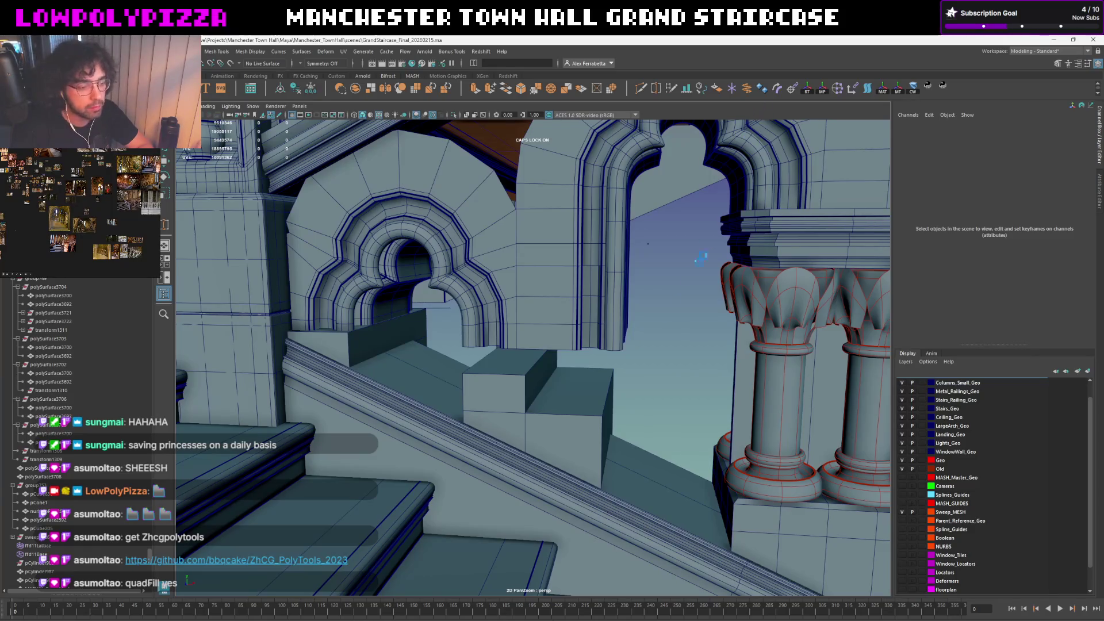
Close Maya and relaunch Maya 2026 from the Start menu search
left_click(1091, 40)
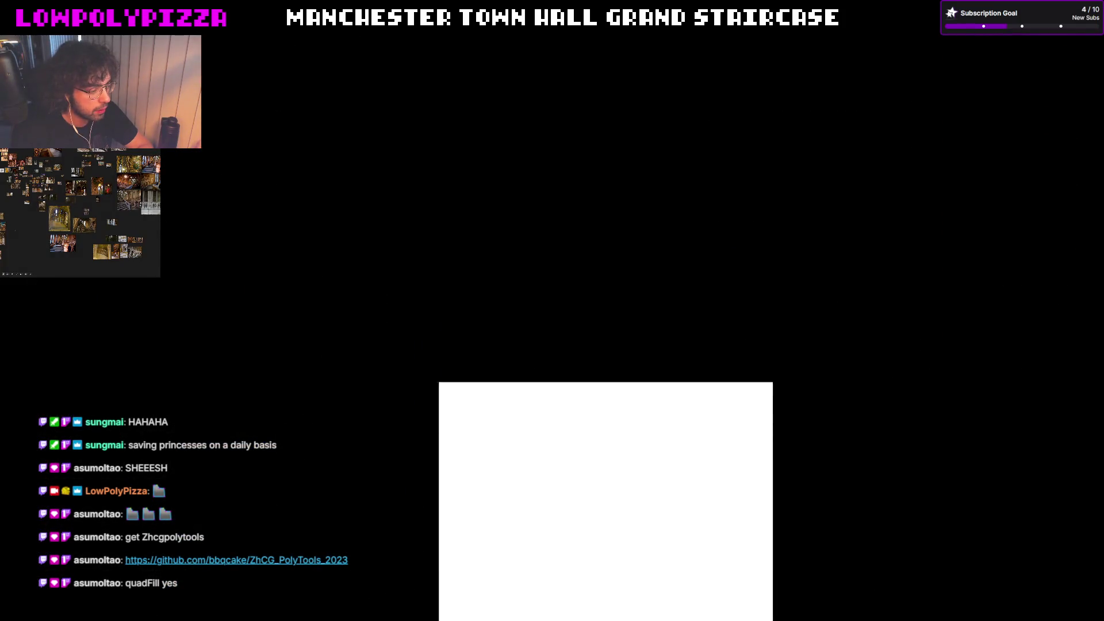
type("maya 2026")
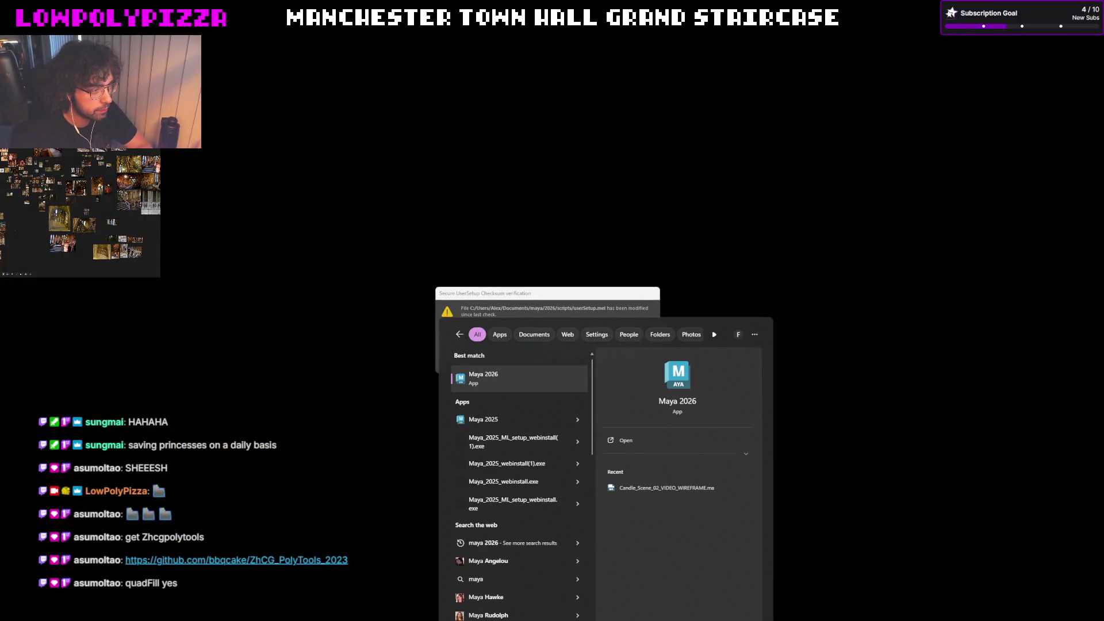
key("Return")
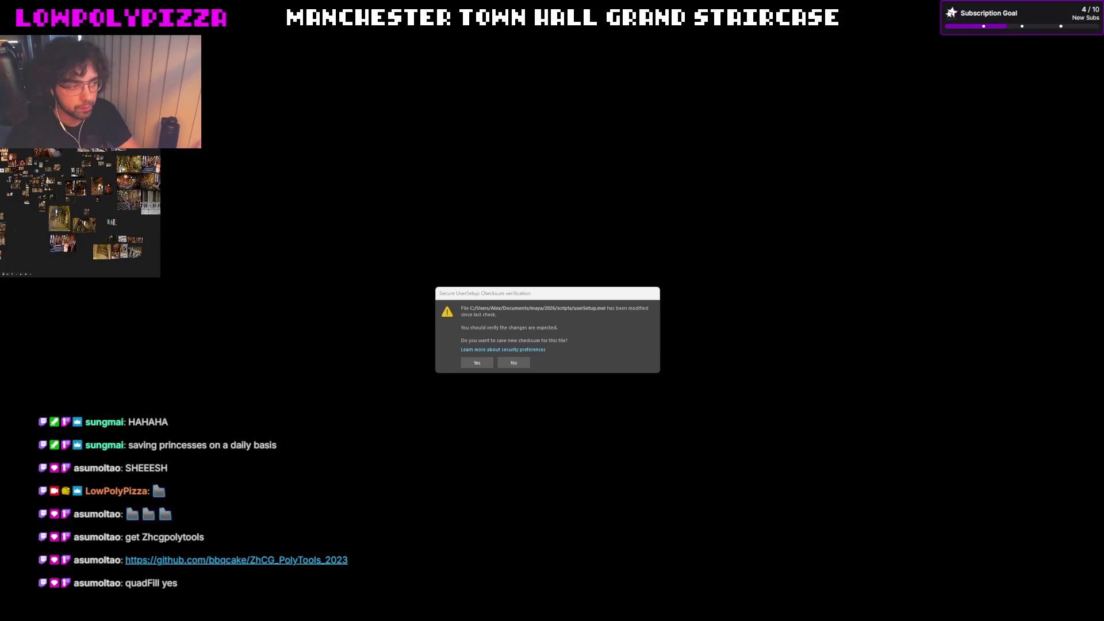
Answer the userSetup checksum prompt and launch Maya 2026 from the Start apps list
left_click(522, 366)
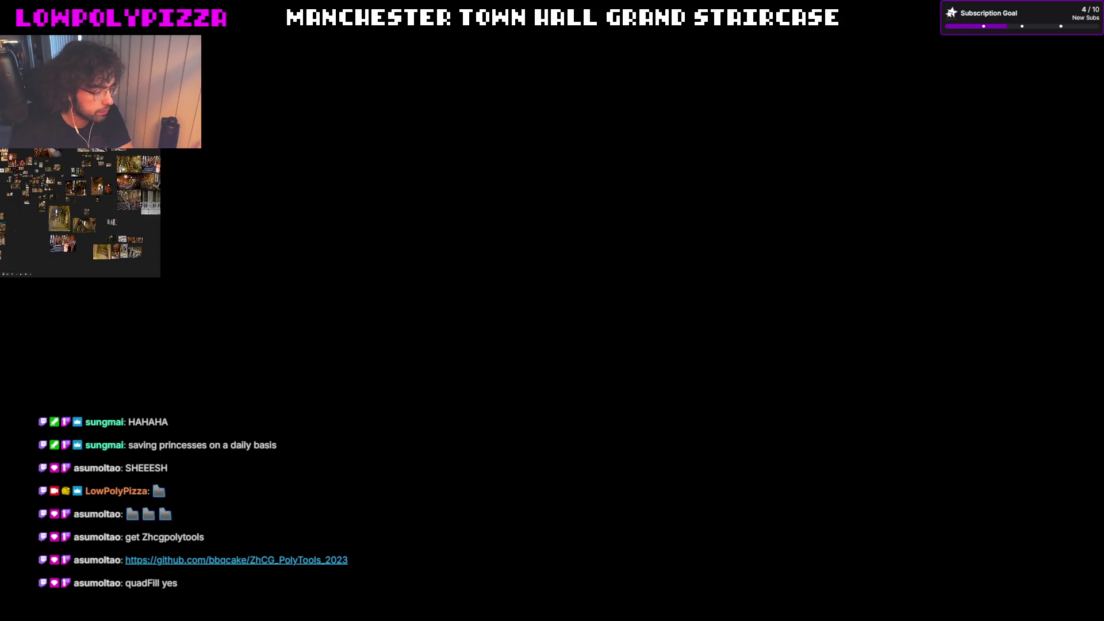
key("super")
left_click(489, 390)
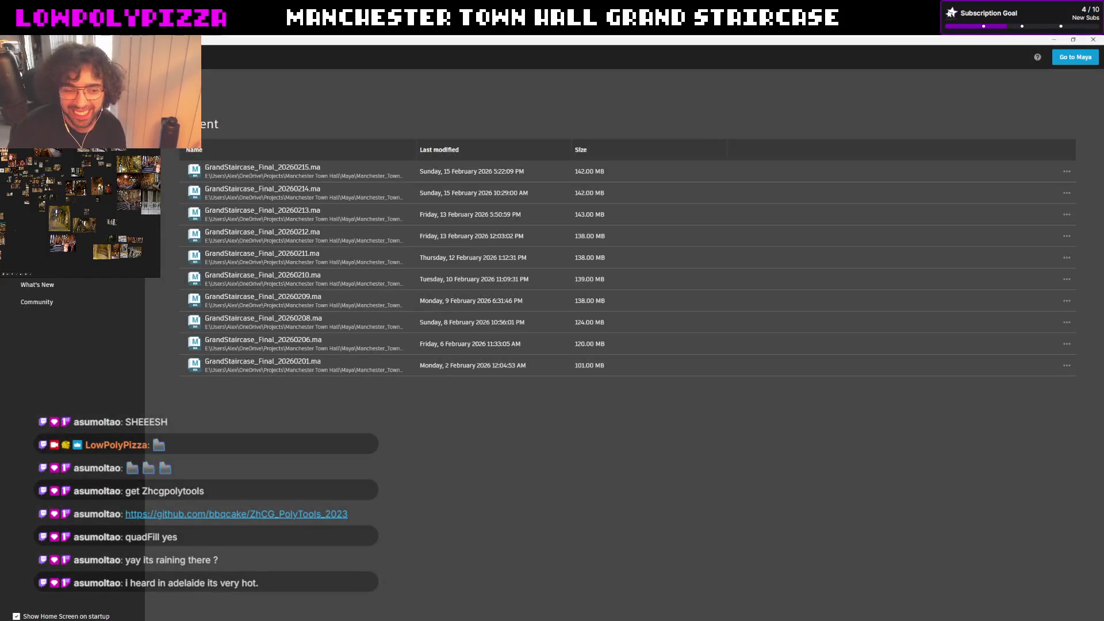
Open GrandStaircase_Final_20260215.ma from the Recent list on the Home screen
left_click(283, 179)
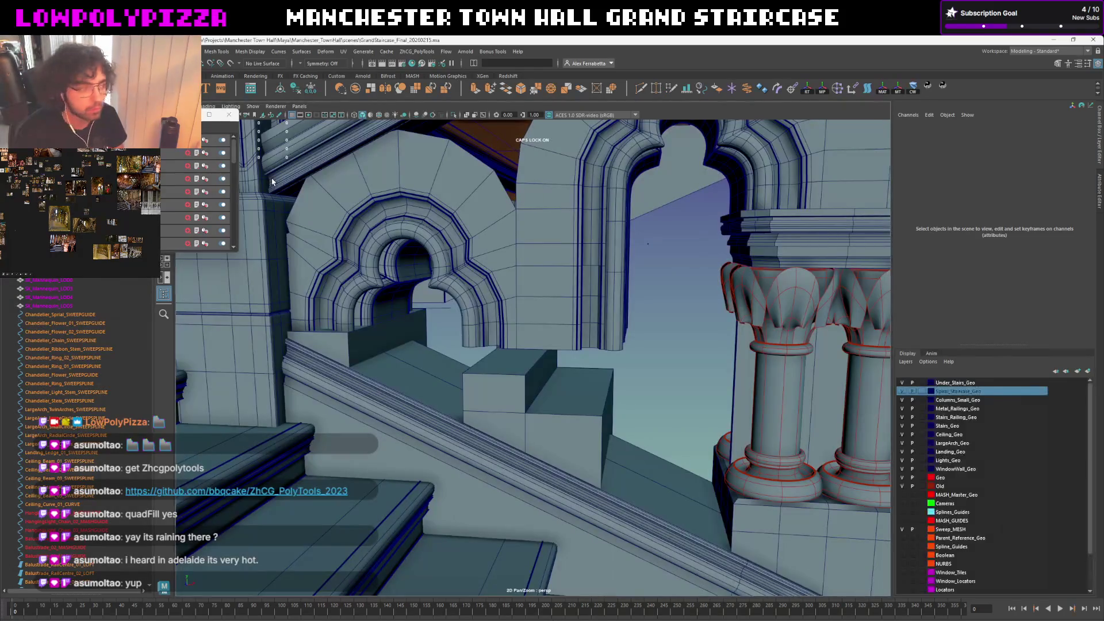
Close the floating panel and dolly in on the spandrel arch above the column capitals
left_click(228, 115)
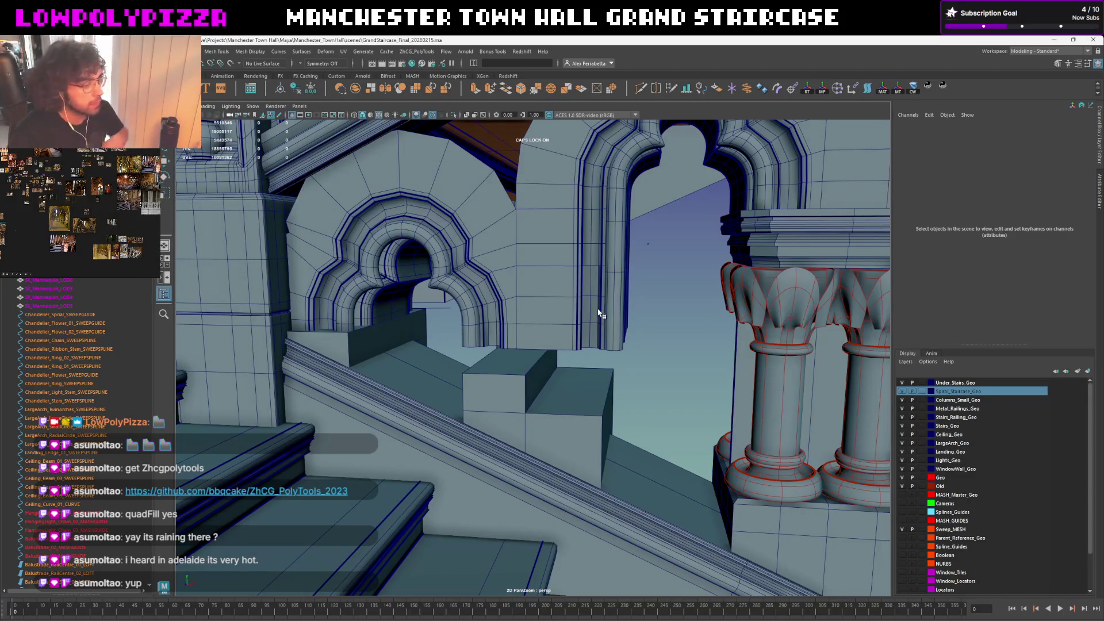
mouse_move(658, 301)
left_mouse_down("alt")
mouse_move(516, 407)
mouse_move(494, 463)
mouse_move(462, 437)
mouse_move(545, 438)
left_mouse_up("alt")
mouse_move(572, 458)
right_mouse_down("alt")
mouse_move(530, 306)
mouse_move(390, 154)
right_mouse_up("alt")
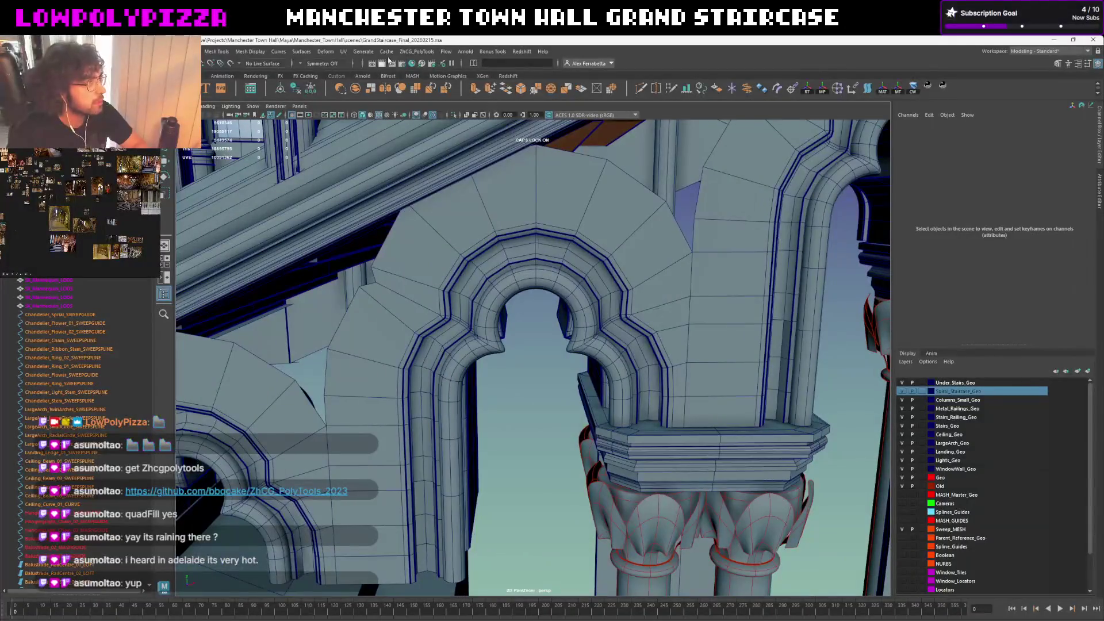
Browse the ZhCG_PolyTools menu, then select the spandrel arch mesh above the capitals
left_click(416, 51)
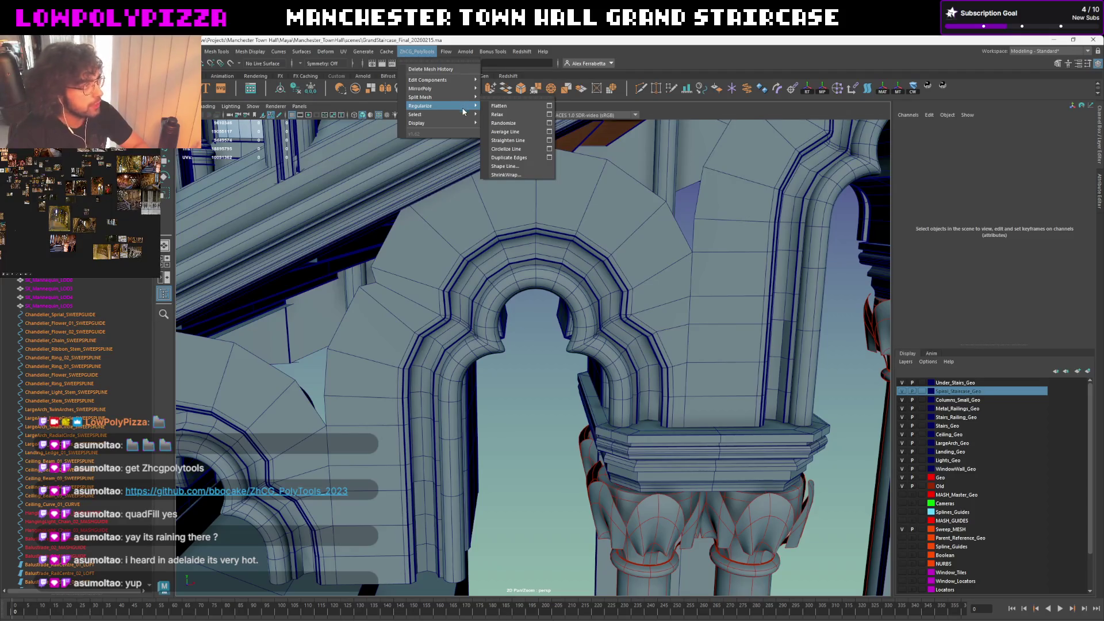
mouse_move(427, 124)
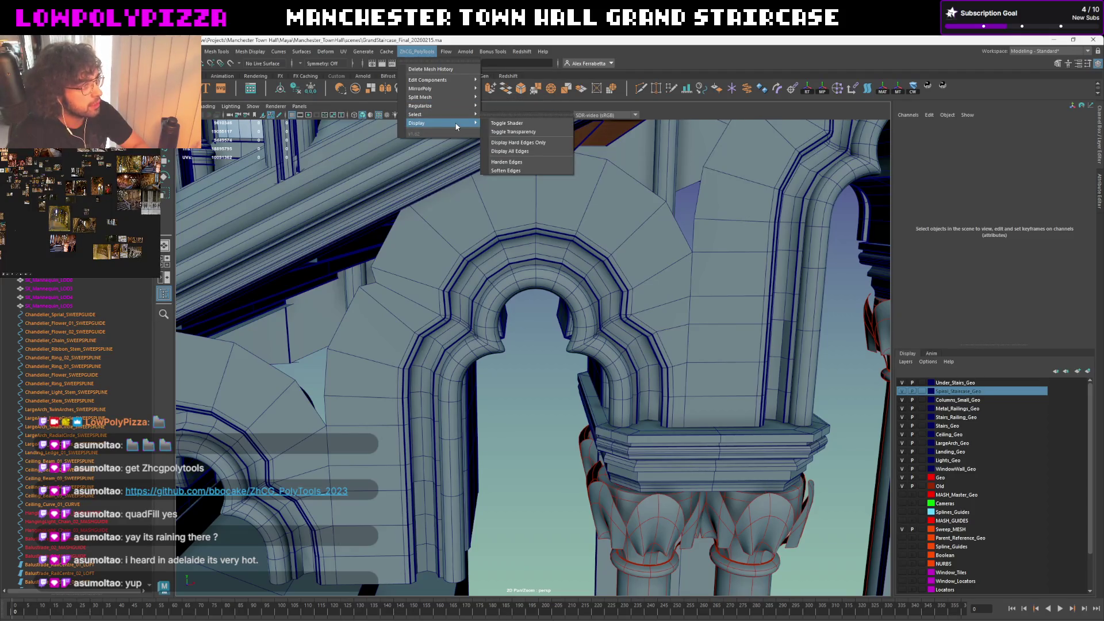
left_click(524, 170)
mouse_move(553, 366)
left_mouse_down("alt")
mouse_move(592, 270)
mouse_move(501, 271)
mouse_move(541, 309)
left_mouse_up("alt")
left_click(591, 270)
mouse_move(539, 309)
middle_mouse_down("alt")
mouse_move(566, 308)
mouse_move(464, 378)
mouse_move(492, 310)
middle_mouse_up("alt")
mouse_move(492, 310)
left_mouse_down("alt")
mouse_move(522, 252)
mouse_move(660, 319)
left_mouse_up("alt")
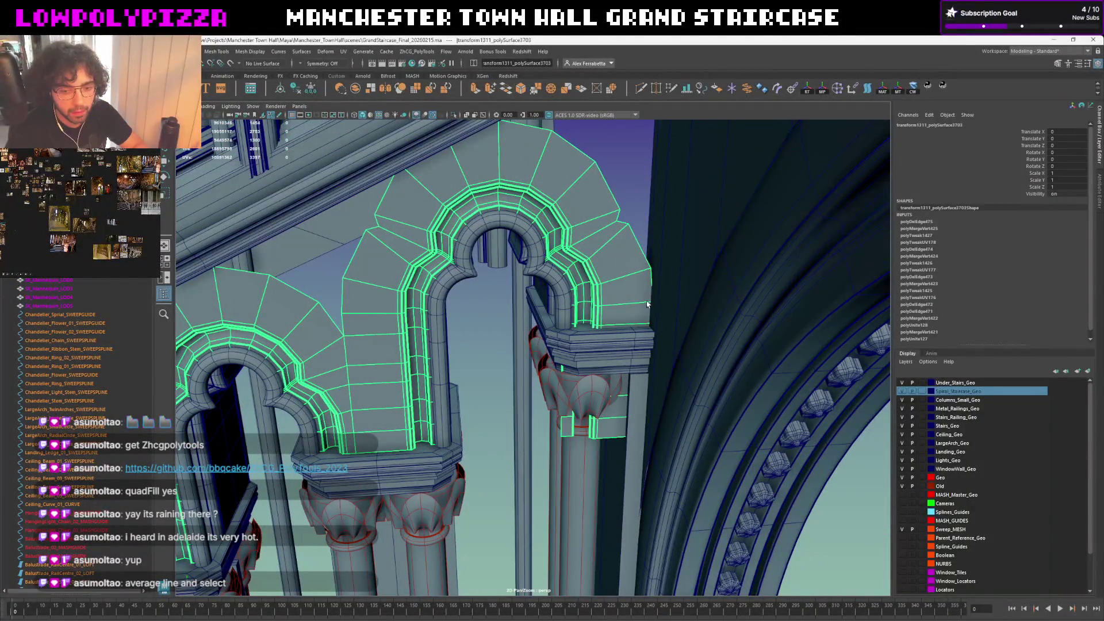
Reselect the arch mesh in component mode and pick the stray face beside the arch
mouse_move(541, 295)
left_mouse_down("alt")
mouse_move(444, 204)
mouse_move(466, 215)
left_mouse_up("alt")
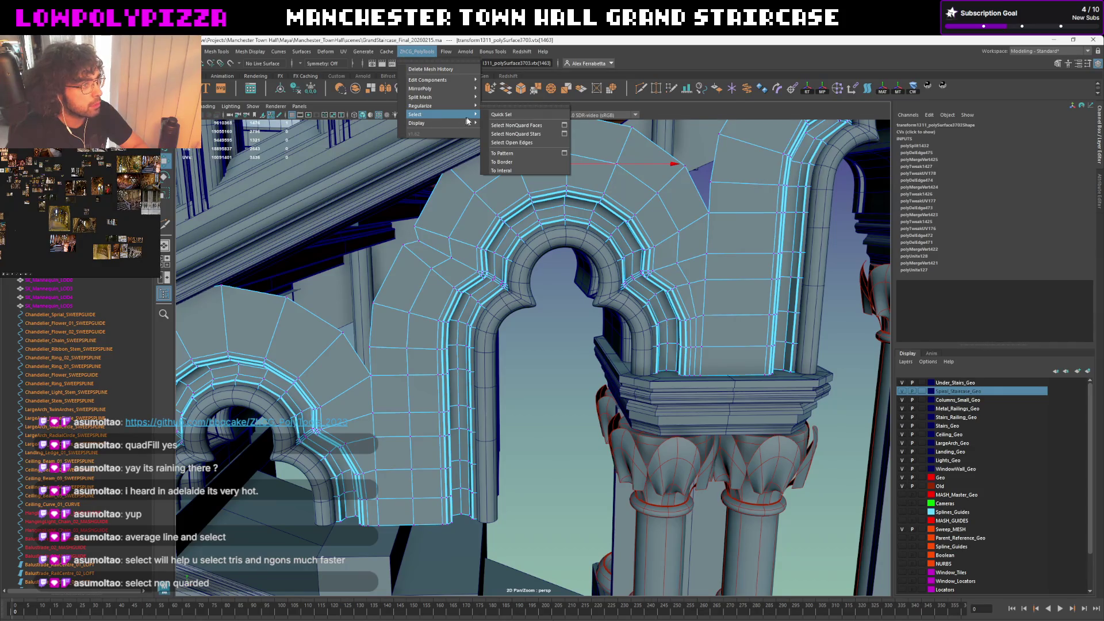
left_click(521, 124)
left_click(627, 234)
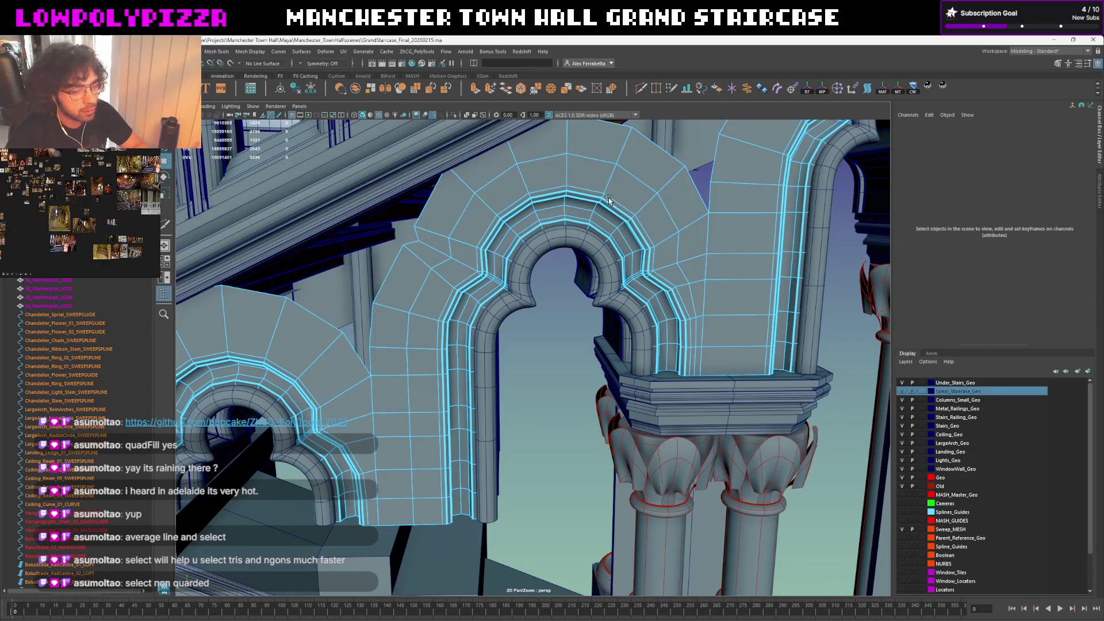
left_click(587, 276)
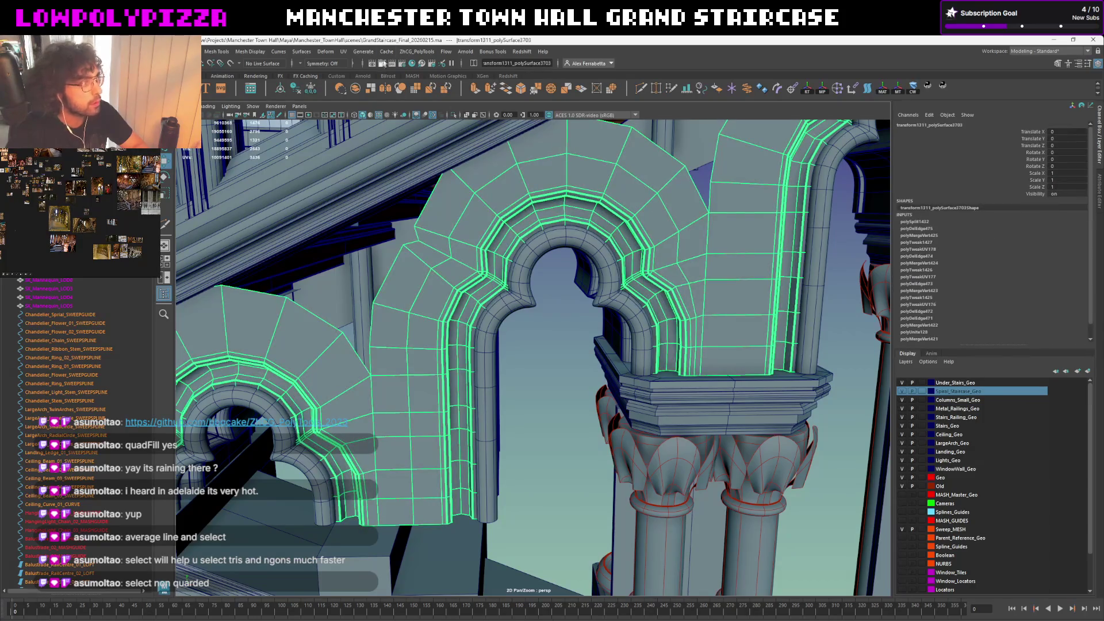
key("F11")
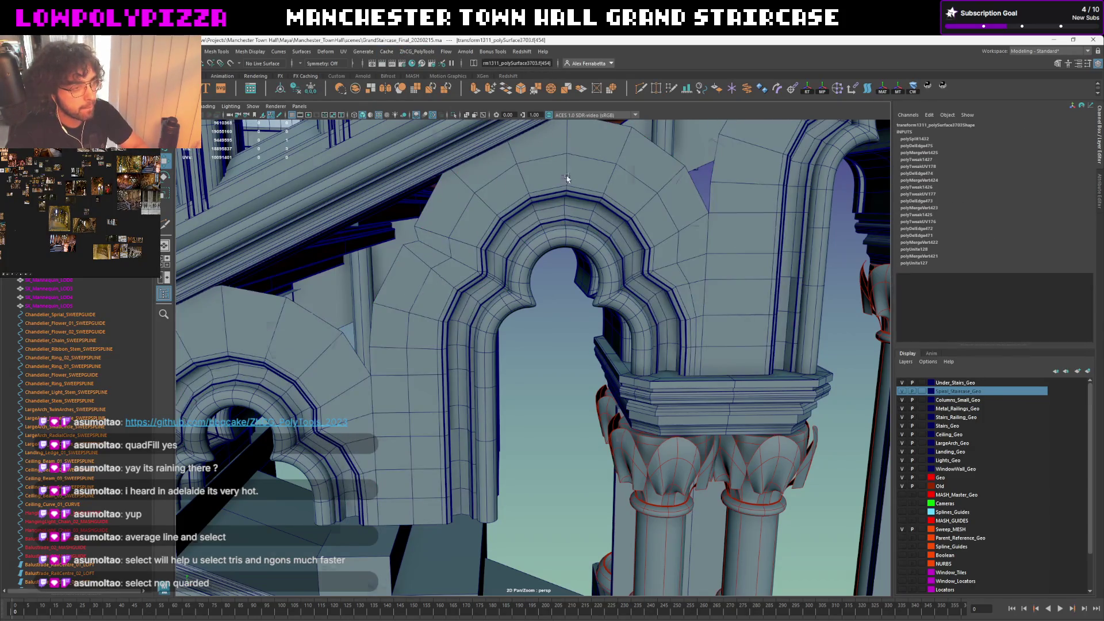
scroll(567, 179, "down", 5)
left_click(592, 295)
scroll(486, 269, "up", 5)
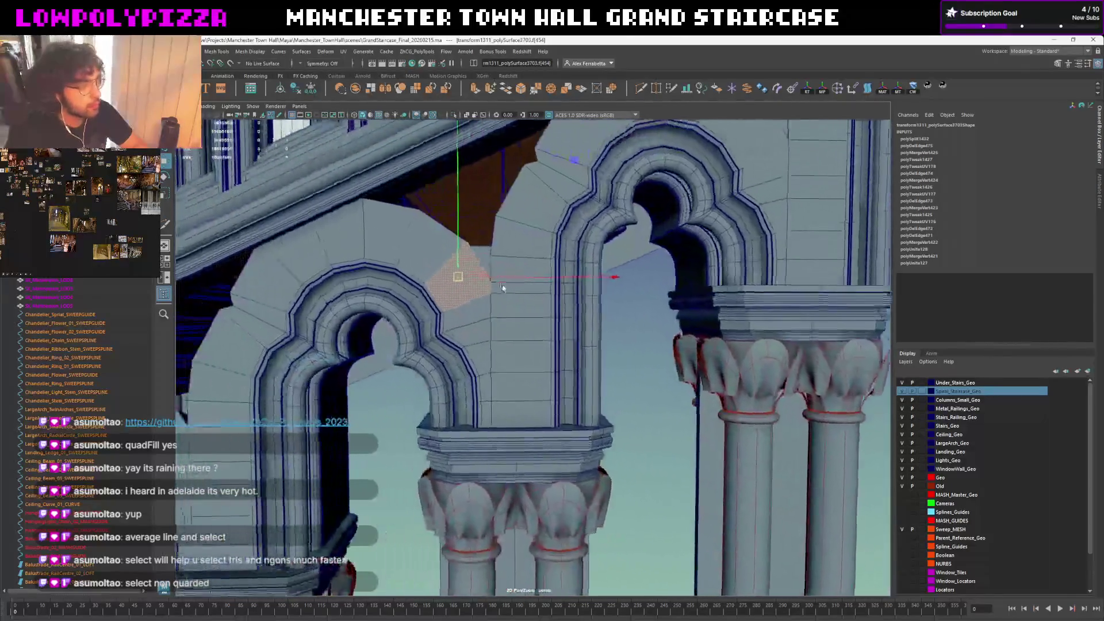
mouse_move(488, 270)
left_mouse_down("alt")
mouse_move(482, 291)
mouse_move(566, 319)
left_mouse_up("alt")
scroll(510, 289, "up", 3)
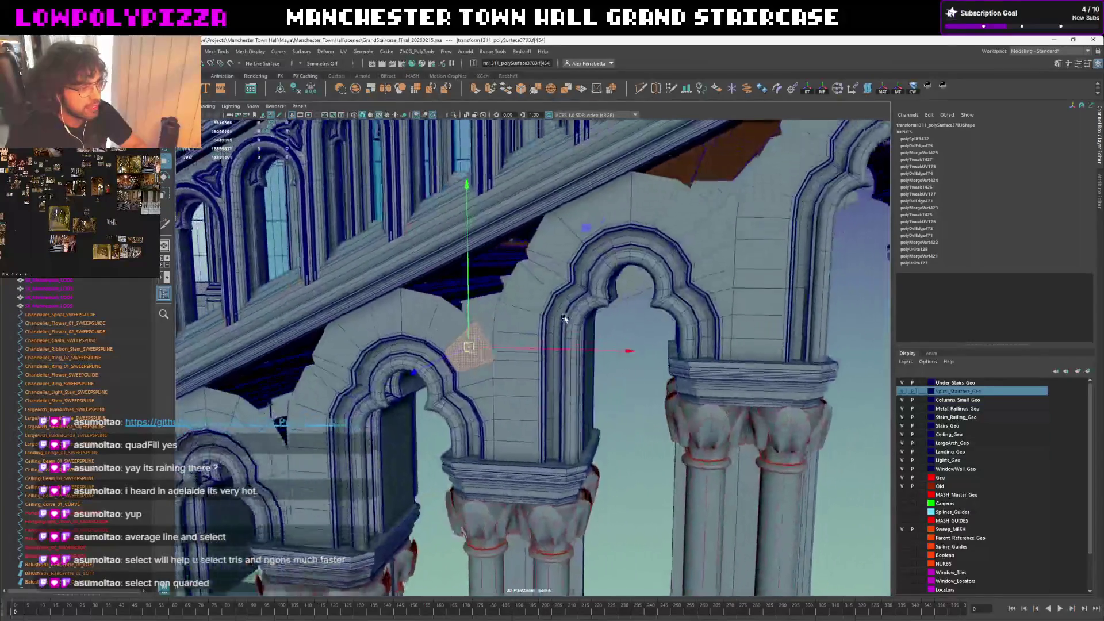
scroll(569, 317, "up", 3)
scroll(572, 369, "up", 2)
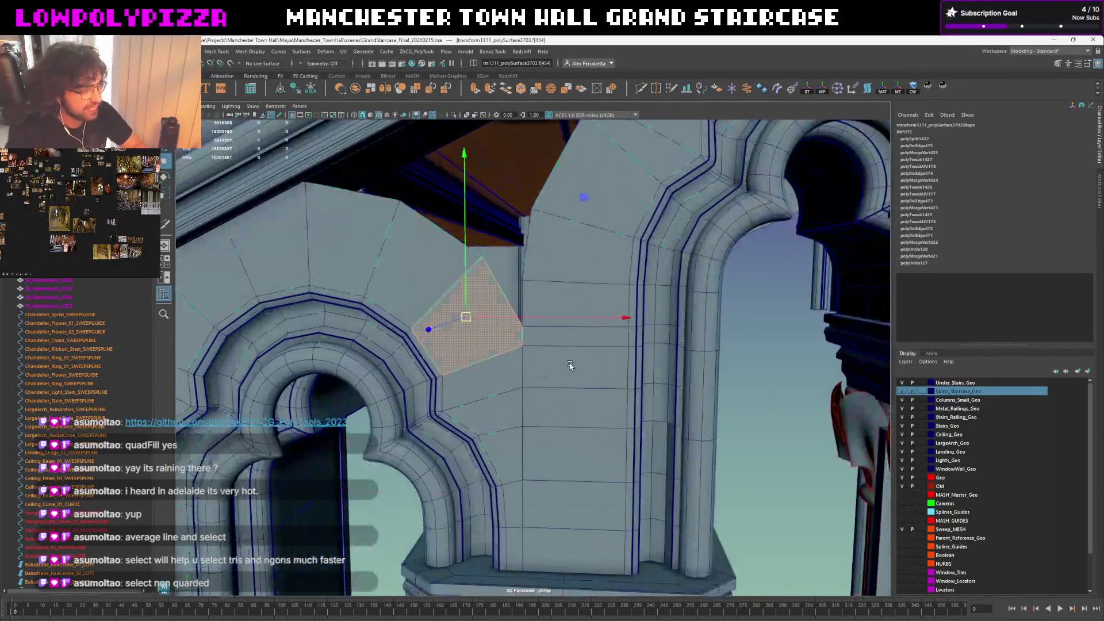
Collapse the stray face, target-weld its vertex onto a neighbour and delete the leftover edge
key("ctrl+Delete")
left_click(524, 346)
key("q")
mouse_move(523, 345)
left_mouse_down()
mouse_move(577, 345)
mouse_move(518, 345)
left_mouse_up()
key("w")
key("ctrl+Delete")
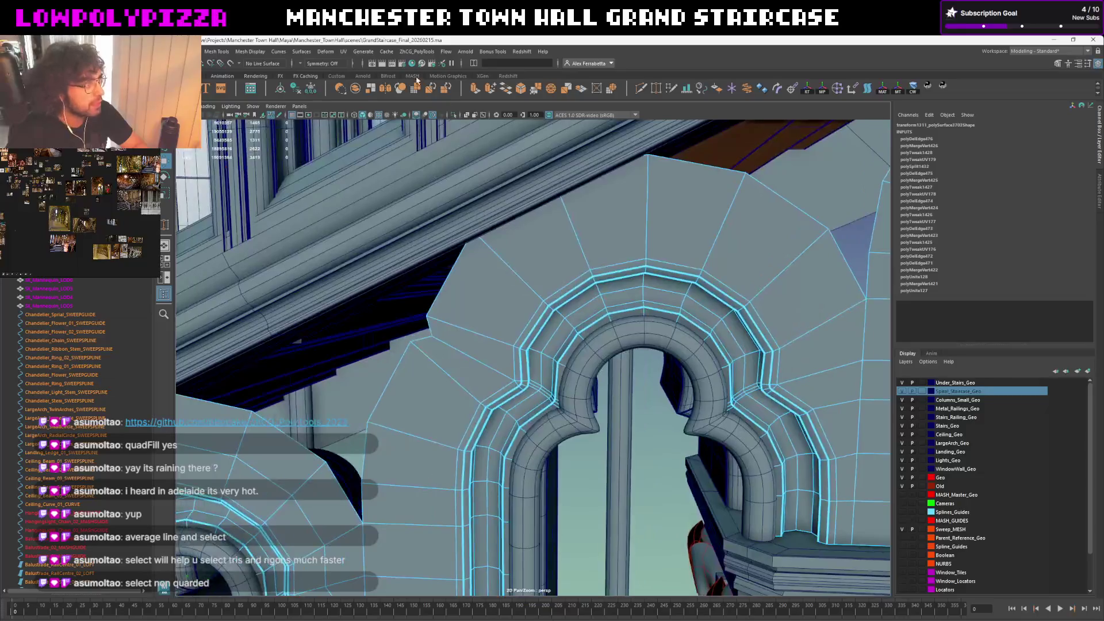
Select the arch mesh in edge mode and bring up the ZhCG_PolyTools Regularize tools
left_click(417, 52)
mouse_move(431, 114)
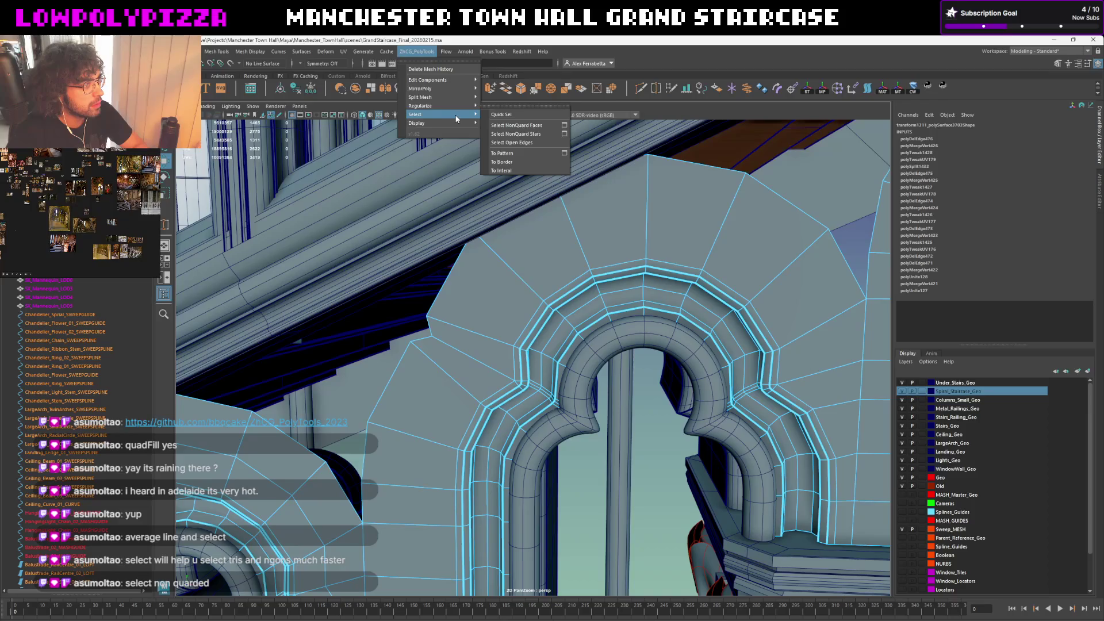
left_click(516, 133)
mouse_move(702, 333)
left_mouse_down("alt")
mouse_move(731, 328)
mouse_move(470, 379)
mouse_move(576, 303)
left_mouse_up("alt")
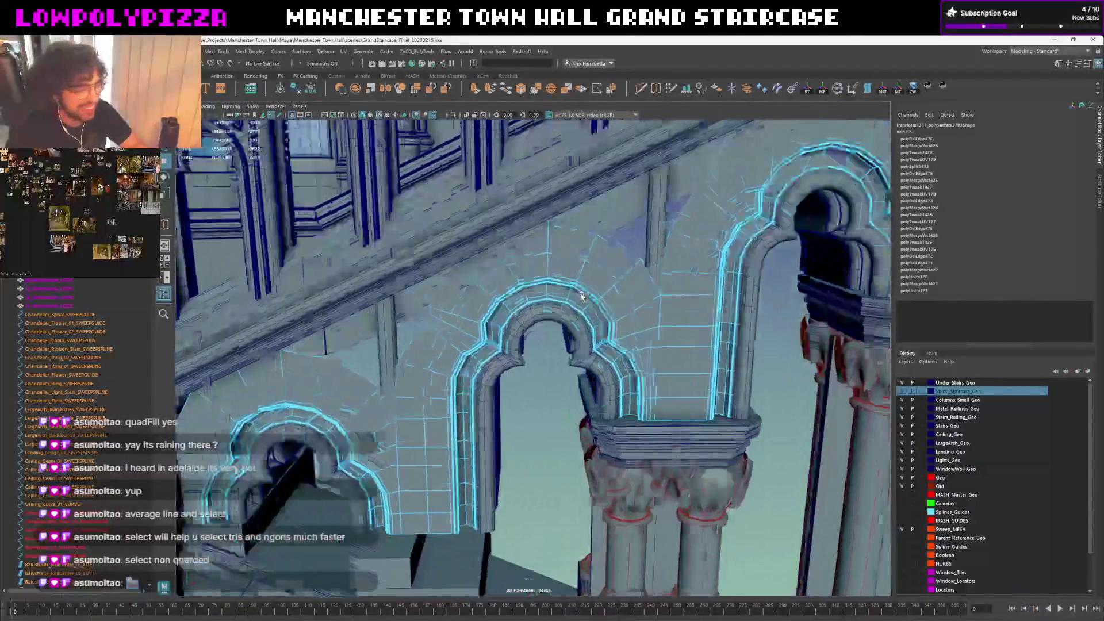
right_click_drag(576, 303, 619, 284)
key("F10")
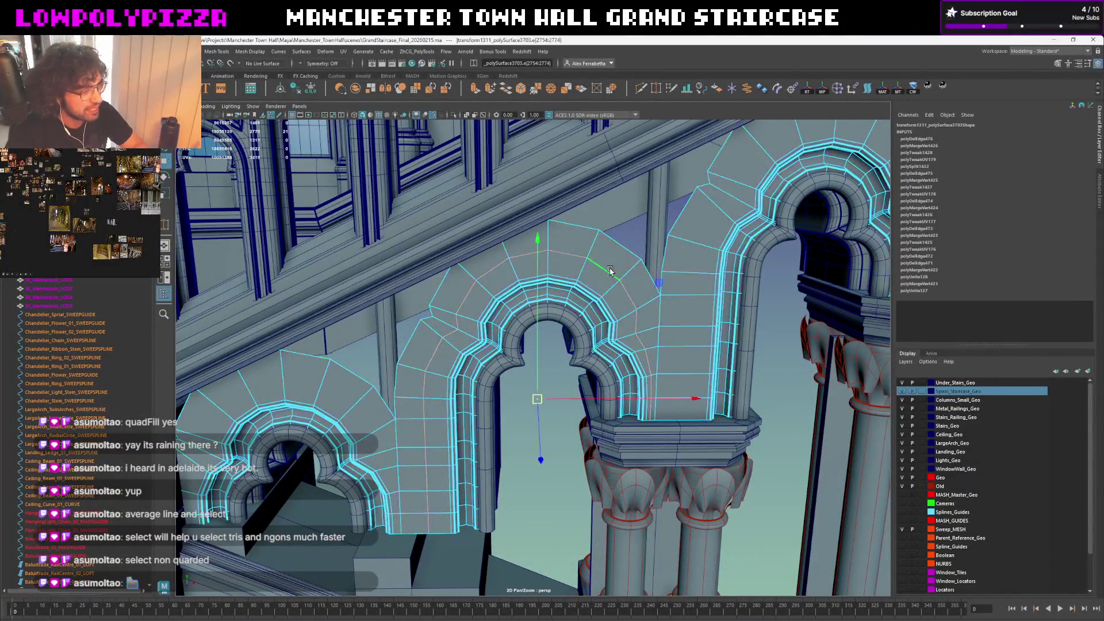
left_click(417, 52)
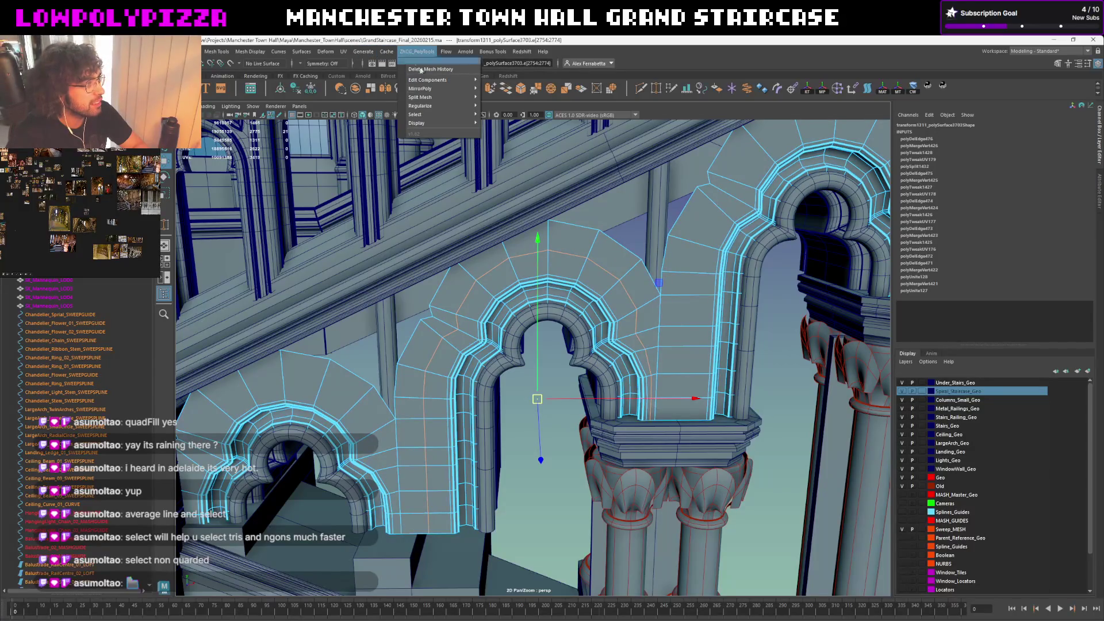
mouse_move(441, 105)
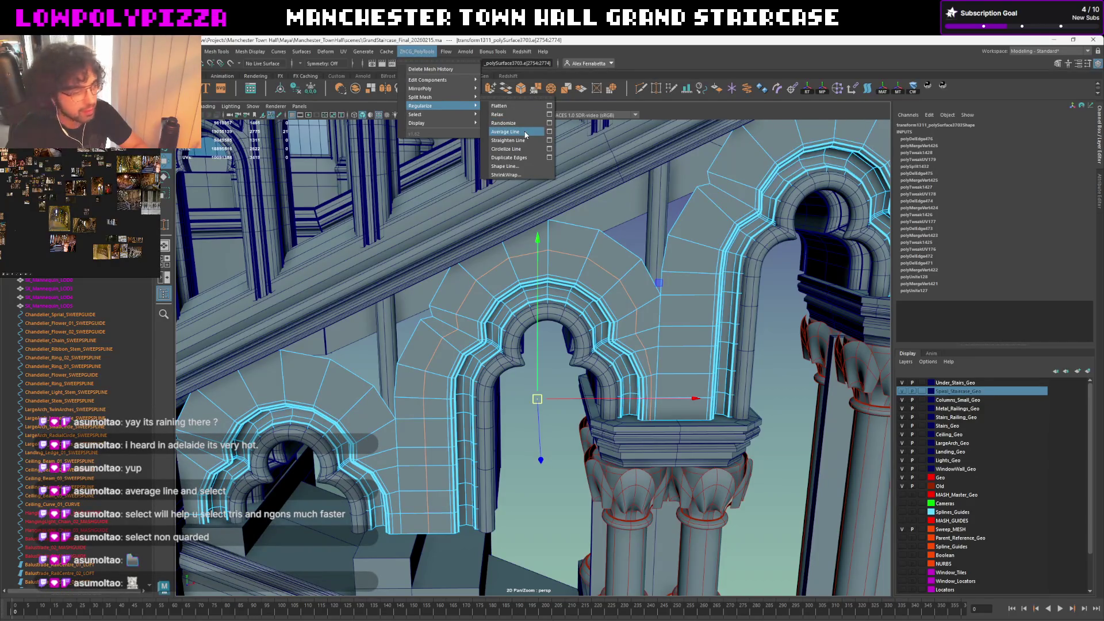
Average the spacing of the selected arch loops with Regularize > Average Line, then revisit ZhCG_PolyTools
left_click(524, 134)
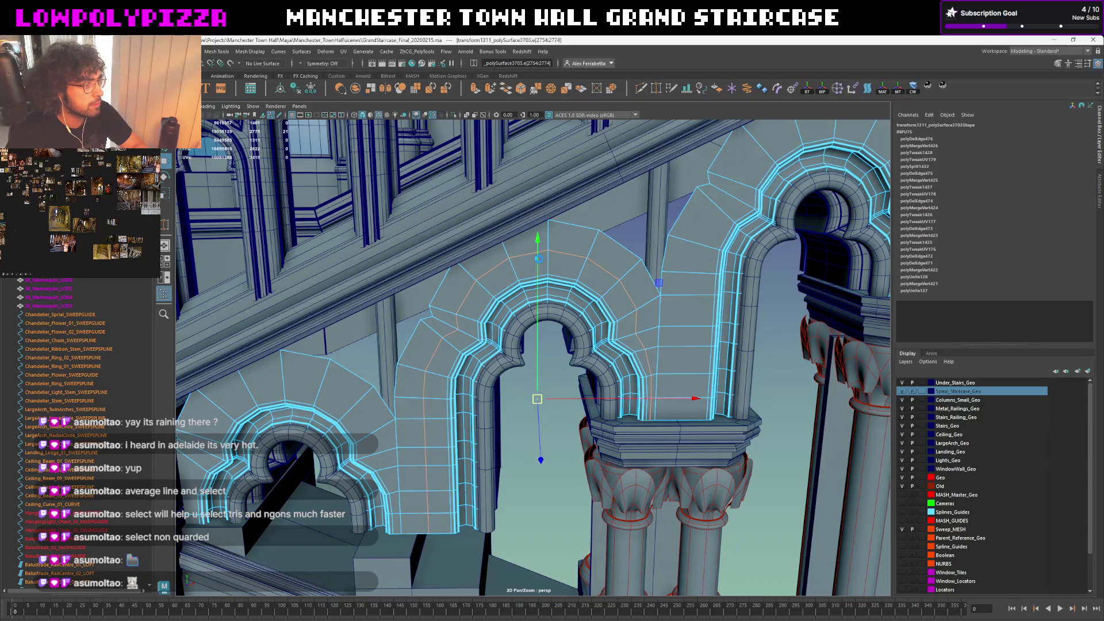
key("alt+shift+d")
left_click_drag(540, 239, 561, 243, "alt")
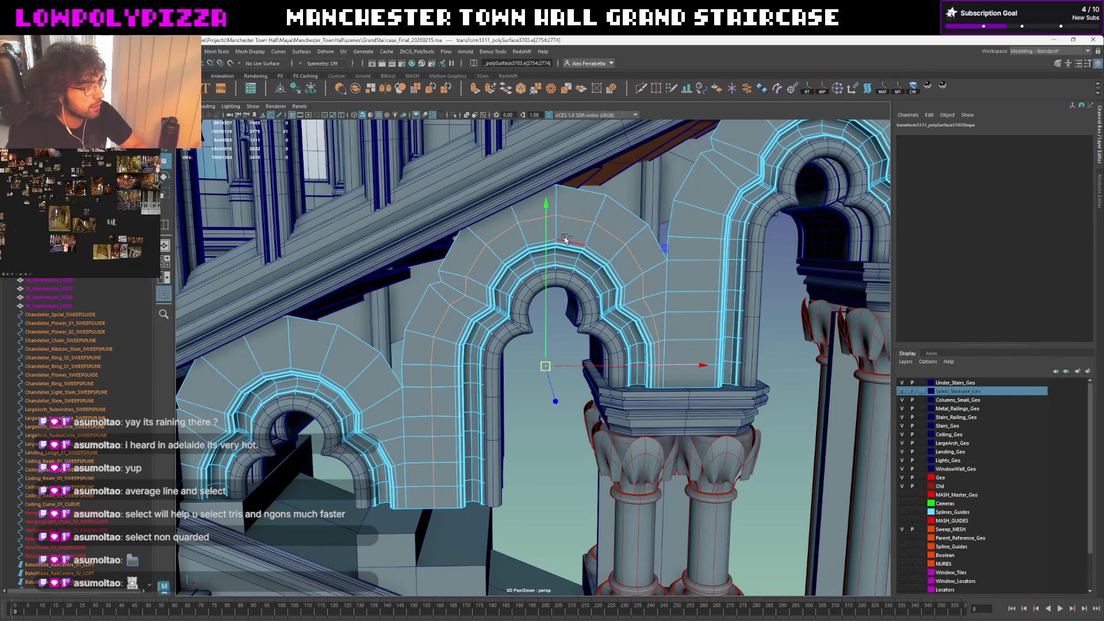
key("ctrl+z")
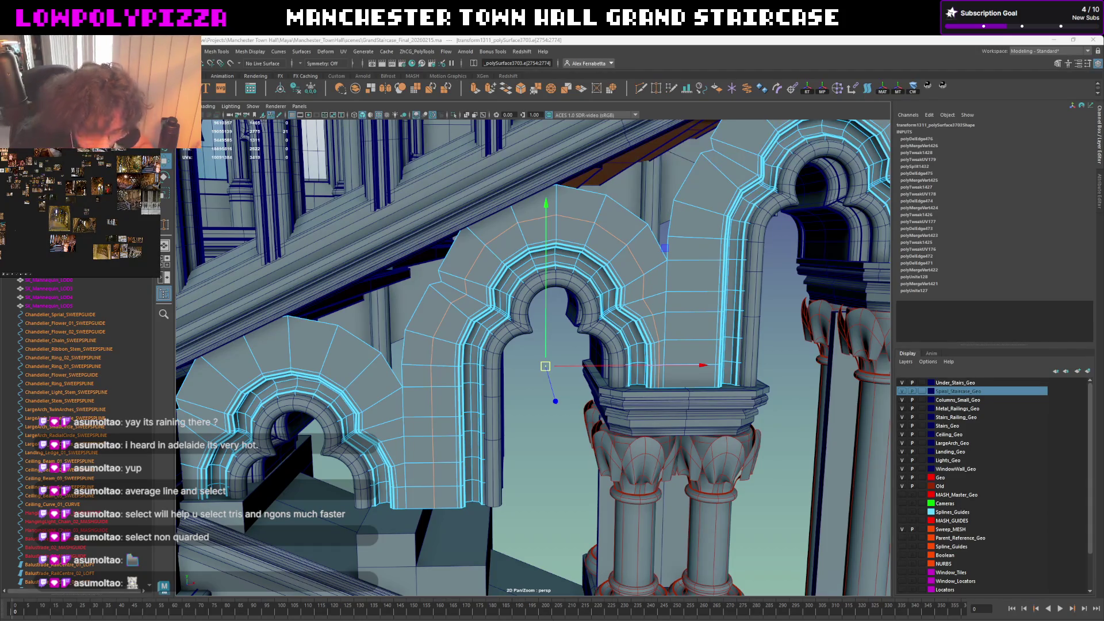
left_click(412, 56)
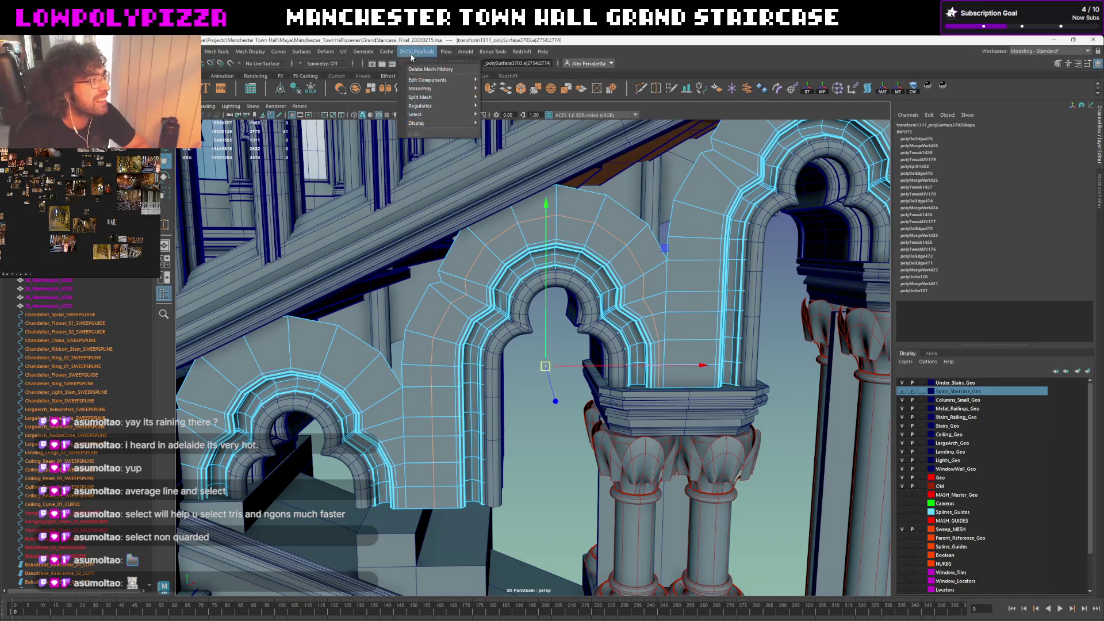
mouse_move(429, 80)
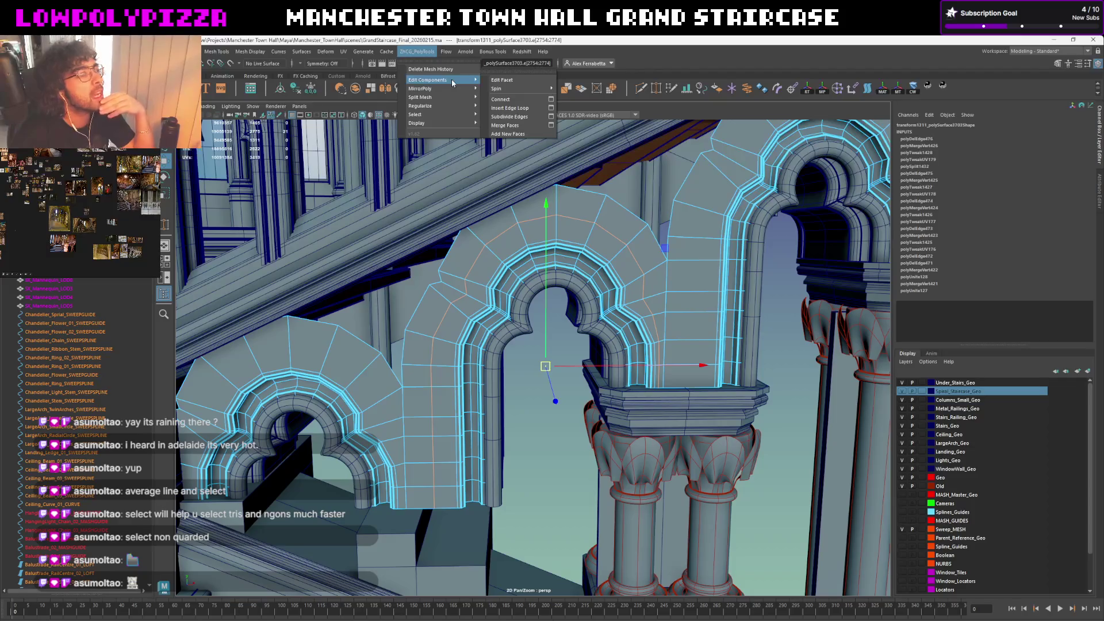
Remove the redundant edge loop running above the arch opening
left_click(516, 117)
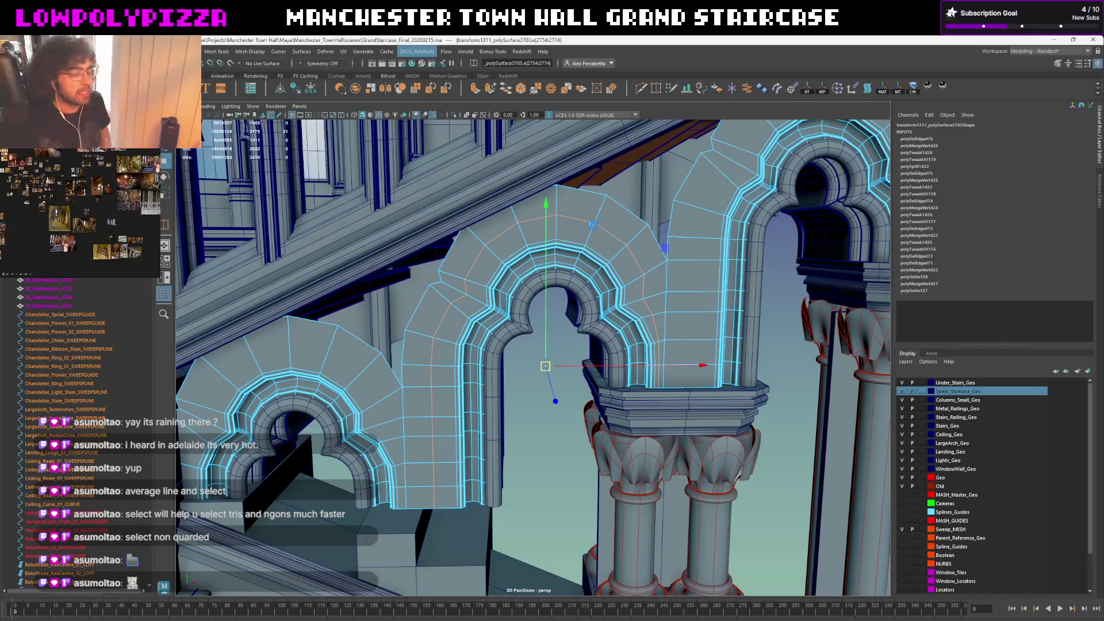
key("alt+shift+d")
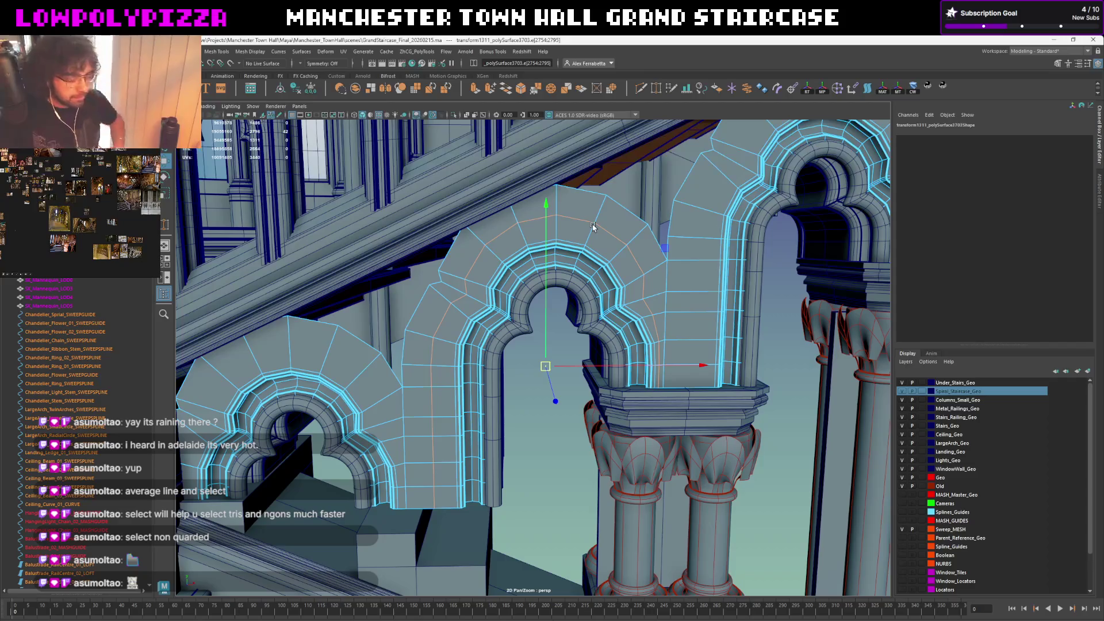
scroll(594, 226, "up", 2)
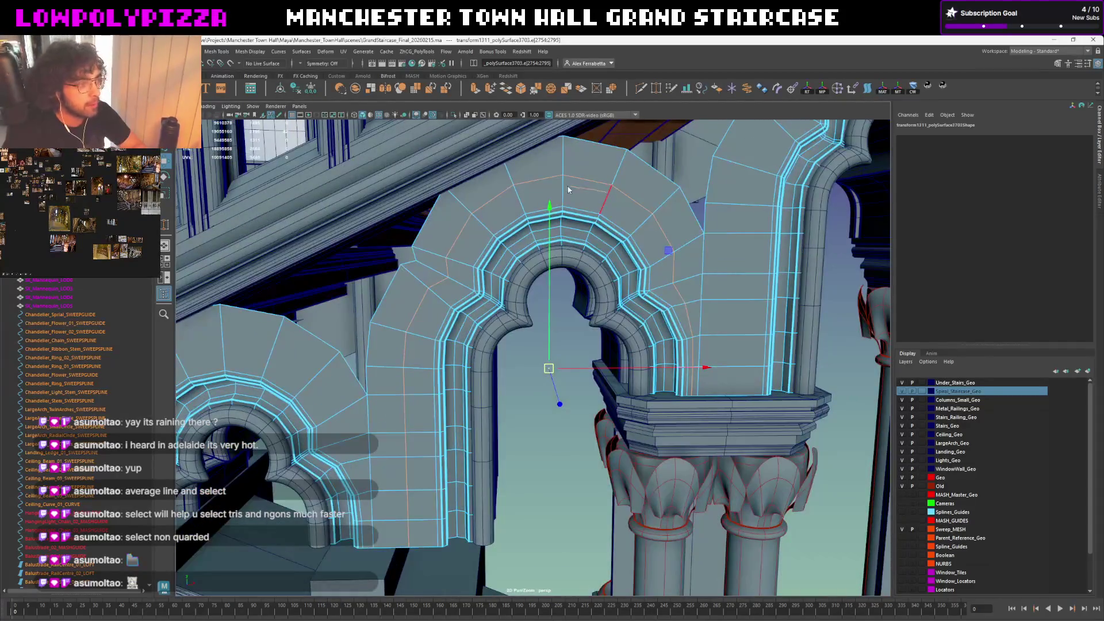
key("F9")
left_click_drag(568, 189, 574, 191, "alt")
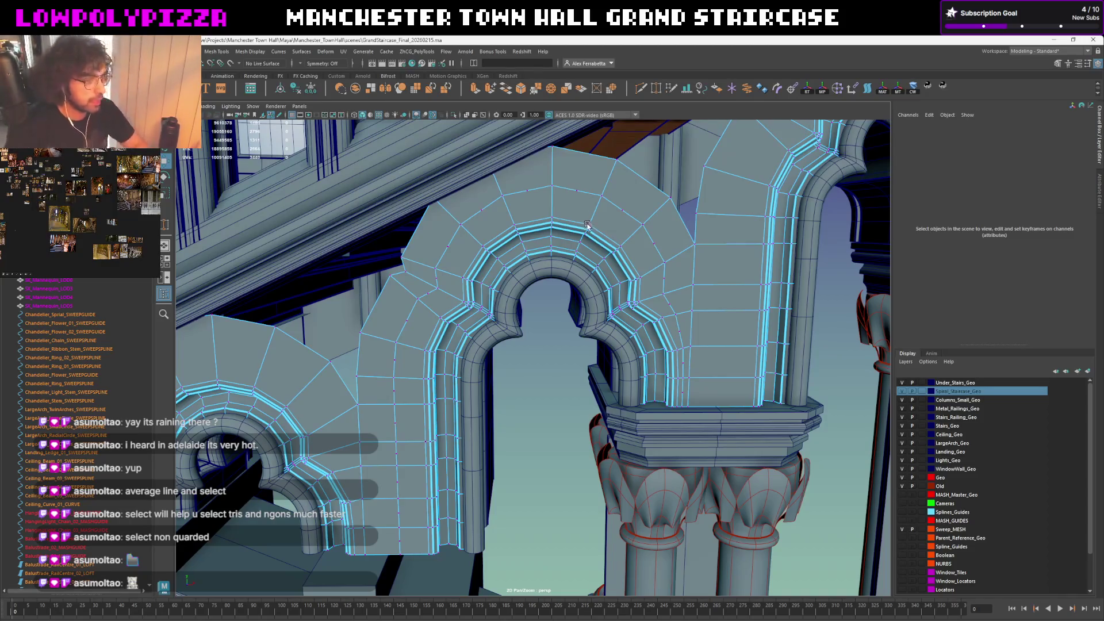
mouse_move(585, 220)
left_mouse_down("alt")
mouse_move(671, 276)
mouse_move(646, 224)
left_mouse_up("alt")
key("F10")
double_click(671, 276)
key("ctrl+Delete")
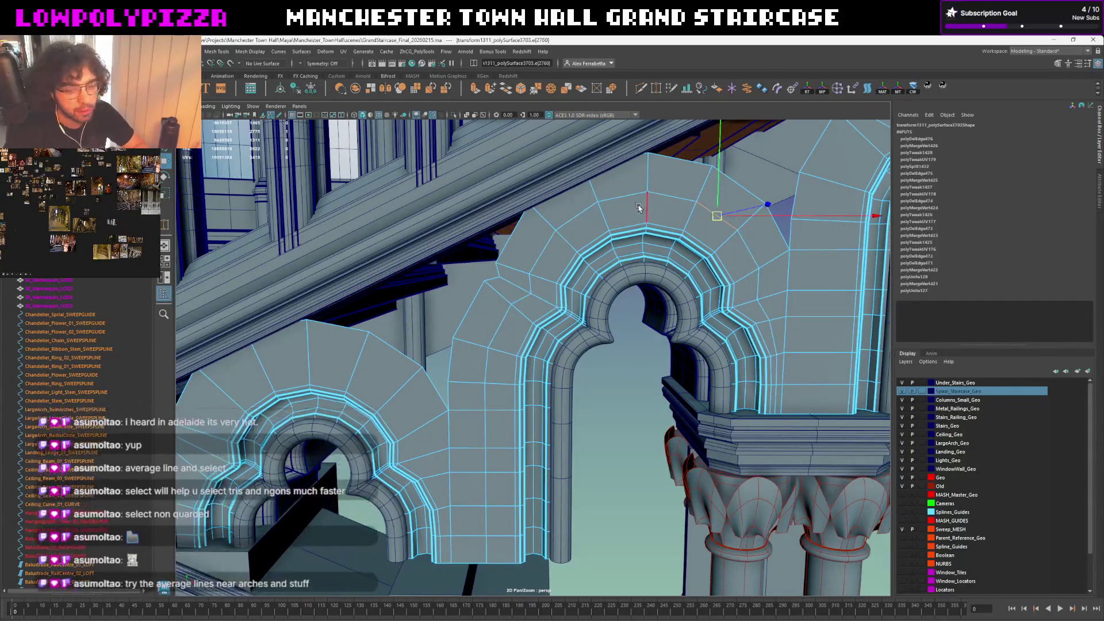
Select the outer edge loop around the arch, extending it down the left side
left_click(629, 199)
double_click(629, 200)
mouse_move(630, 207)
left_mouse_down("alt")
mouse_move(619, 249)
mouse_move(607, 247)
mouse_move(571, 301)
mouse_move(548, 304)
left_mouse_up("alt")
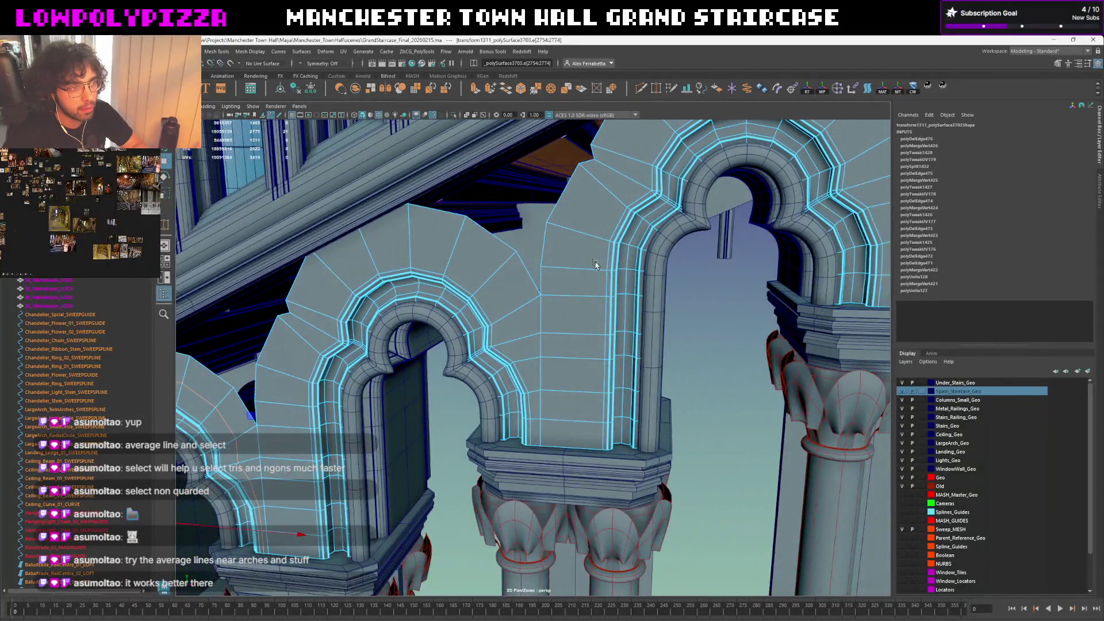
mouse_move(595, 263)
left_mouse_down("alt")
mouse_move(518, 295)
mouse_move(458, 257)
mouse_move(501, 256)
left_mouse_up("alt")
double_click(500, 256, "shift")
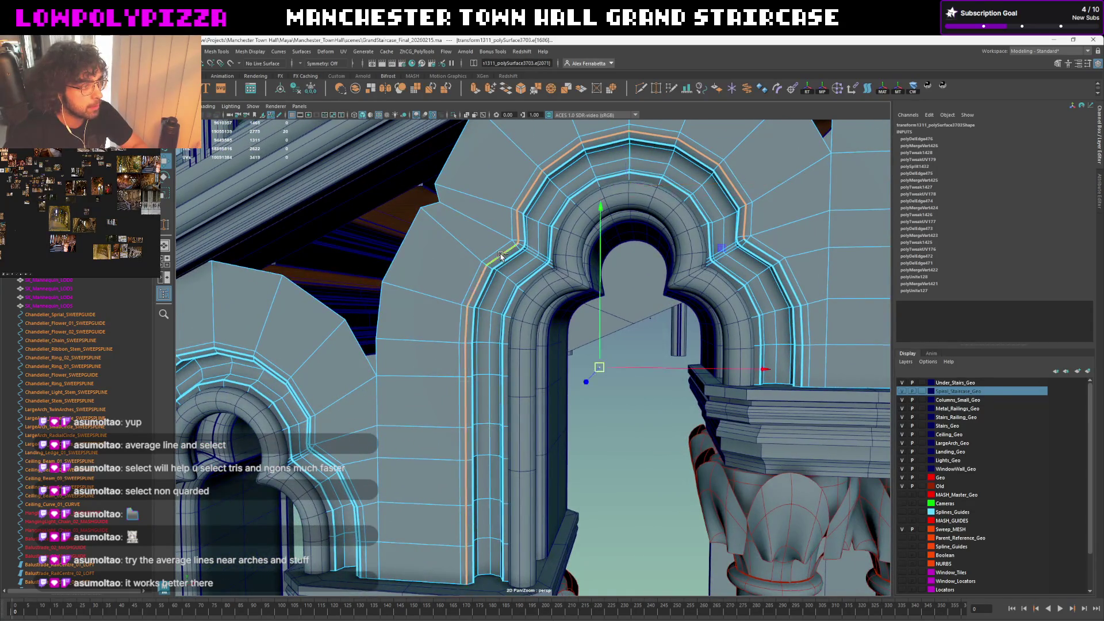
Average the edge spacing of the full outer trefoil arch loop via Regularize > Average Line
double_click(760, 247, "shift")
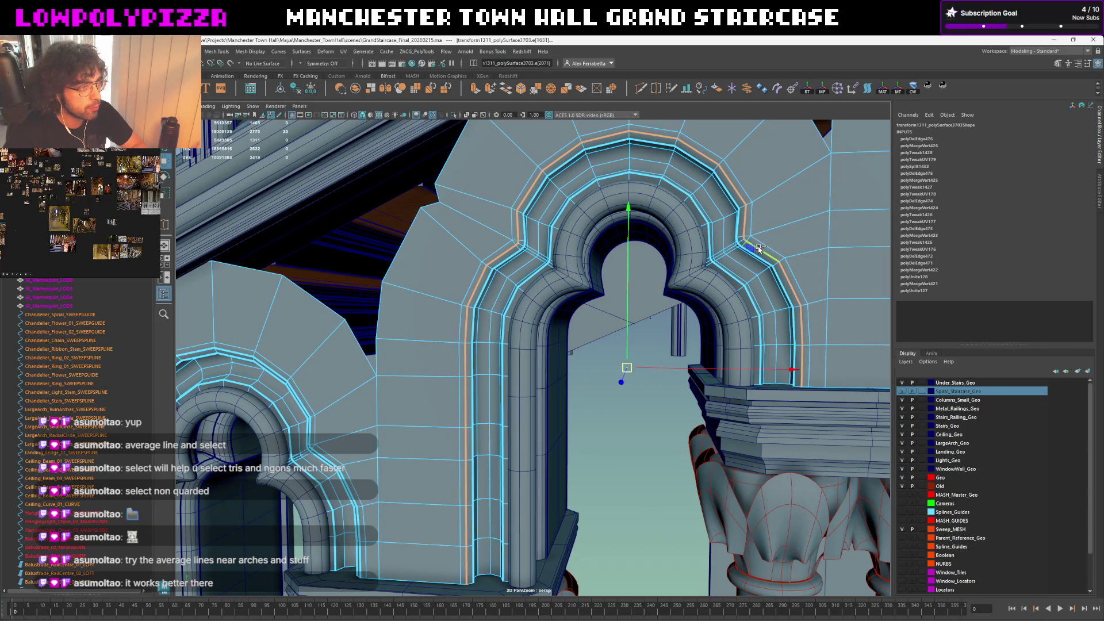
left_click(504, 240)
double_click(500, 245)
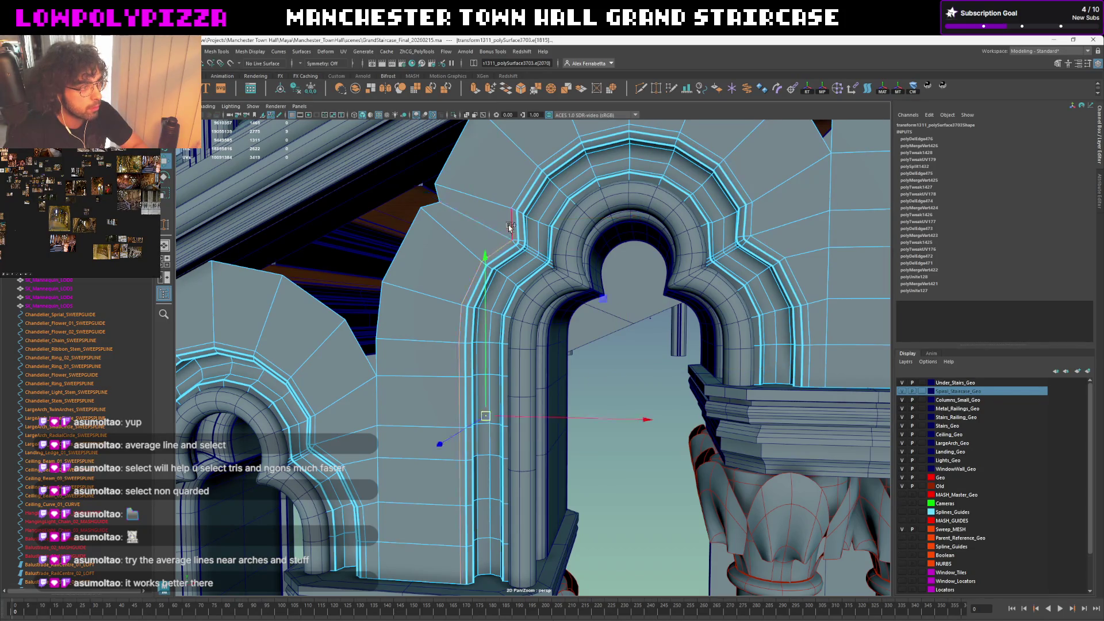
double_click(752, 240, "shift")
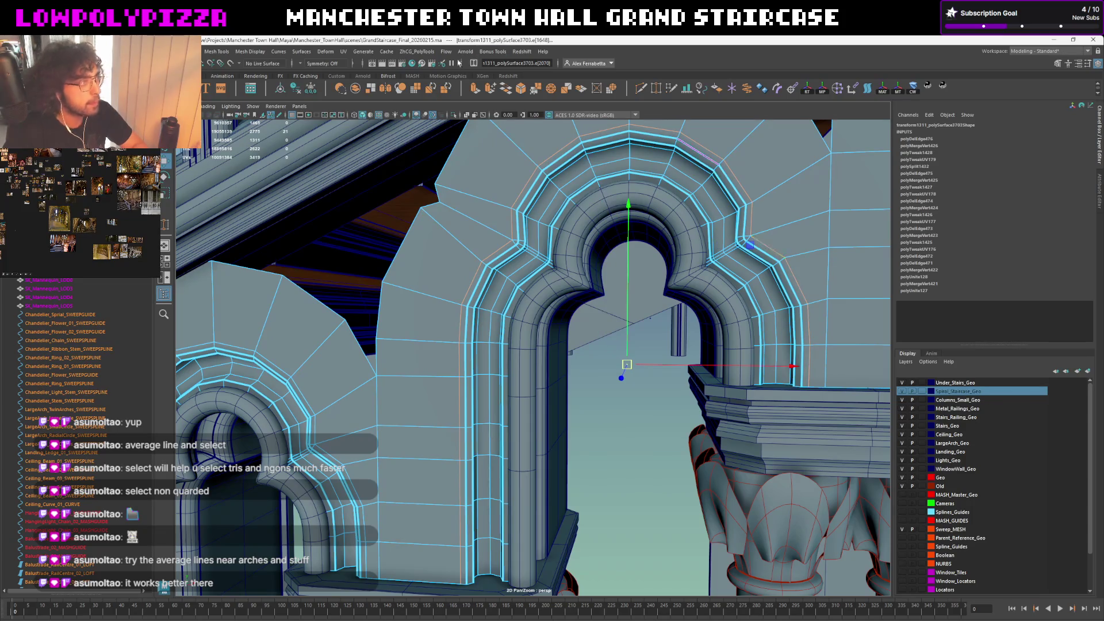
left_click(416, 50)
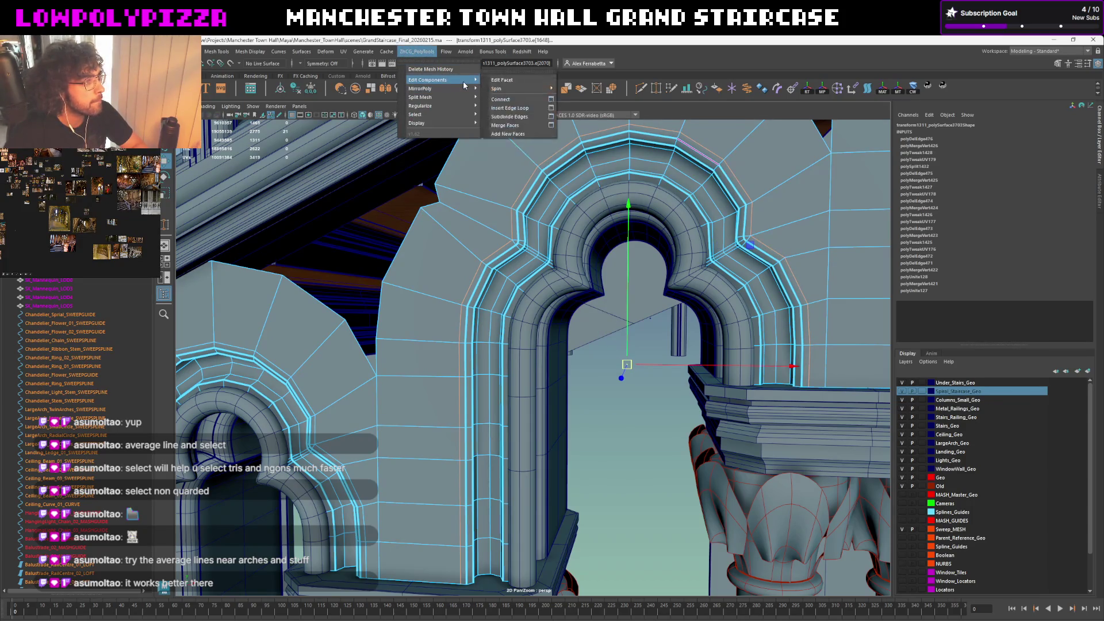
mouse_move(423, 105)
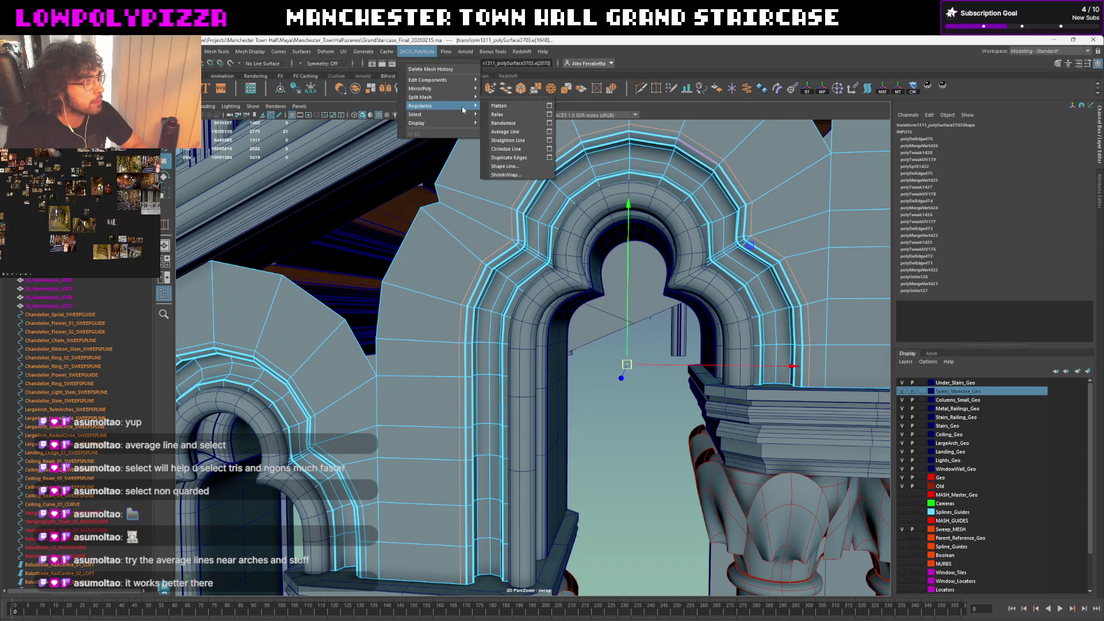
left_click(503, 131)
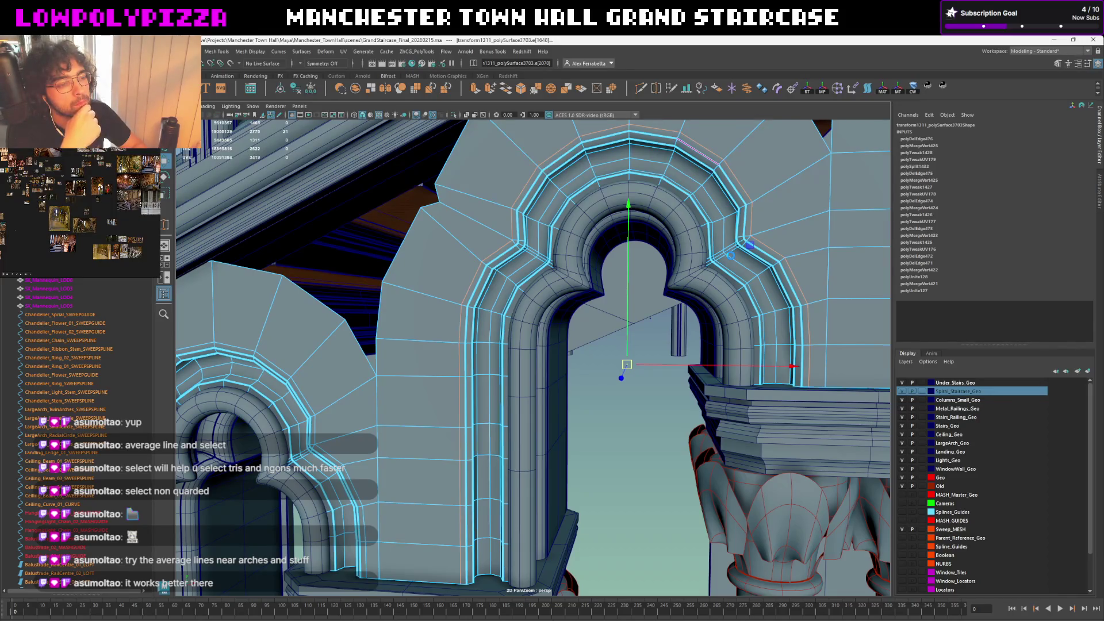
key("alt+shift+d")
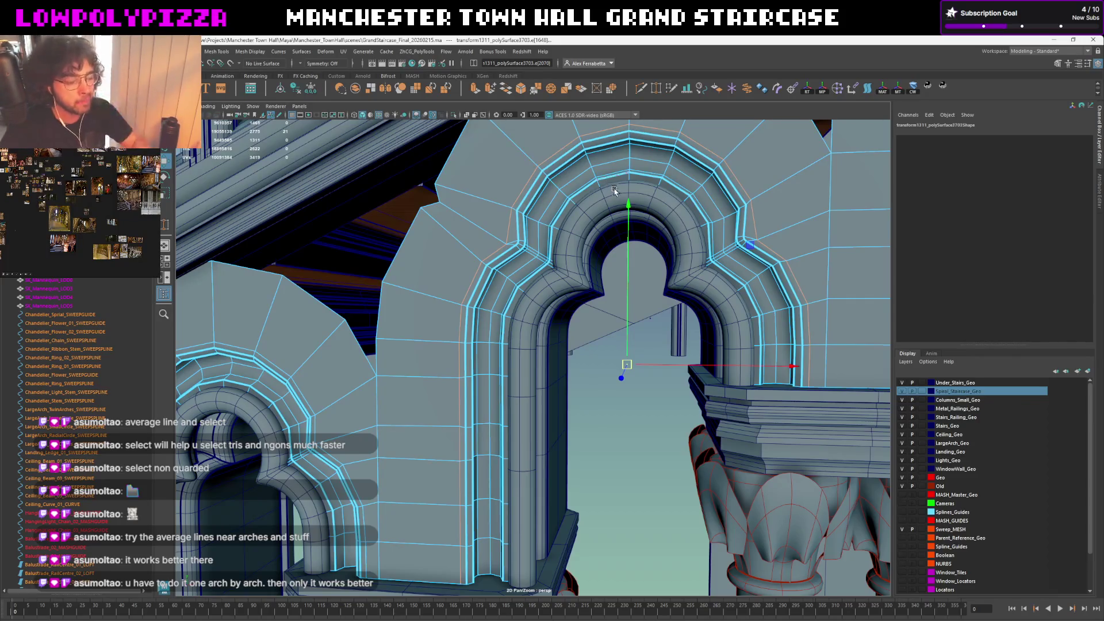
scroll(616, 196, "up", 3)
scroll(618, 224, "down", 2)
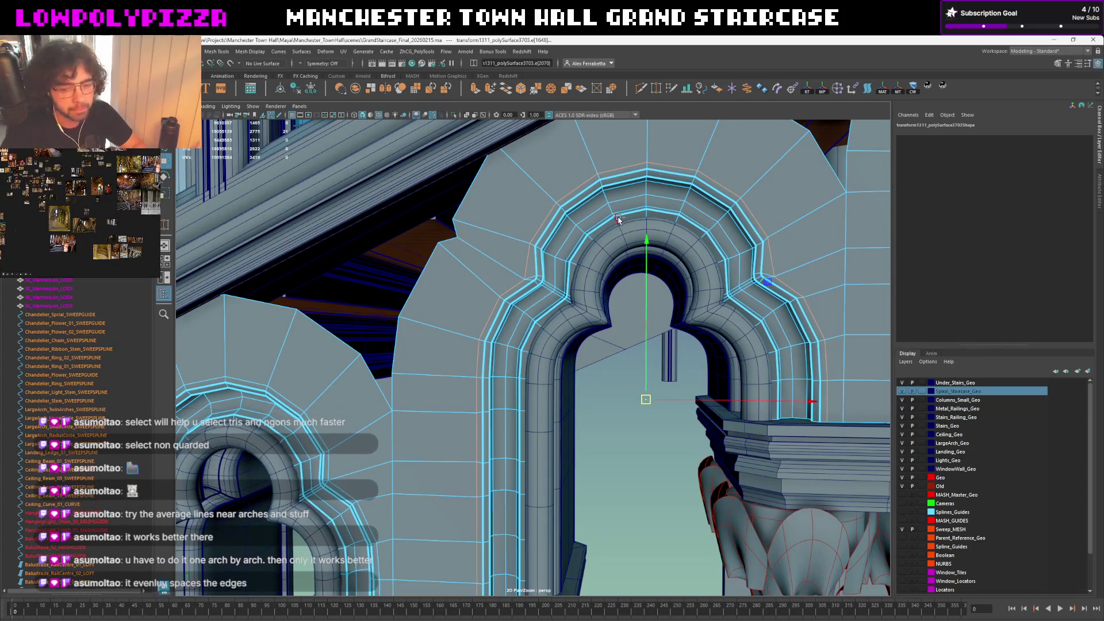
Move over to the large pointed arch and select its molding mesh
left_click(618, 222)
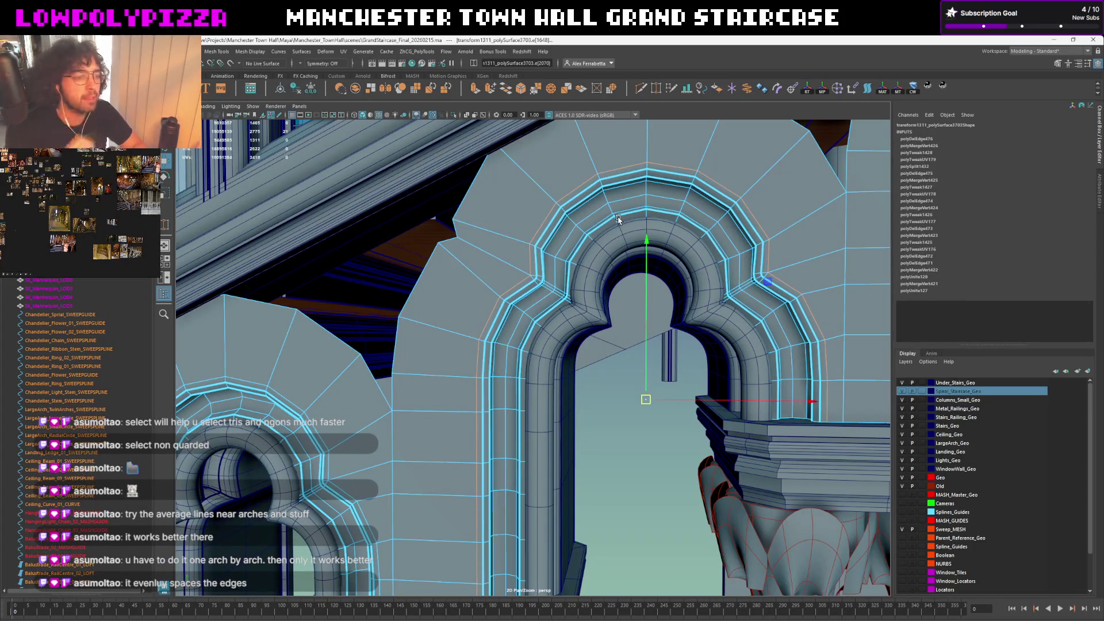
mouse_move(606, 206)
left_mouse_down("alt")
mouse_move(328, 308)
mouse_move(549, 282)
mouse_move(486, 210)
mouse_move(661, 353)
mouse_move(477, 234)
mouse_move(526, 234)
mouse_move(473, 241)
mouse_move(551, 285)
mouse_move(604, 216)
left_mouse_up("alt")
left_click(619, 198)
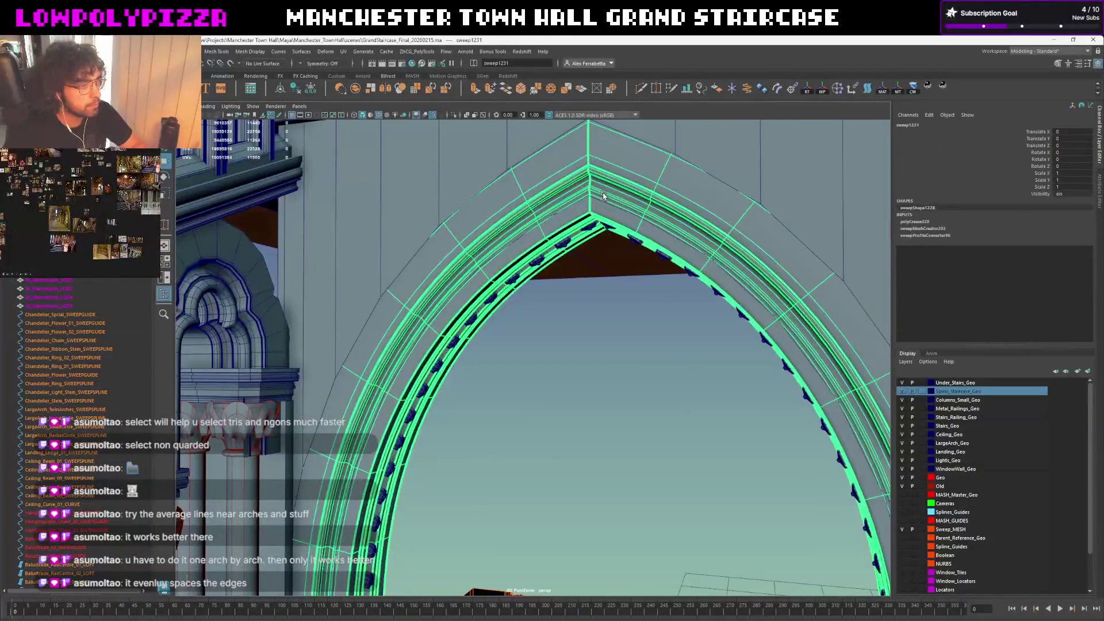
scroll(604, 259, "up", 3)
scroll(614, 292, "up", 2)
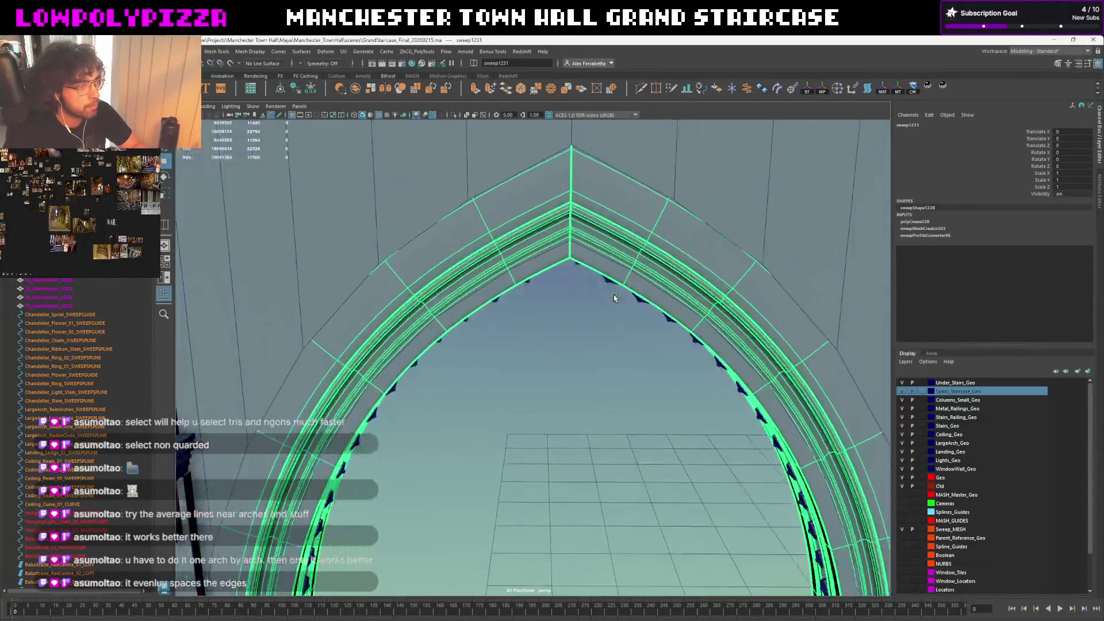
Select the outer molding around the trefoil arch unsmoothed and pick a vertex beside the arch
key("1")
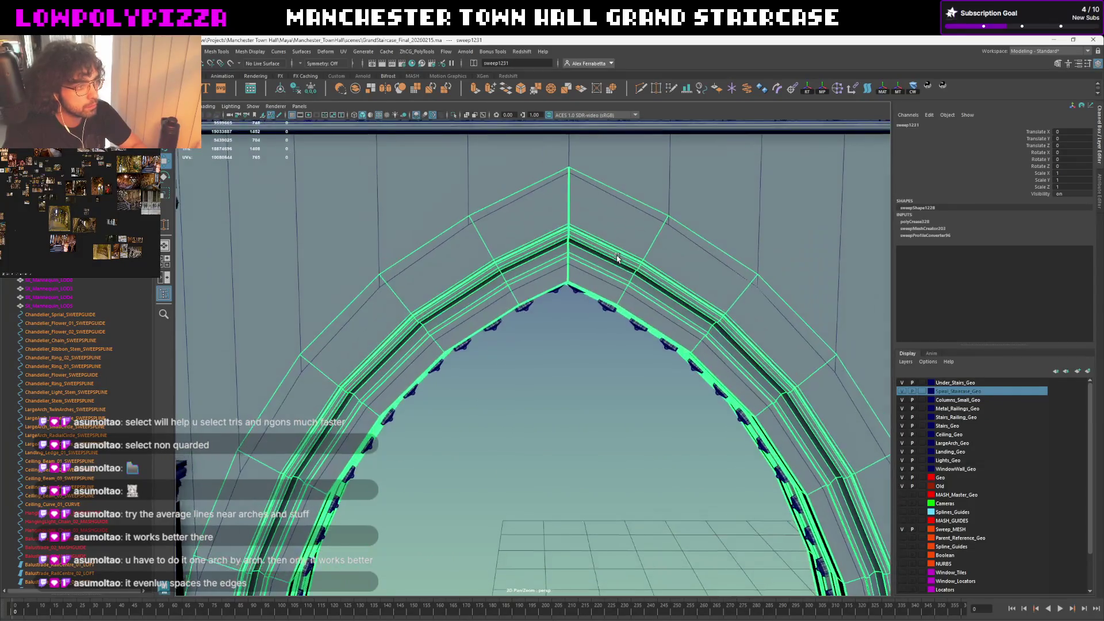
scroll(617, 259, "down", 5)
scroll(383, 318, "up", 5)
scroll(383, 319, "down", 5)
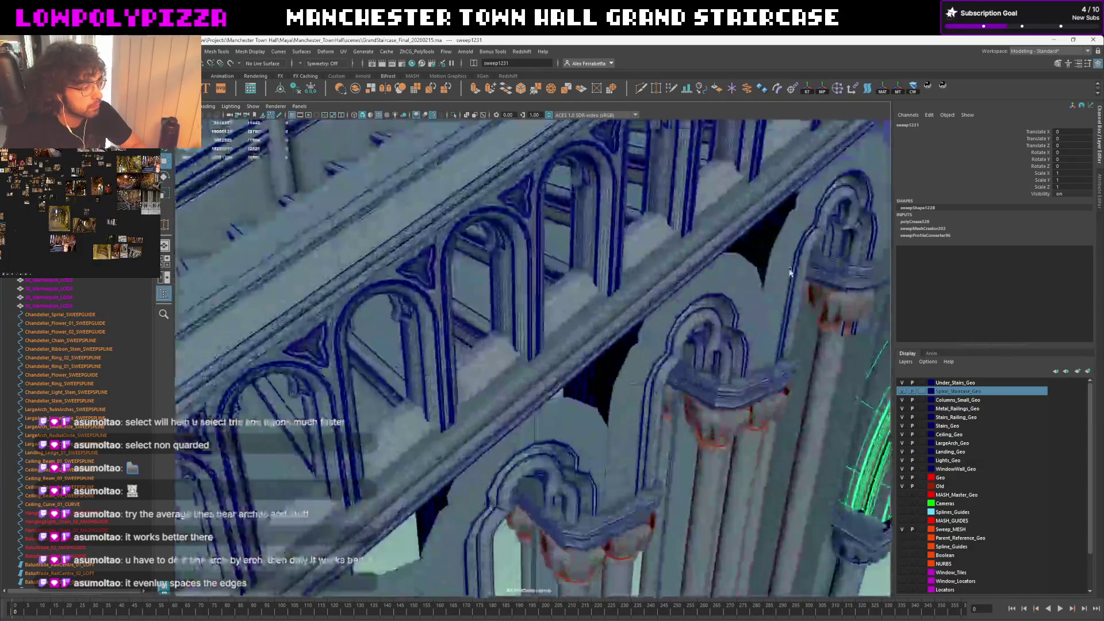
scroll(605, 226, "up", 2)
scroll(605, 226, "up", 3)
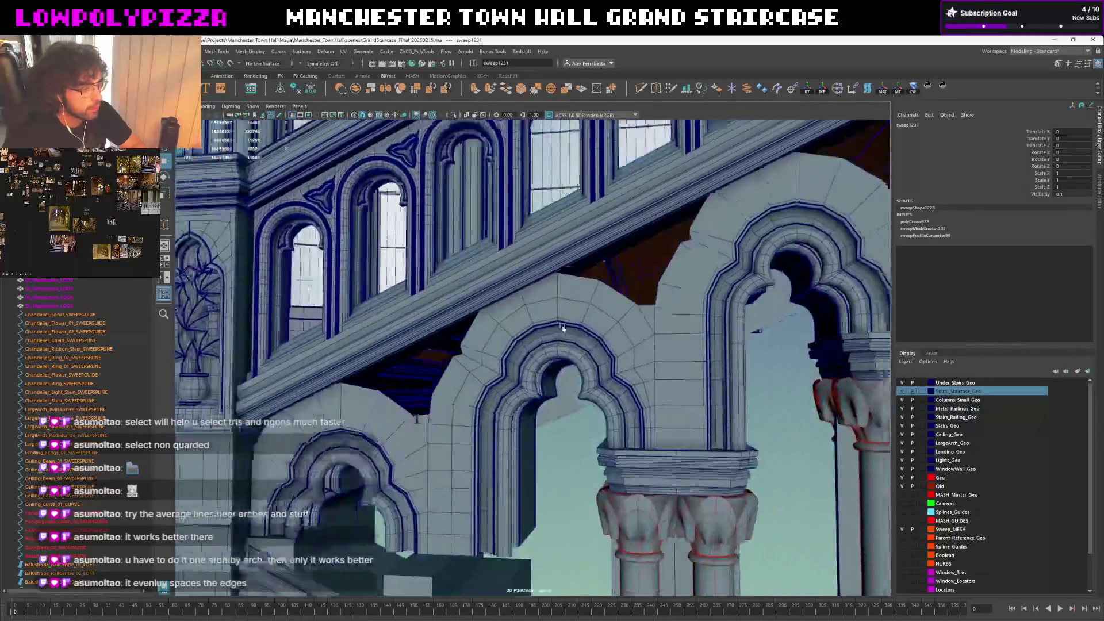
scroll(651, 324, "up", 3)
scroll(651, 325, "up", 2)
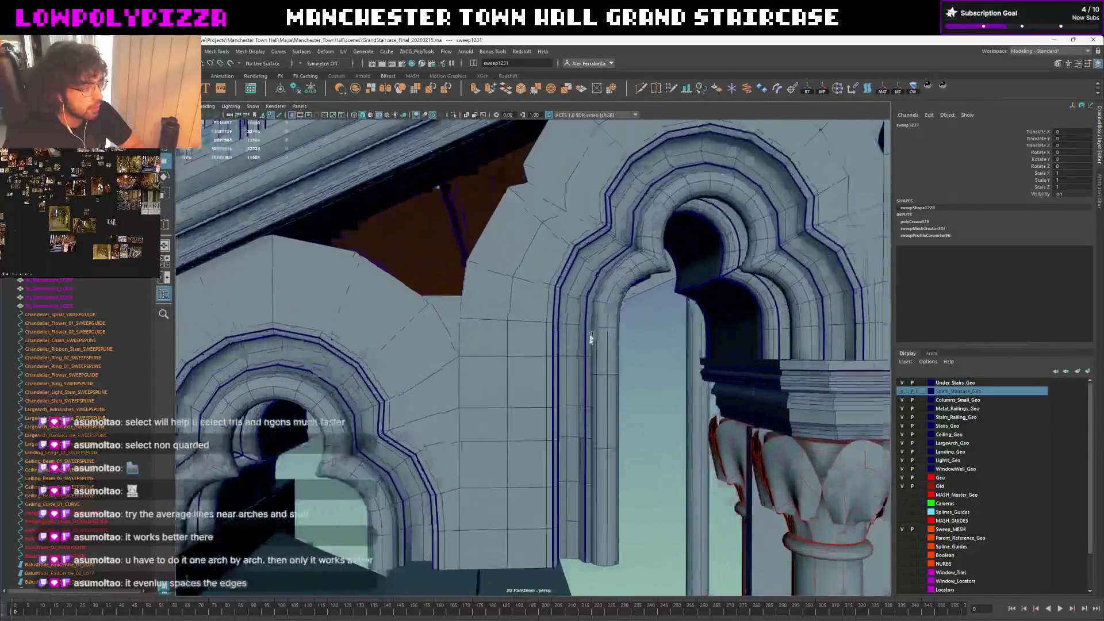
scroll(591, 337, "up", 2)
left_click(656, 222)
scroll(536, 343, "up", 2)
scroll(526, 338, "up", 2)
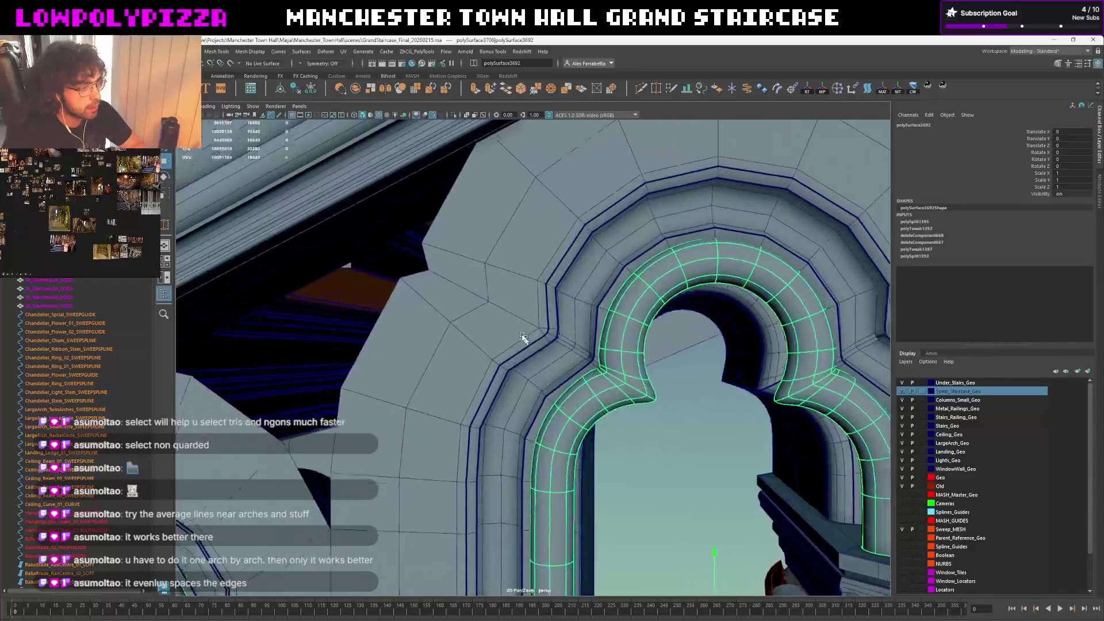
scroll(524, 313, "up", 2)
left_click(553, 298)
key("F10")
left_click(540, 300)
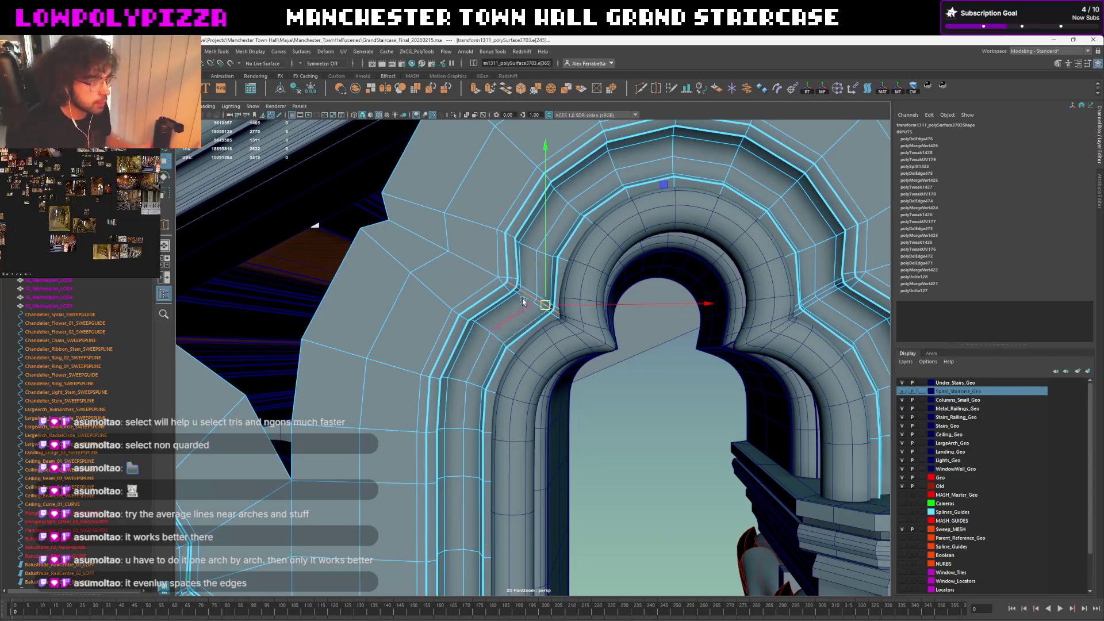
Select the edge loop around the arch for review, then back out of component editing
left_click_drag(569, 243, 574, 252, "alt")
left_click_drag(614, 222, 580, 245, "alt")
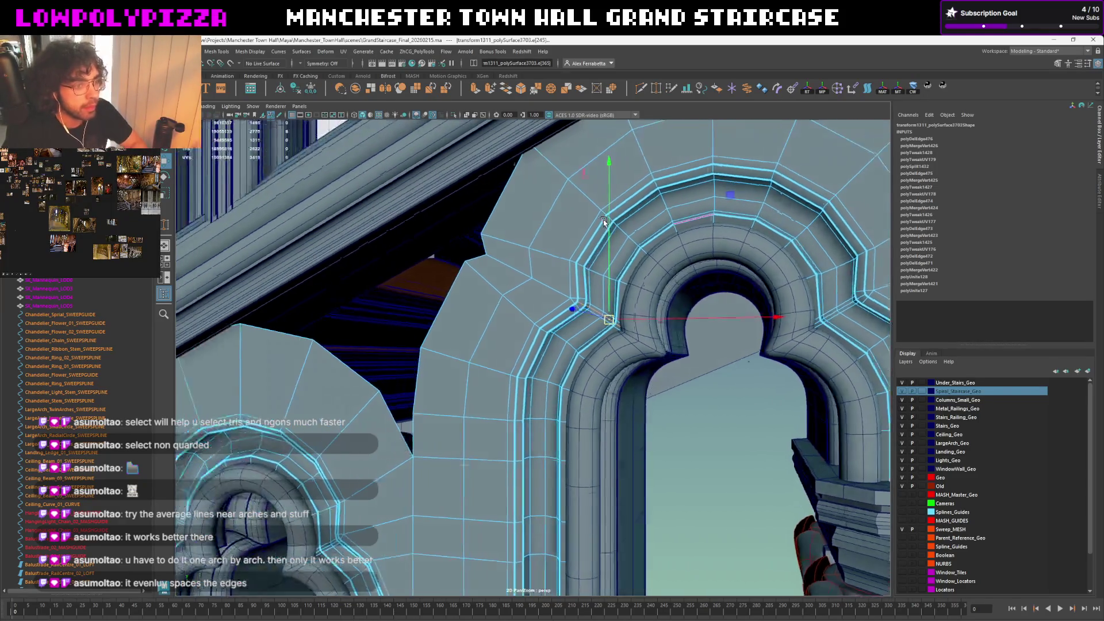
double_click(439, 323)
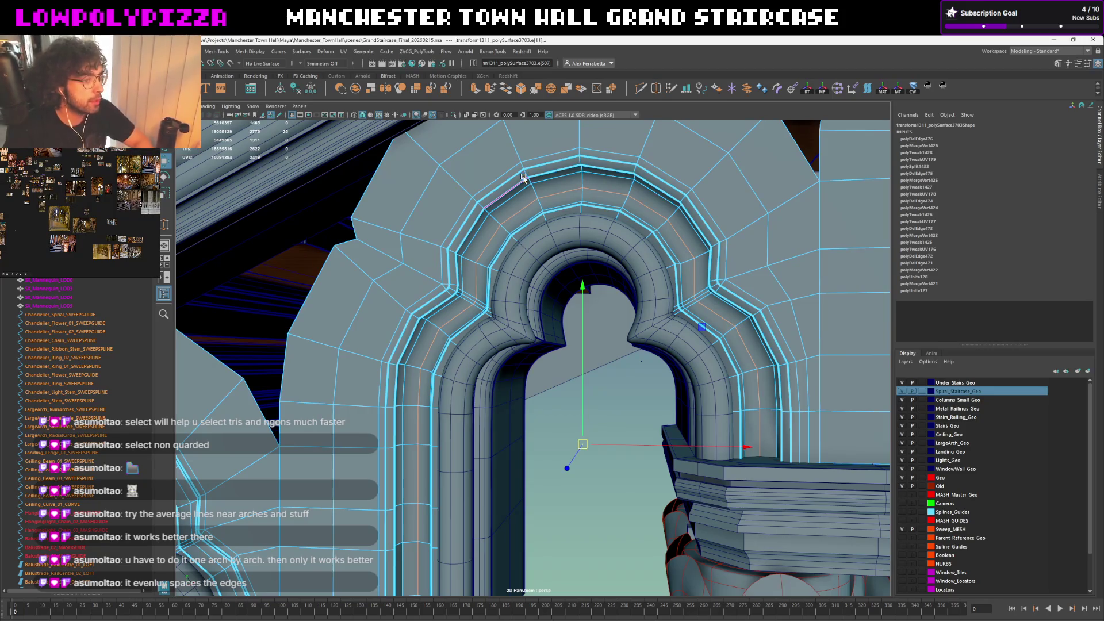
key("alt+shift+d")
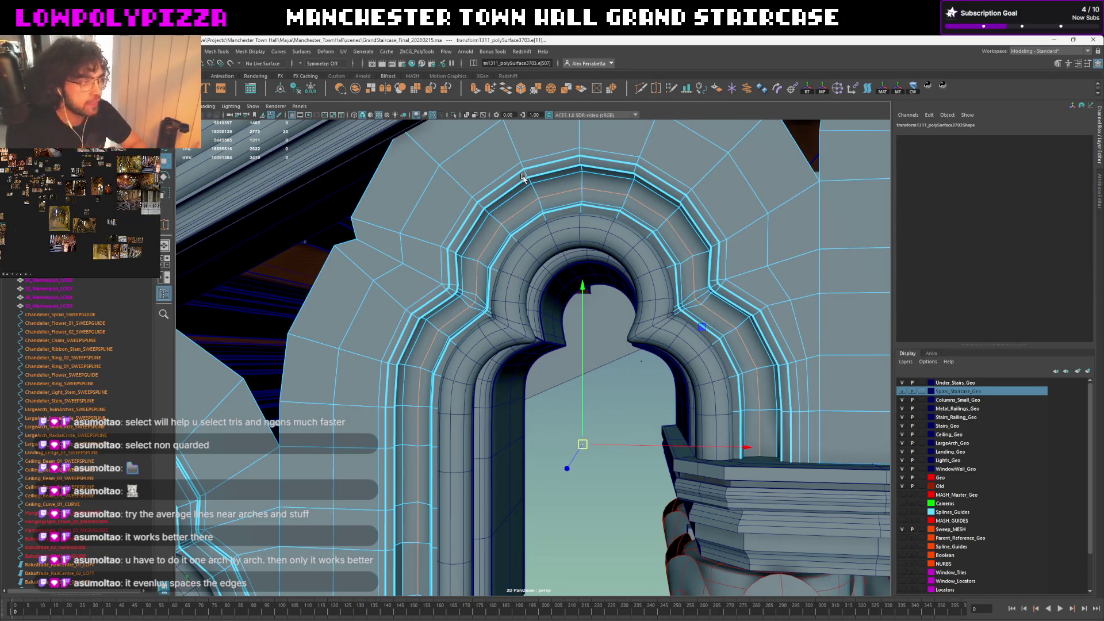
left_click_drag(470, 112, 541, 281, "alt")
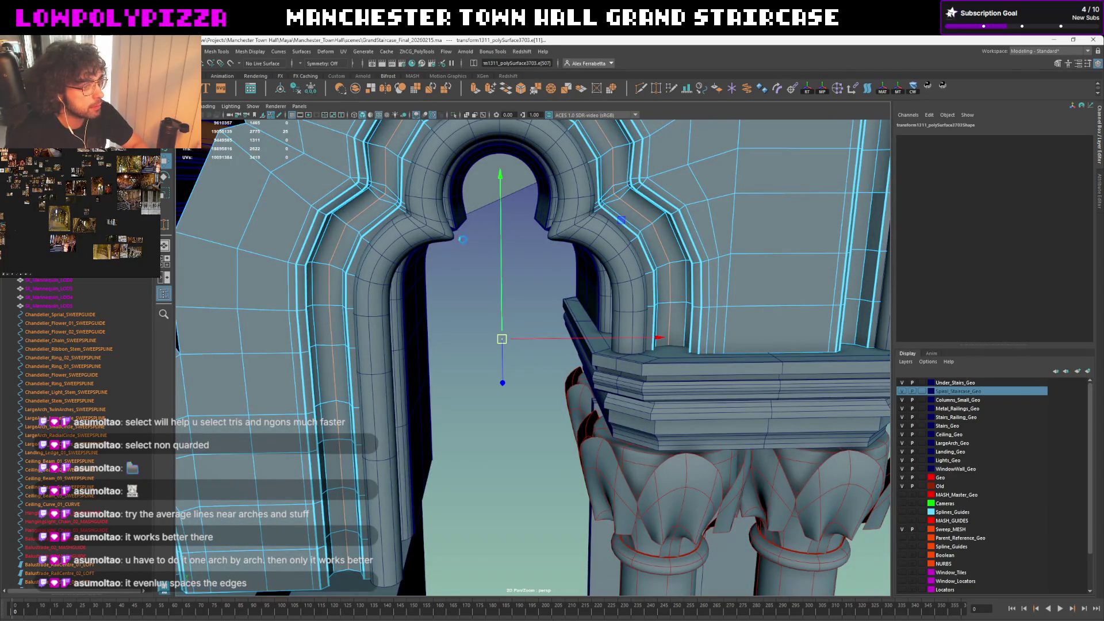
key("ctrl+z")
key("ctrl+z")
key("ctrl+z")
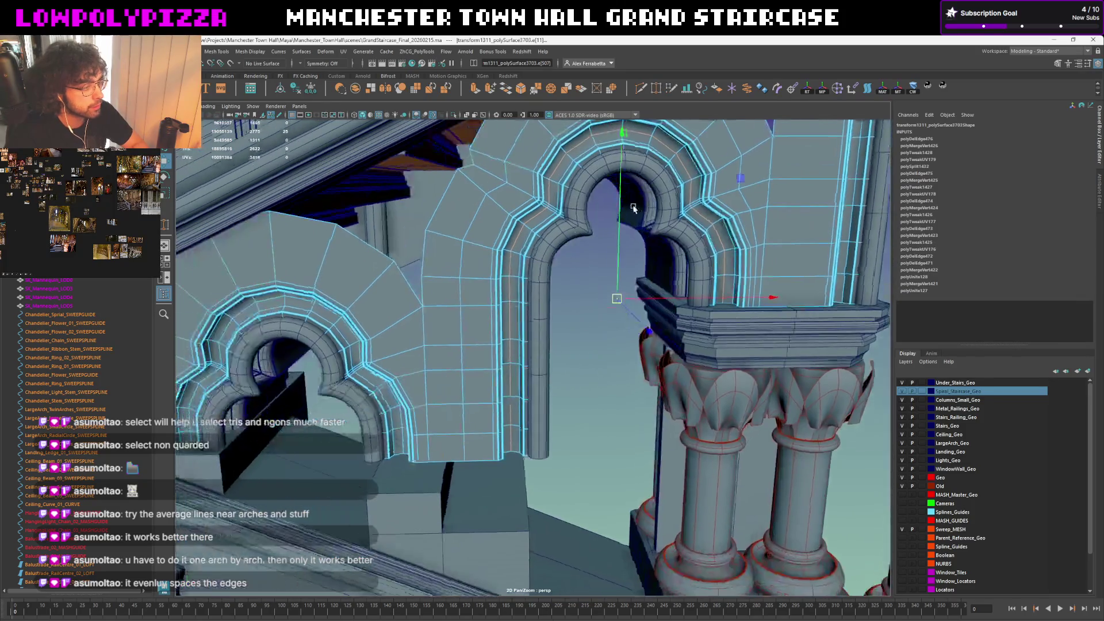
key("ctrl+z")
key("ctrl+z")
Select the spandrel wall mesh and bring up the ZhCG_PolyTools Regularize tools
left_click(474, 265)
mouse_move(473, 265)
left_mouse_down("alt")
mouse_move(637, 315)
mouse_move(628, 302)
mouse_move(604, 315)
left_mouse_up("alt")
left_click(386, 52)
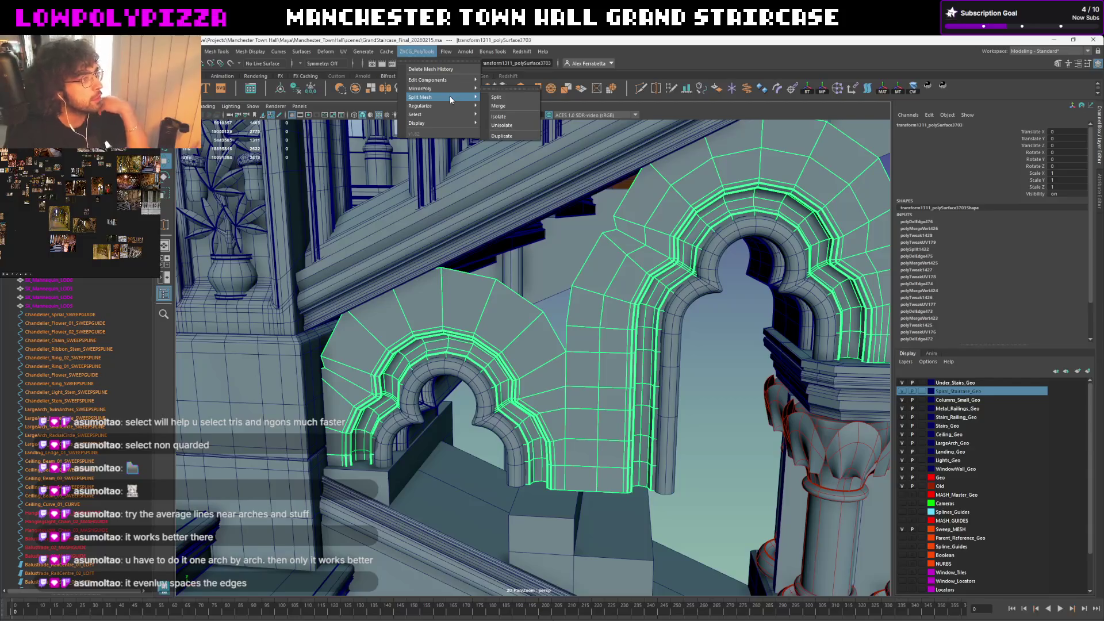
mouse_move(440, 106)
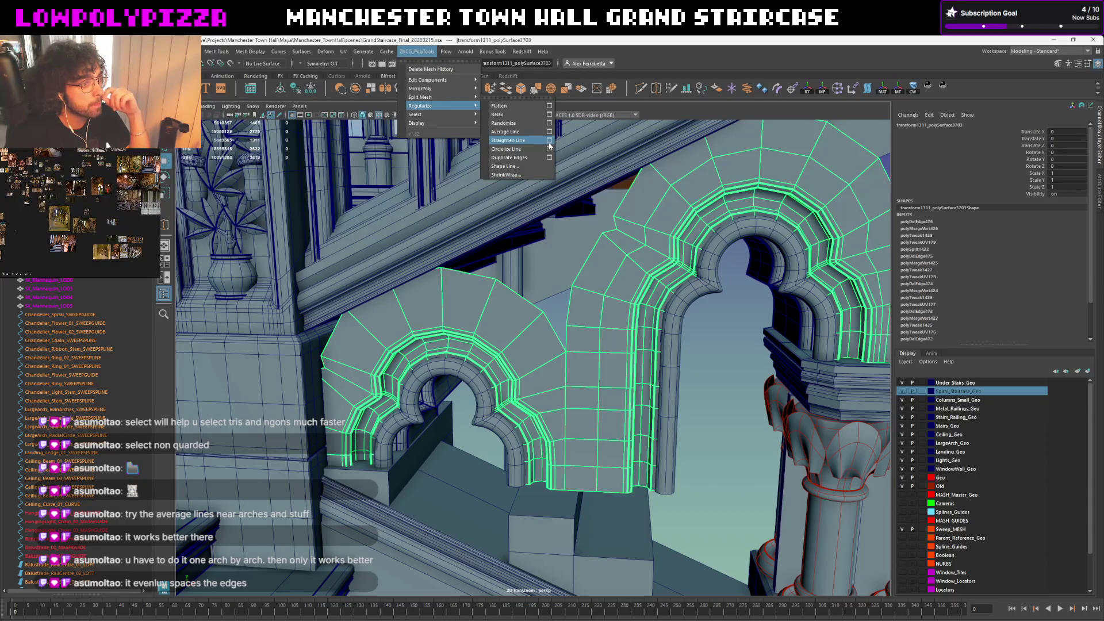
Straighten the wall mesh loops, then start Multi-Cut from the wall's top corner vertex
left_click(478, 311)
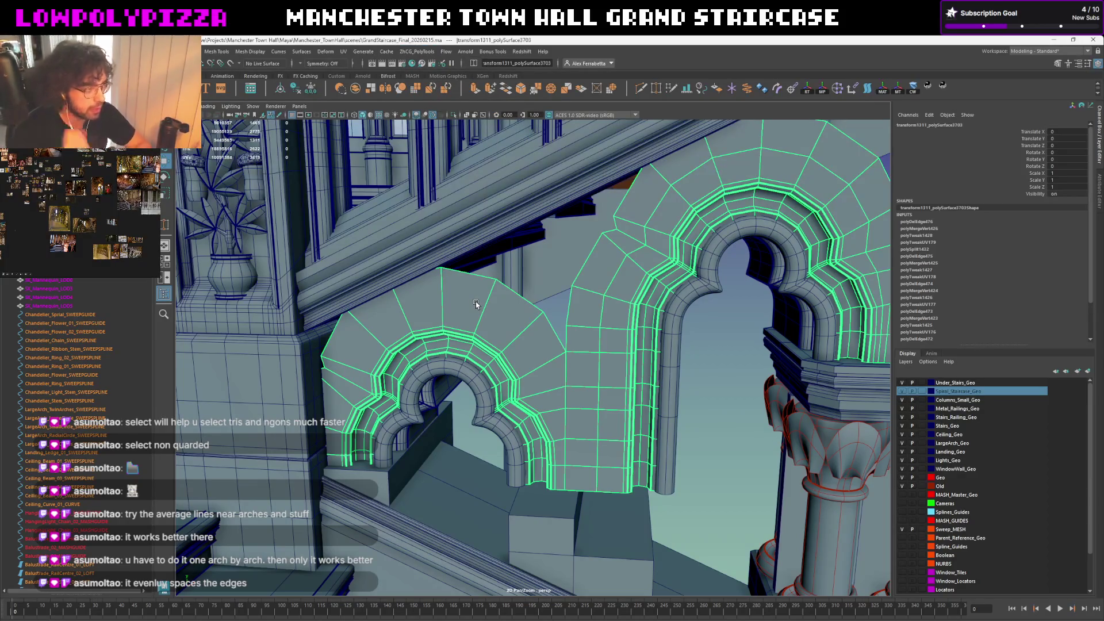
left_click_drag(495, 312, 610, 328, "alt")
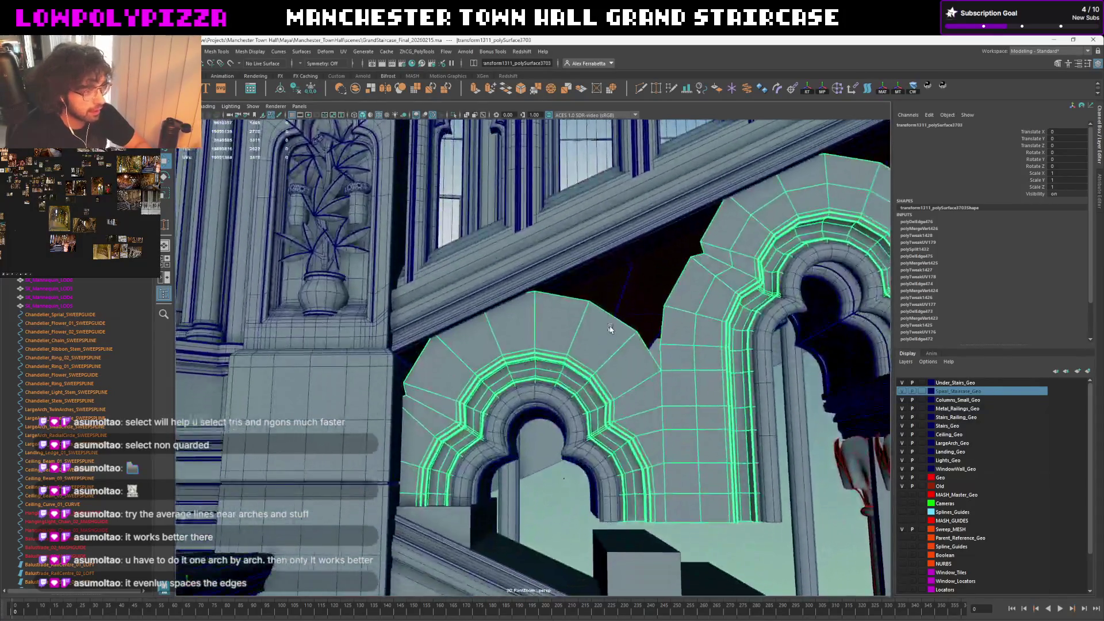
scroll(609, 327, "up", 2)
middle_click_drag(624, 323, 499, 393, "alt")
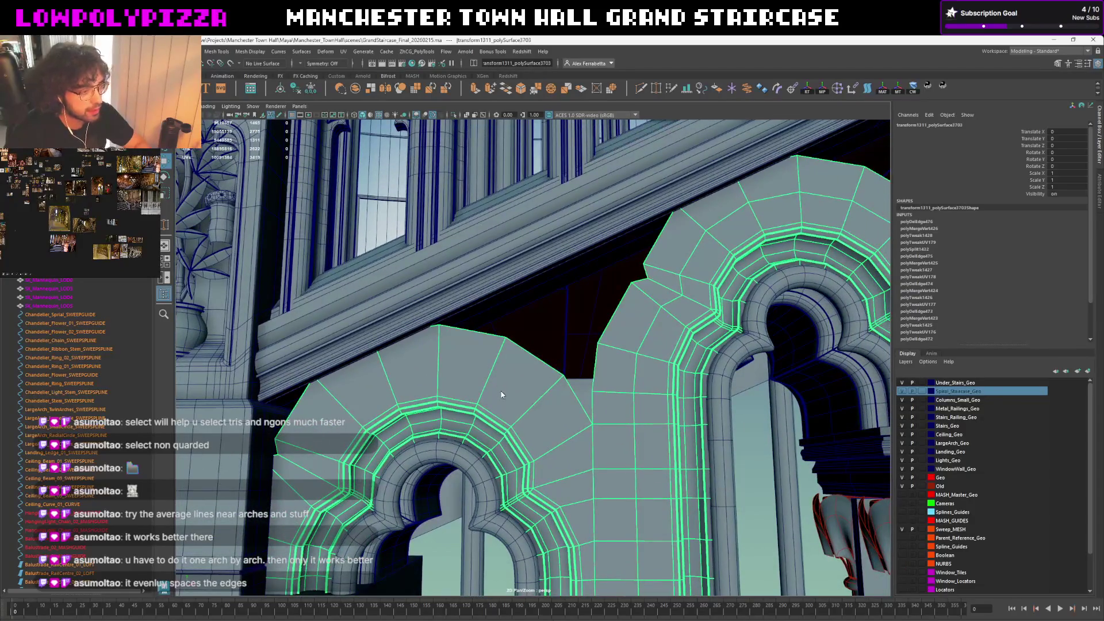
right_click_drag(501, 394, 506, 375, "shift")
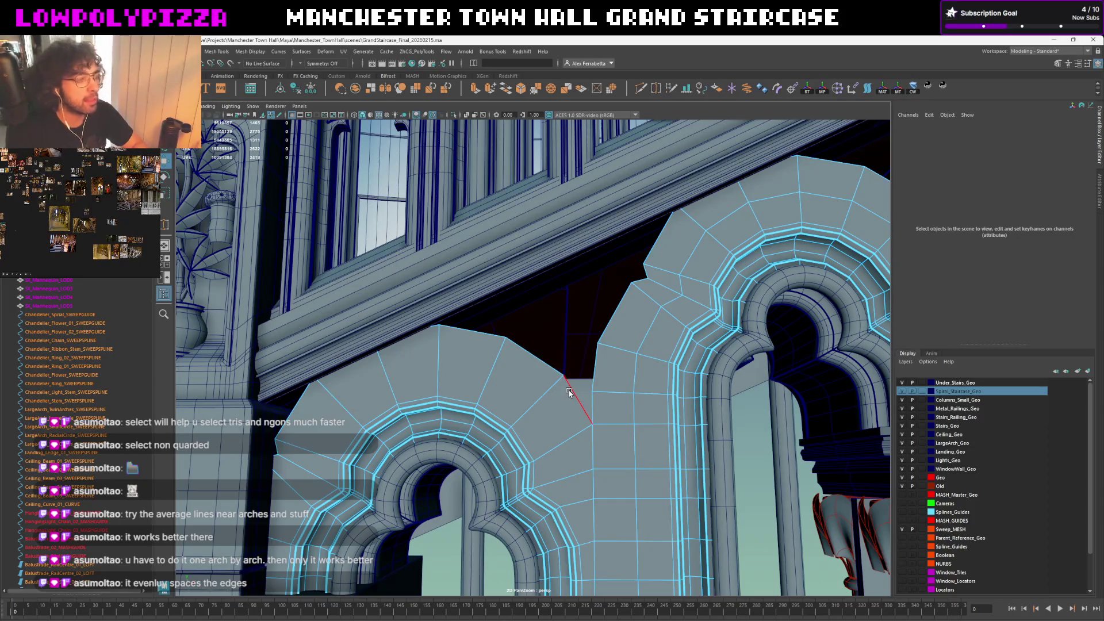
left_click(571, 391)
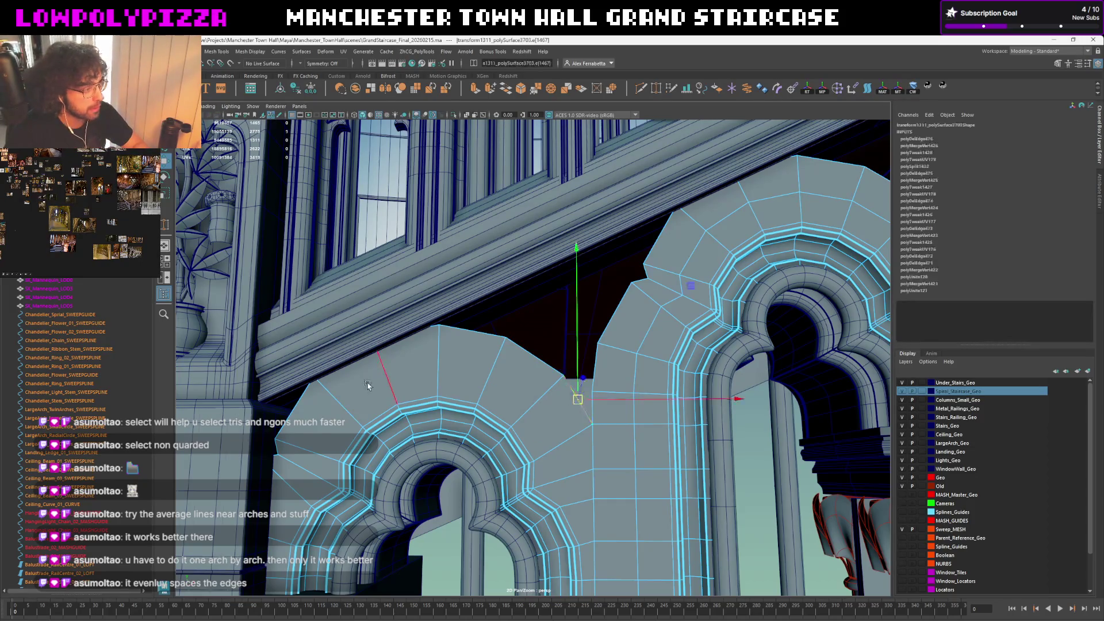
Raise the spandrel's top vertex on Y and tilt the wall top parallel to the stair beam
left_click_drag(578, 395, 387, 399, "alt")
left_click(498, 307)
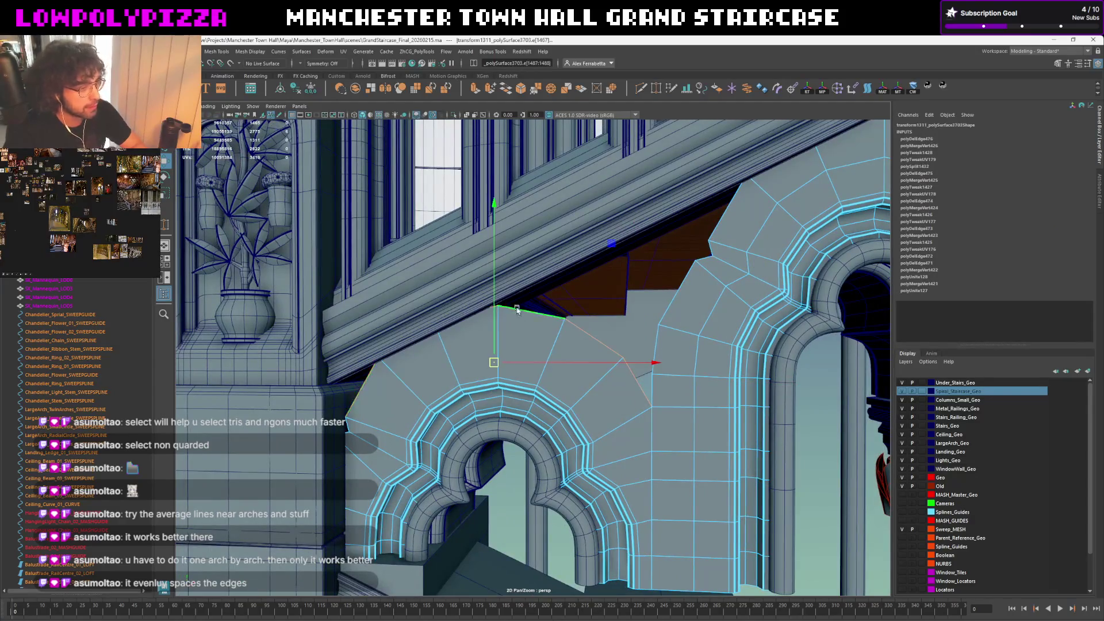
mouse_move(491, 232)
left_mouse_down()
mouse_move(490, 223)
mouse_move(489, 266)
left_mouse_up()
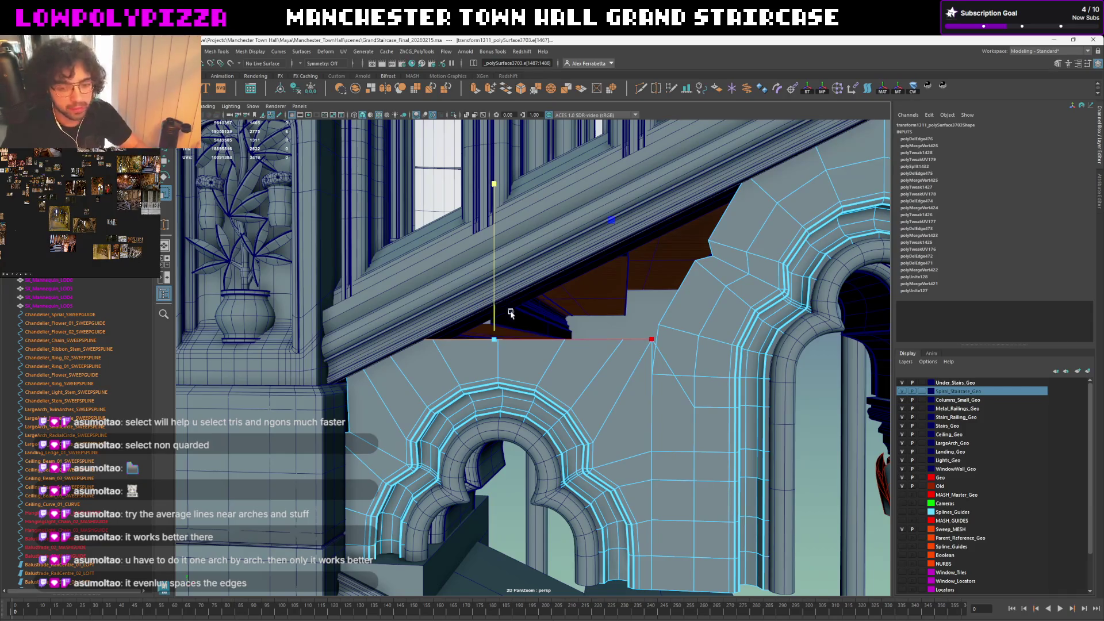
key("e")
left_click_drag(625, 270, 610, 250)
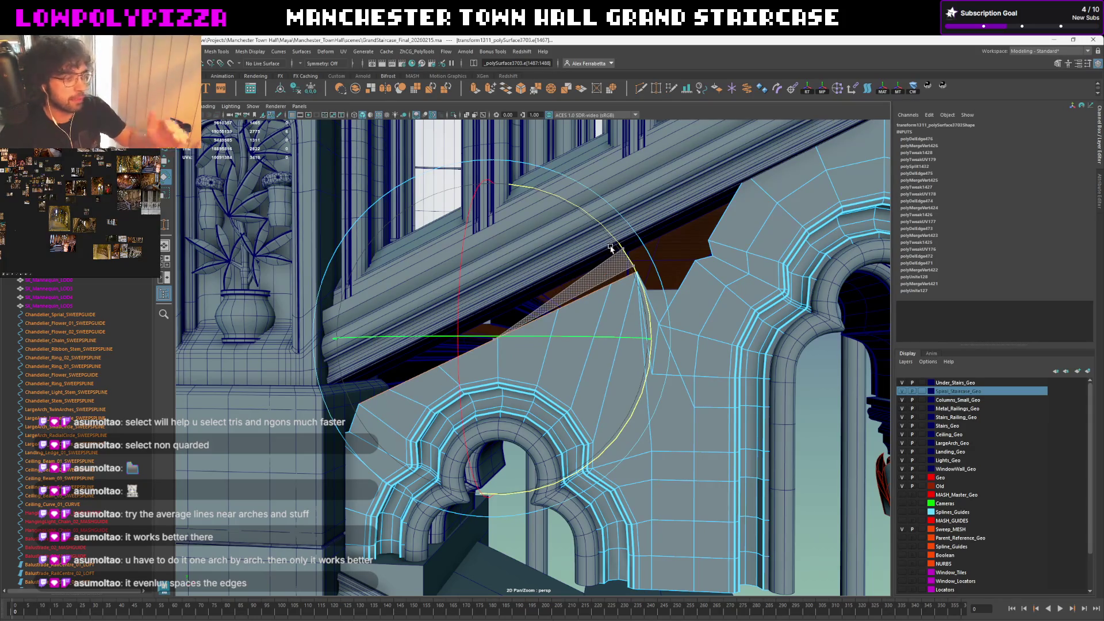
key("ctrl+z")
key("ctrl+z")
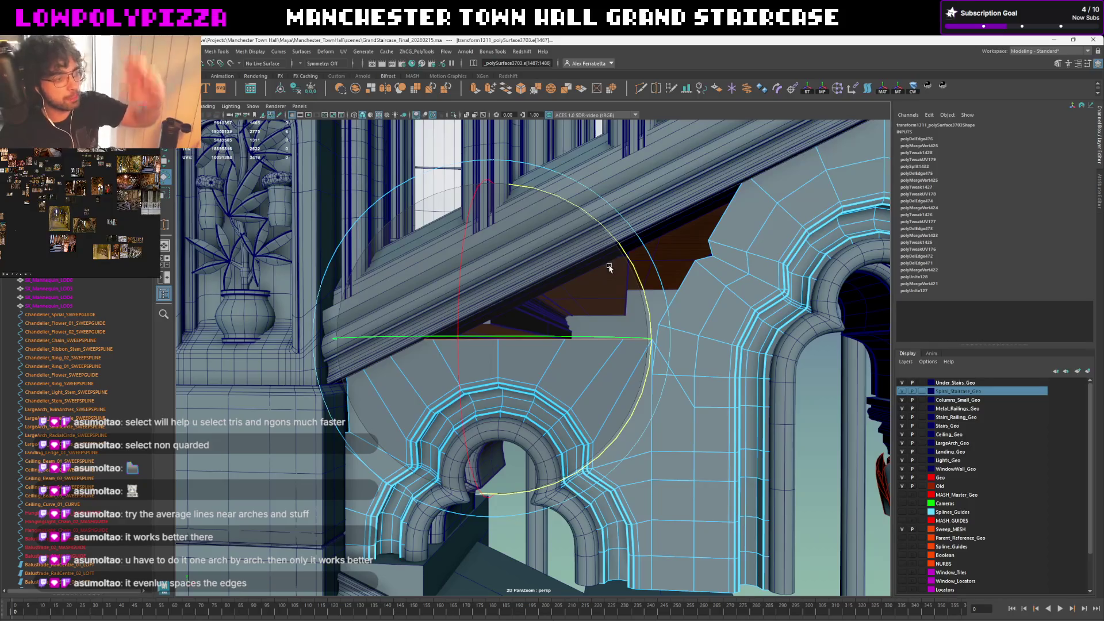
Slide the top vertex along its edge into place, leaving a flat wall top above the arch
key("w")
scroll(543, 294, "up", 1)
left_click_drag(540, 284, 558, 334, "alt")
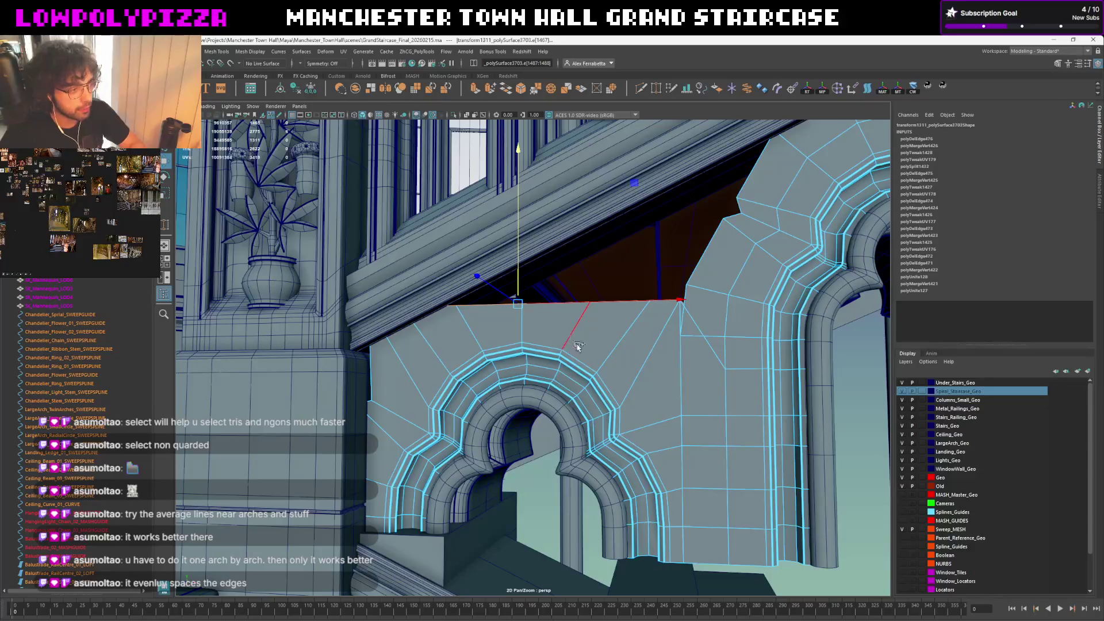
middle_click_drag(519, 210, 519, 210, "shift")
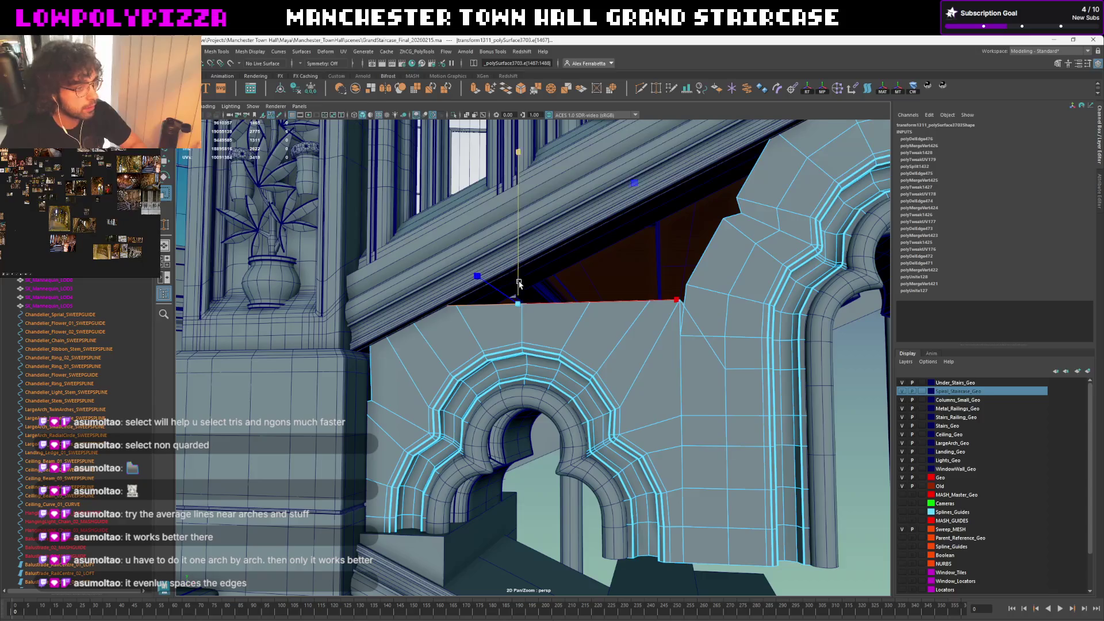
middle_click_drag(515, 283, 520, 283)
left_click_drag(520, 284, 532, 295, "alt")
key("F8")
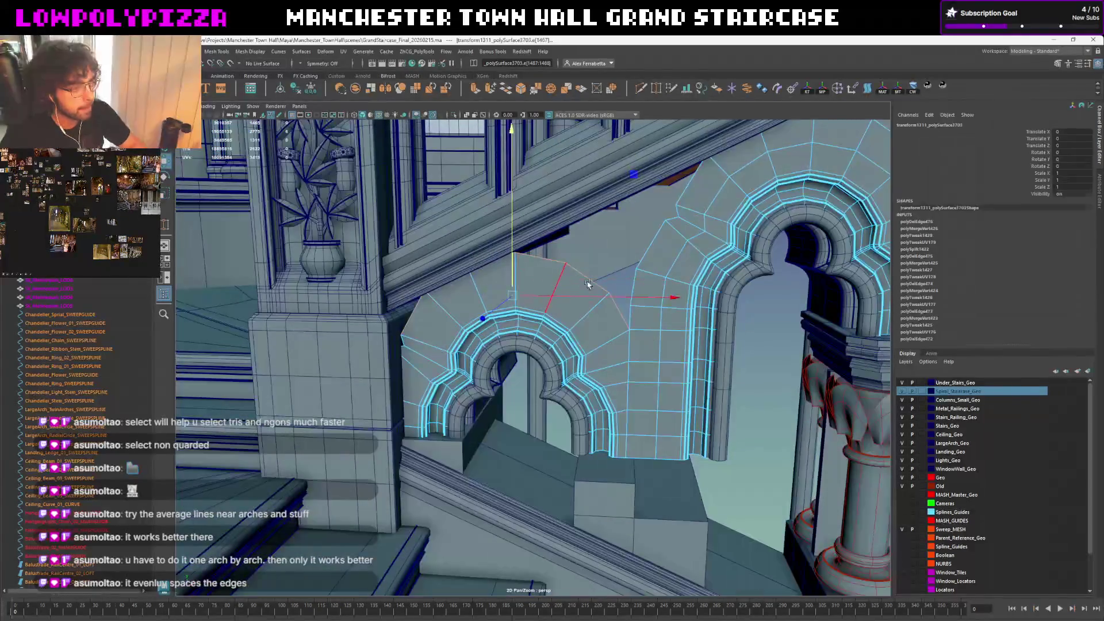
Inspect the arch wall, trims and wall panel as whole objects from several angles
left_click(739, 379)
mouse_move(739, 379)
left_mouse_down("alt")
mouse_move(635, 417)
mouse_move(623, 377)
mouse_move(645, 373)
mouse_move(522, 331)
mouse_move(532, 260)
left_mouse_up("alt")
left_click(611, 396)
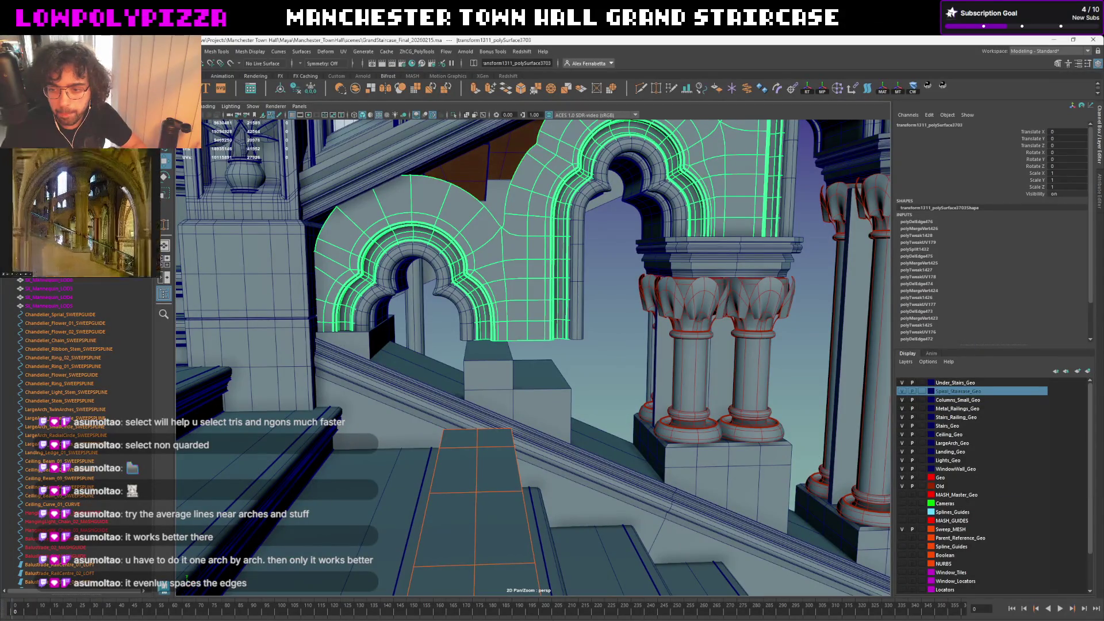
scroll(448, 339, "up", 2)
left_click_drag(449, 339, 497, 352, "alt")
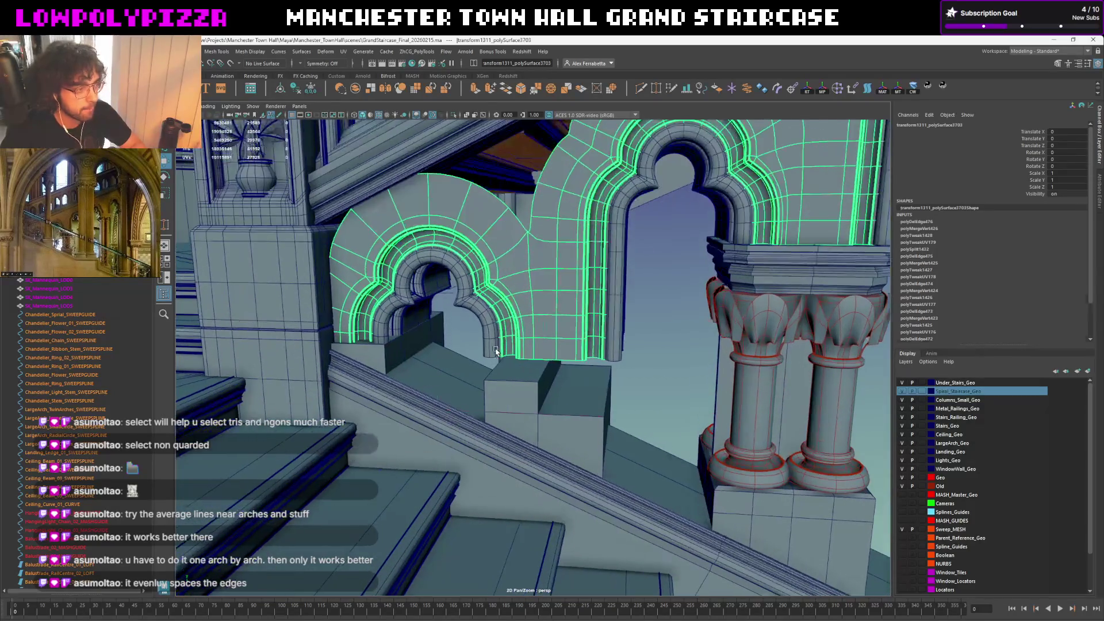
left_click(499, 352)
scroll(527, 381, "up", 1)
scroll(528, 381, "up", 2)
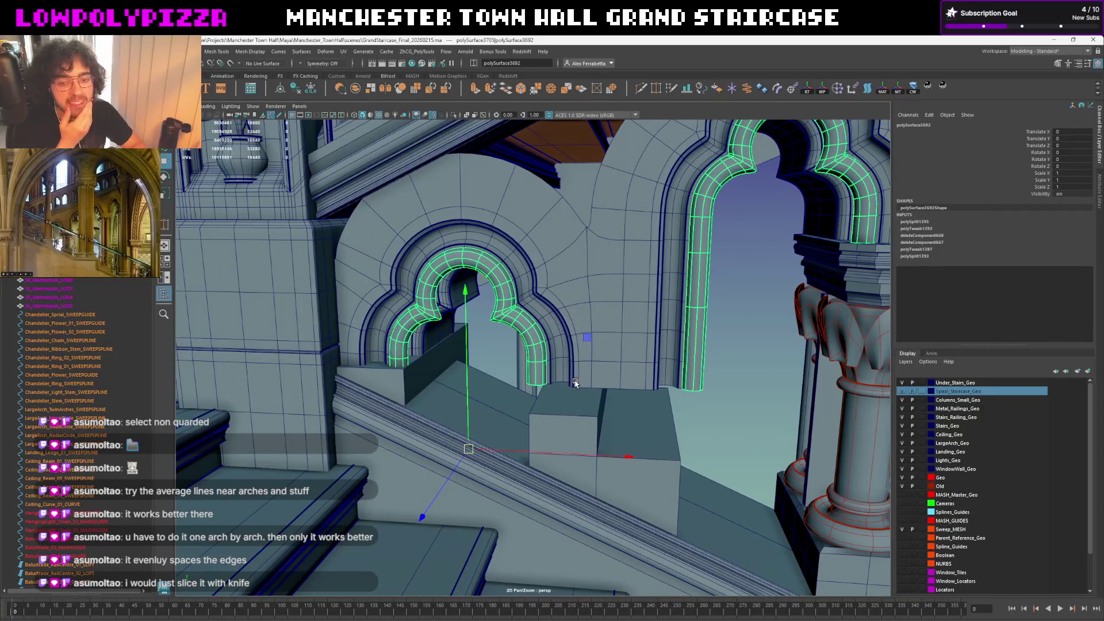
left_click(595, 351)
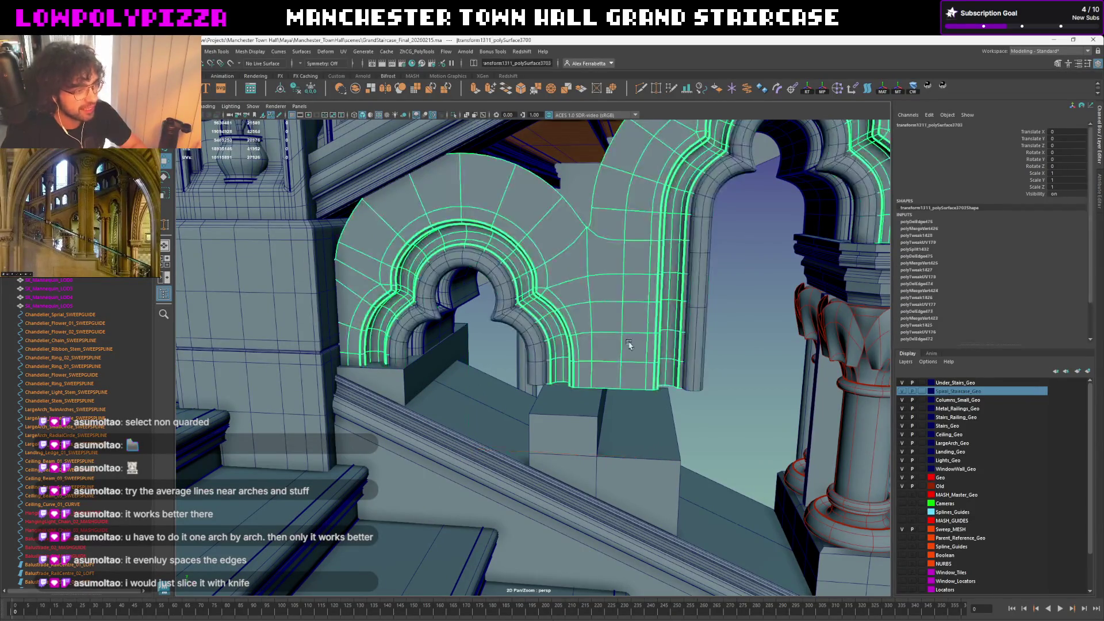
left_click_drag(596, 351, 592, 269, "alt")
scroll(591, 268, "down", 2)
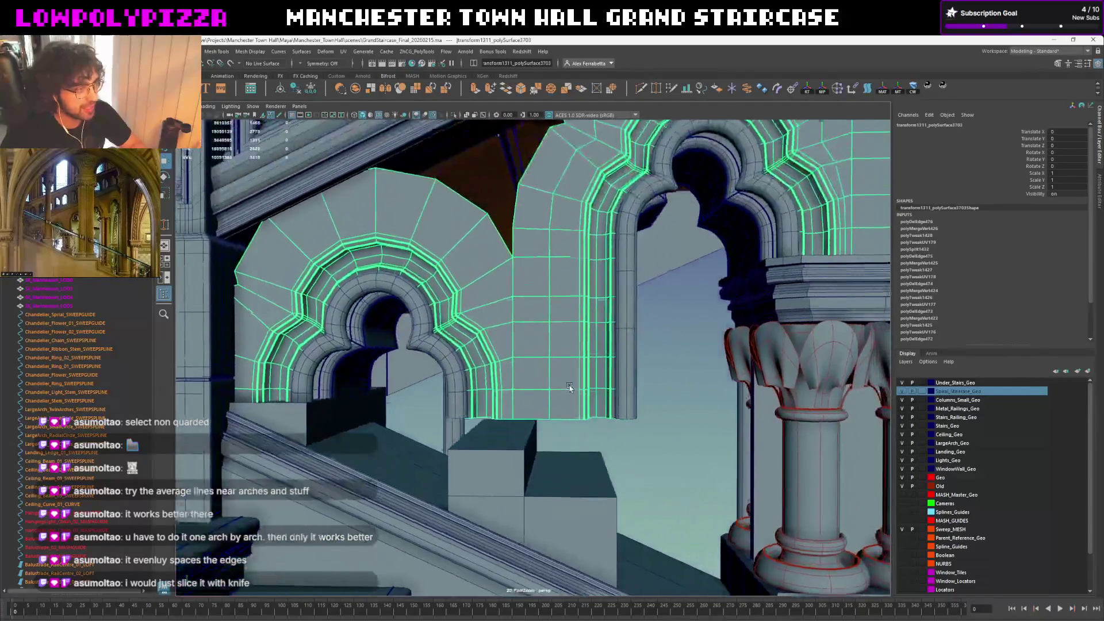
scroll(561, 275, "up", 1)
scroll(535, 280, "up", 1)
scroll(528, 281, "down", 2)
scroll(547, 393, "up", 3)
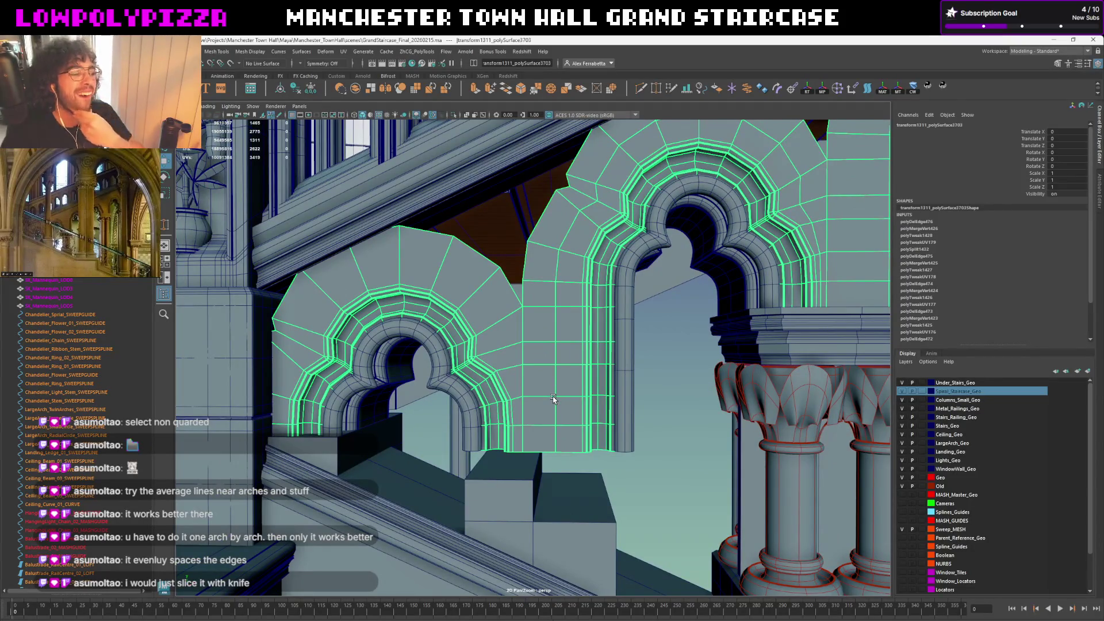
scroll(567, 509, "up", 2)
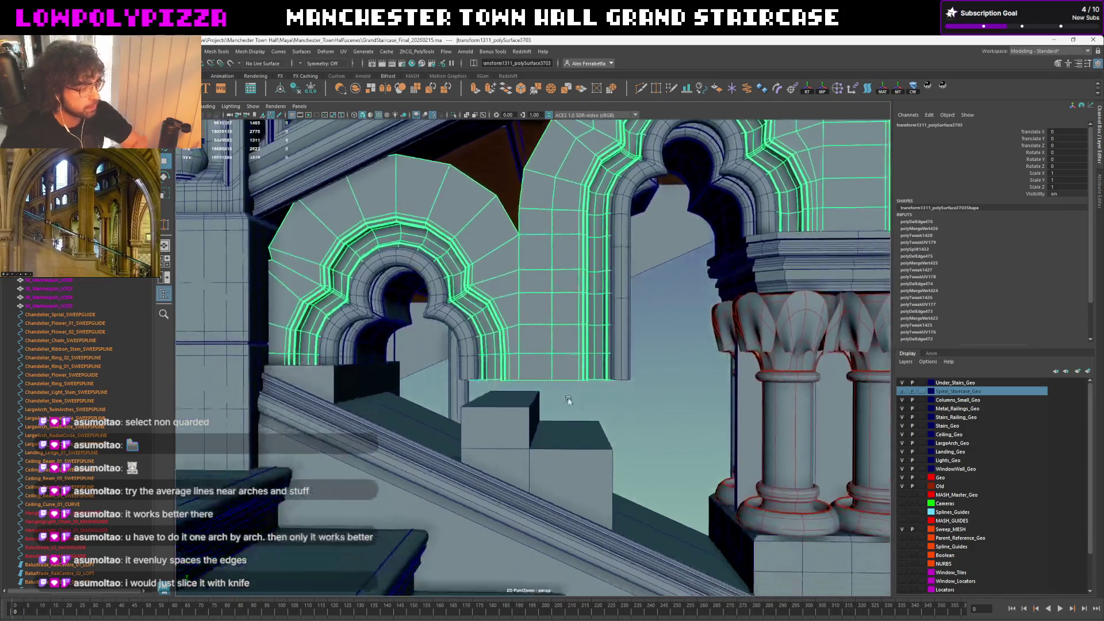
scroll(567, 402, "up", 2)
scroll(561, 412, "up", 1)
middle_click_drag(600, 356, 586, 426, "alt")
mouse_move(551, 372)
left_mouse_down("alt")
mouse_move(500, 345)
mouse_move(530, 353)
mouse_move(595, 165)
left_mouse_up("alt")
Split the left arch out of the combined arch trim mesh into its own object
left_click(479, 349)
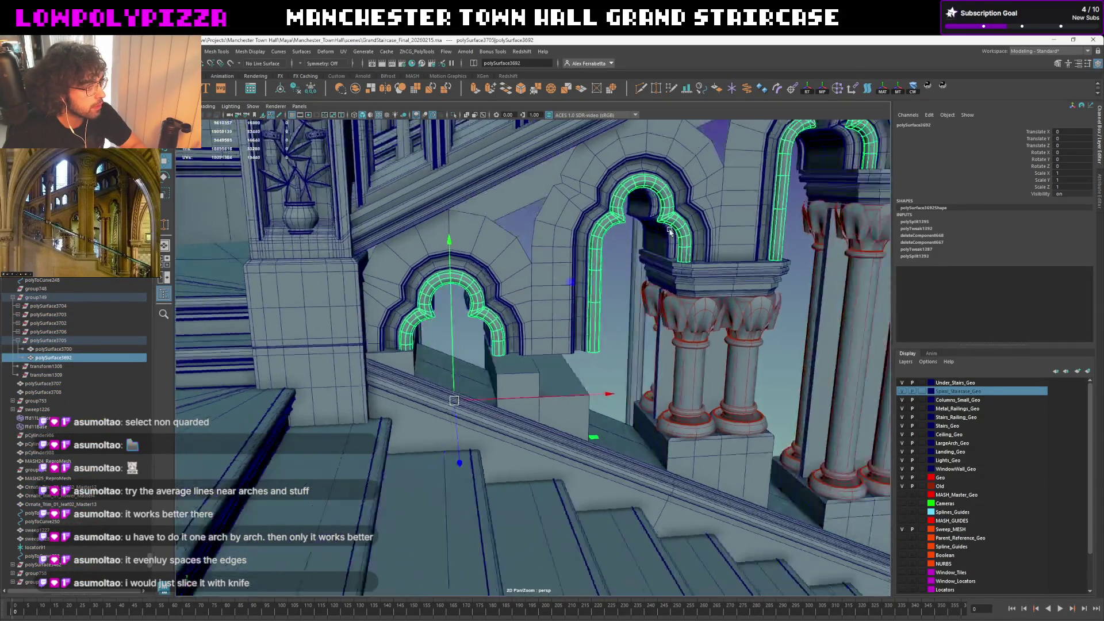
mouse_move(518, 216)
left_mouse_down("alt")
mouse_move(694, 329)
mouse_move(717, 286)
mouse_move(552, 276)
left_mouse_up("alt")
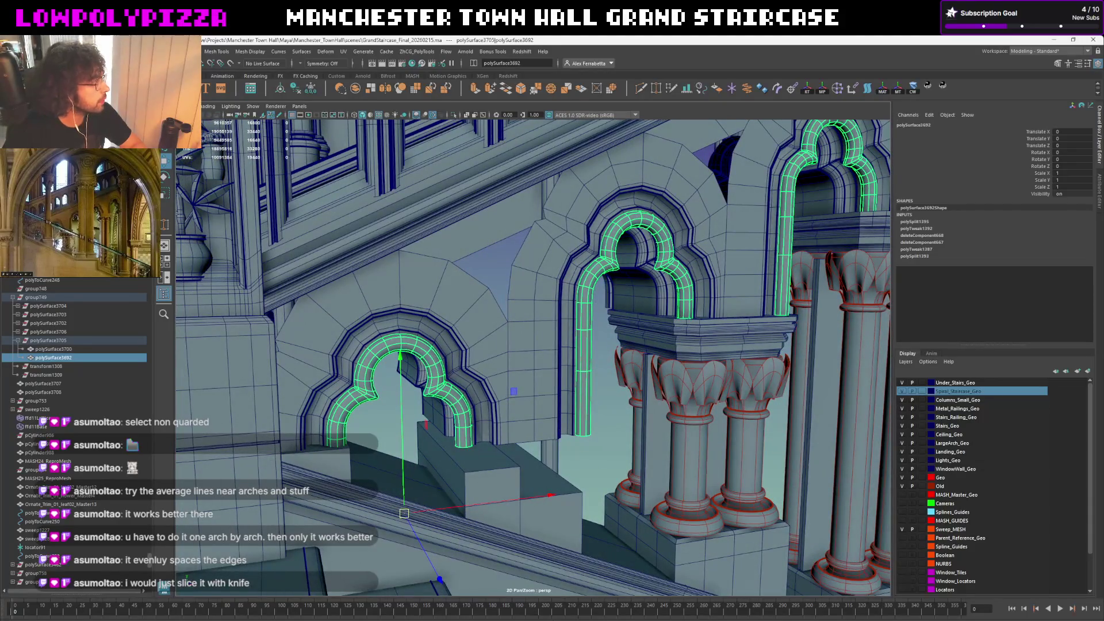
right_click(94, 282)
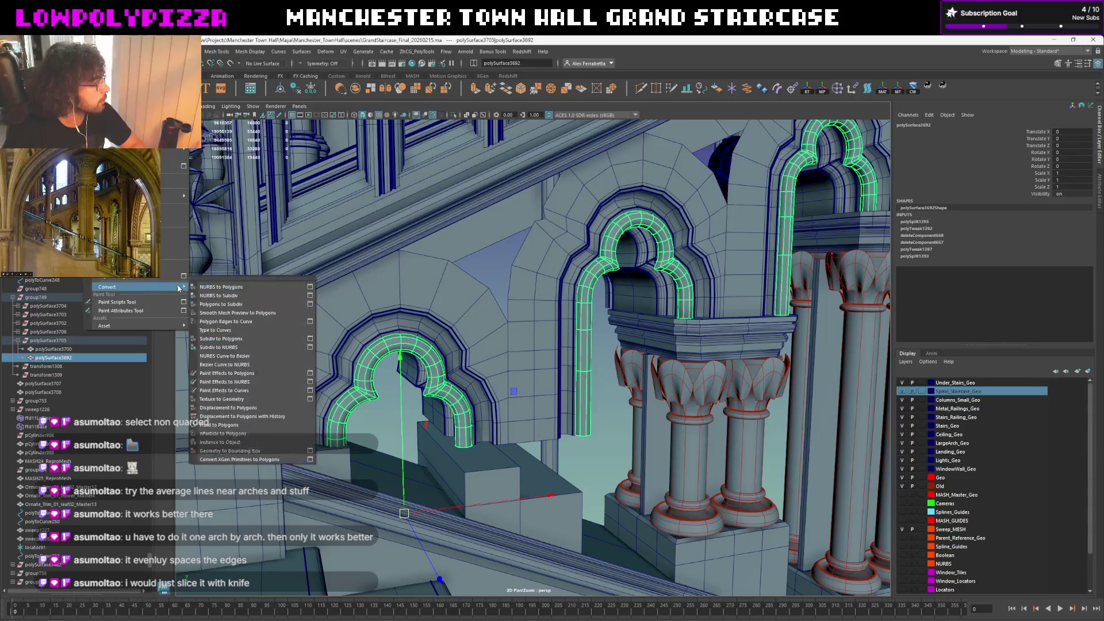
left_click(226, 445)
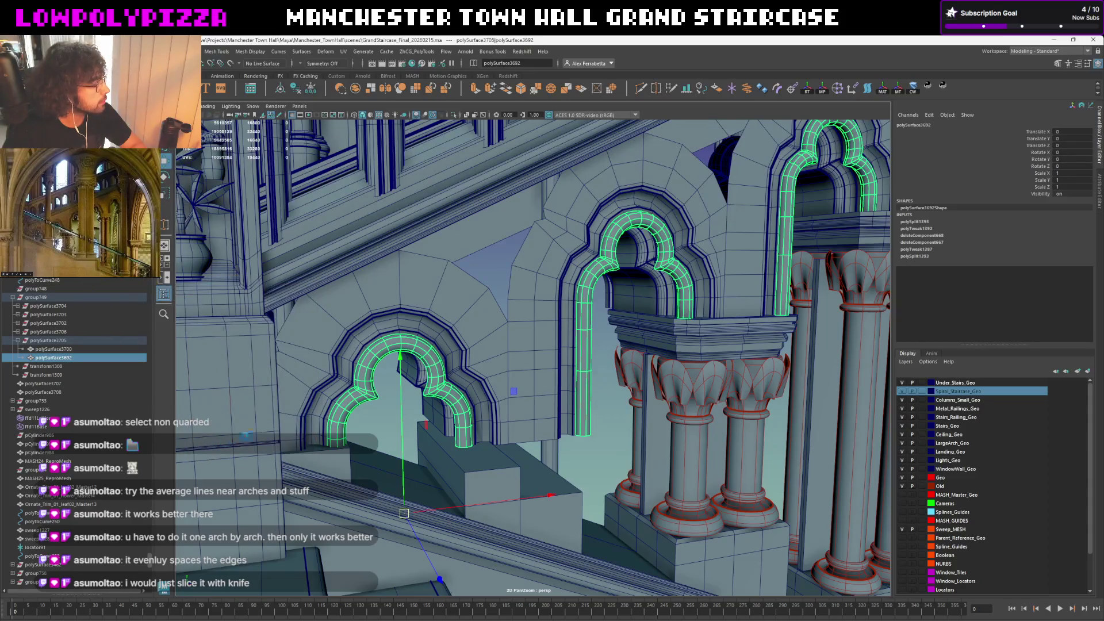
left_click(579, 304, "shift")
left_click_drag(609, 293, 671, 273, "alt")
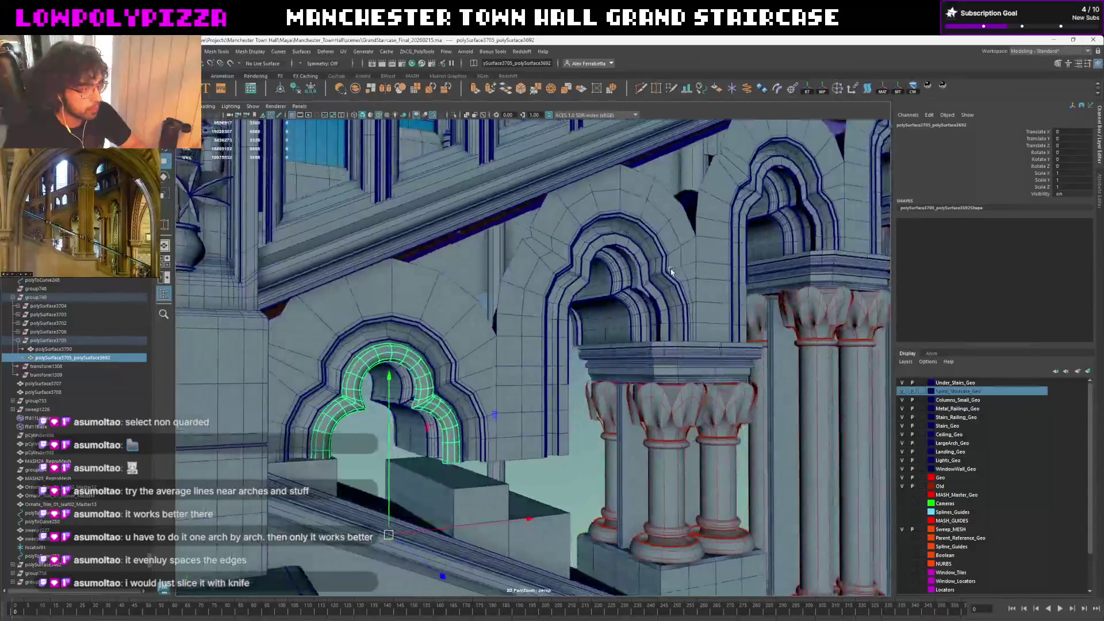
key("ctrl+z")
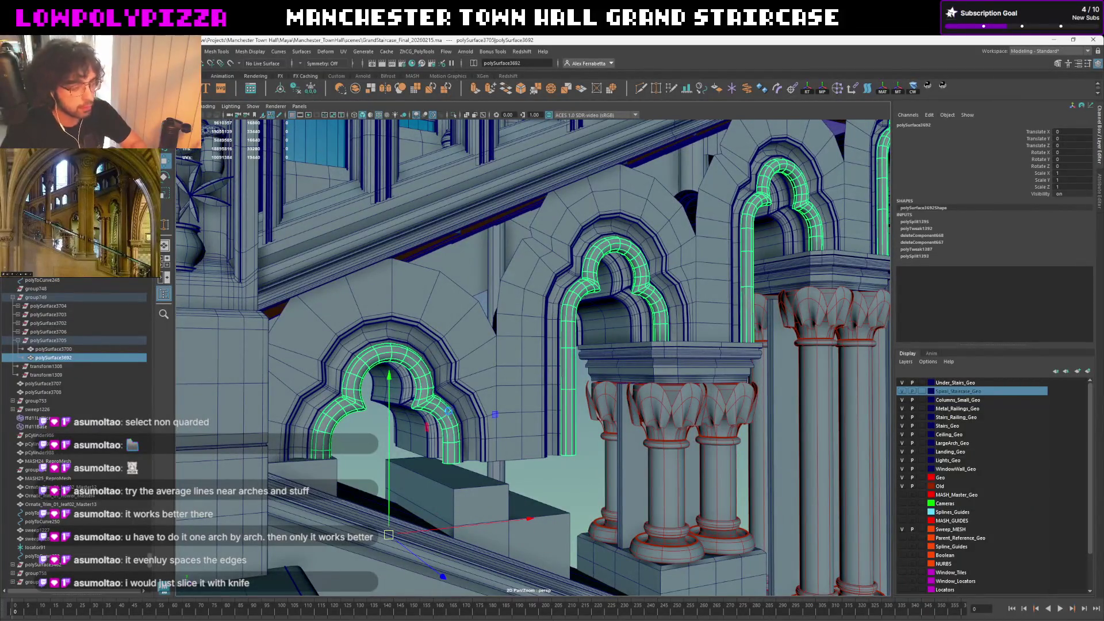
key("ctrl+d")
Lower the separated left arch slightly and move polySurface3692 in the Outliner hierarchy
mouse_move(449, 415)
left_mouse_down("alt")
mouse_move(485, 345)
mouse_move(623, 371)
left_mouse_up("alt")
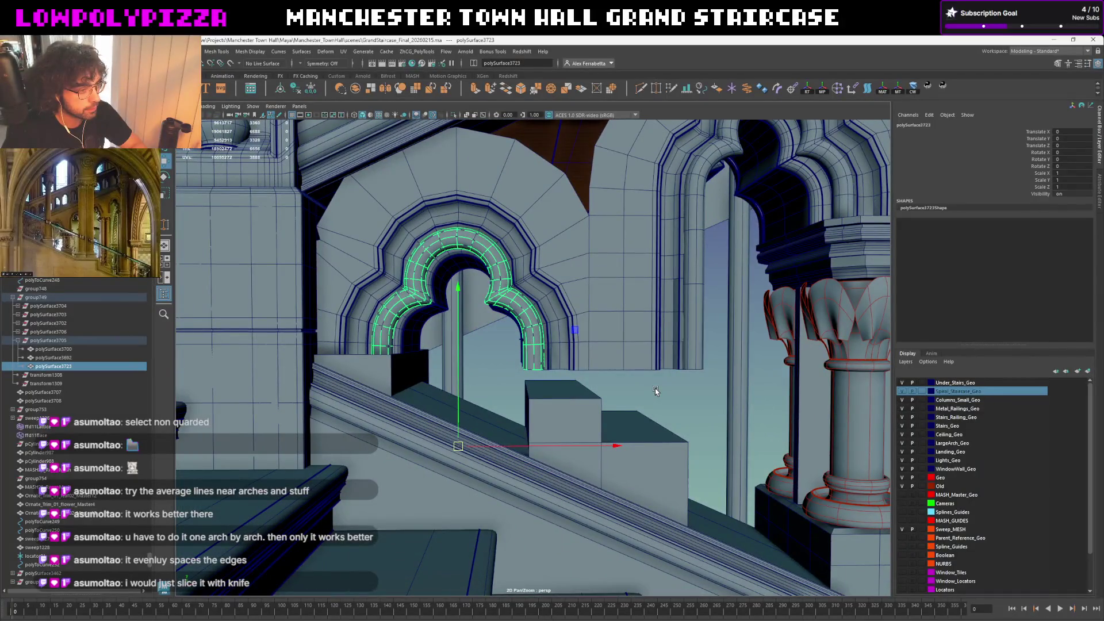
left_click_drag(459, 295, 460, 316)
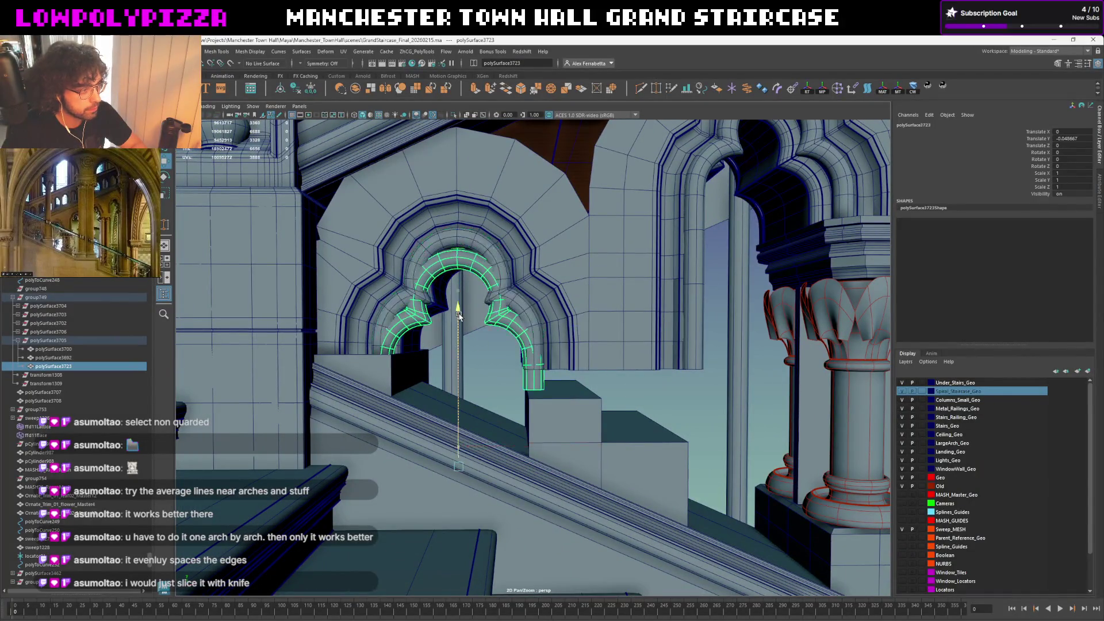
left_click(492, 263)
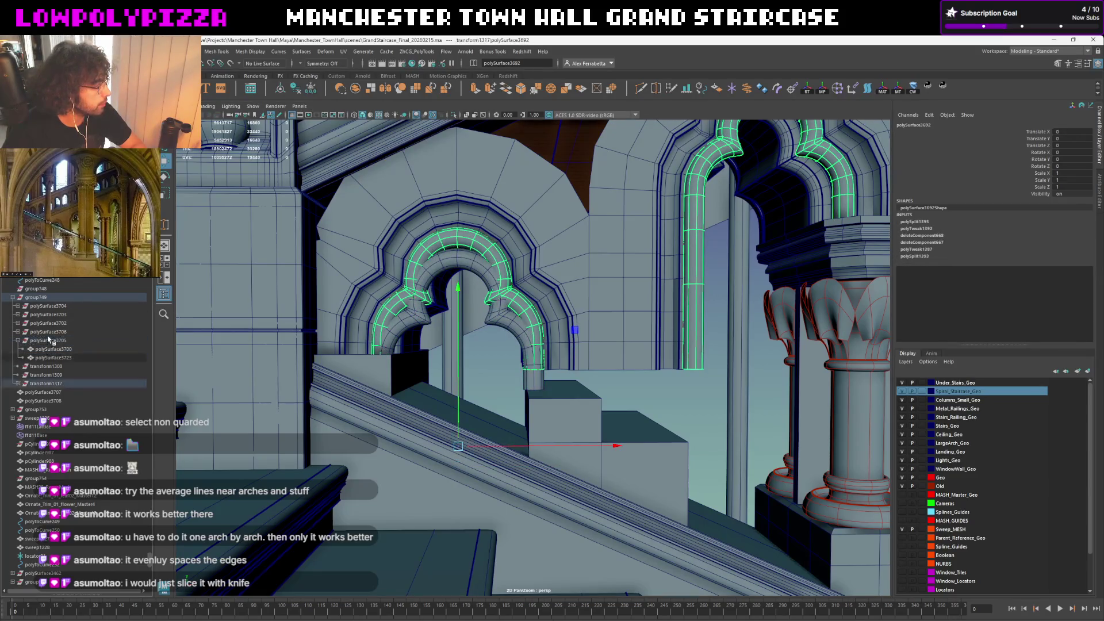
left_click_drag(55, 359, 48, 385)
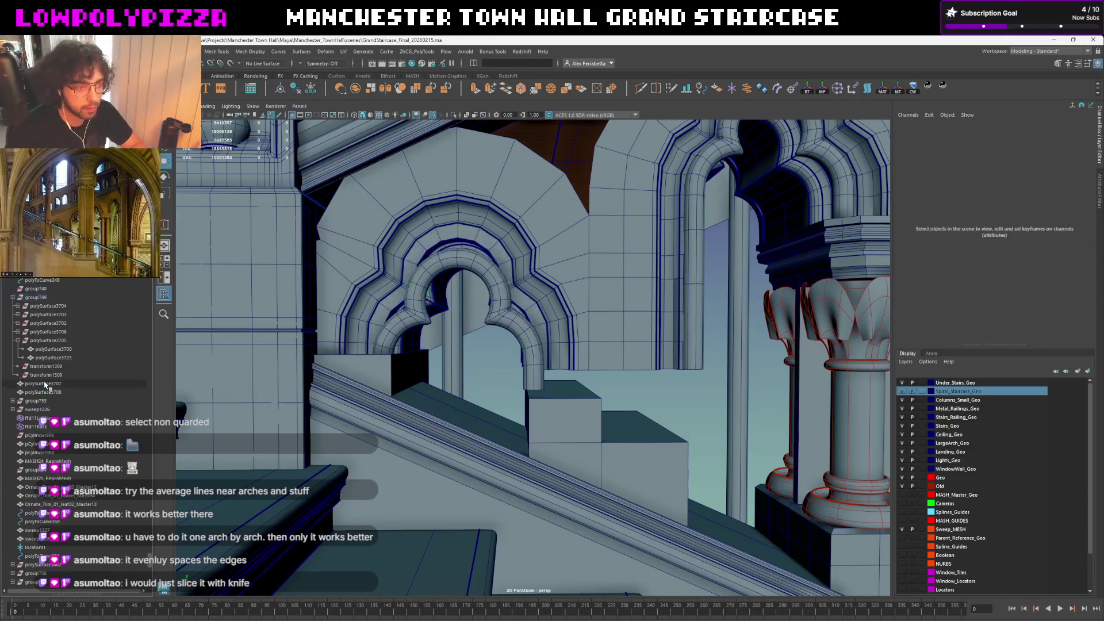
Reset polySurface3723's Translate Y to 0 and check its bottom vertices
left_click(496, 286)
double_click(1066, 139)
type("0")
key("Return")
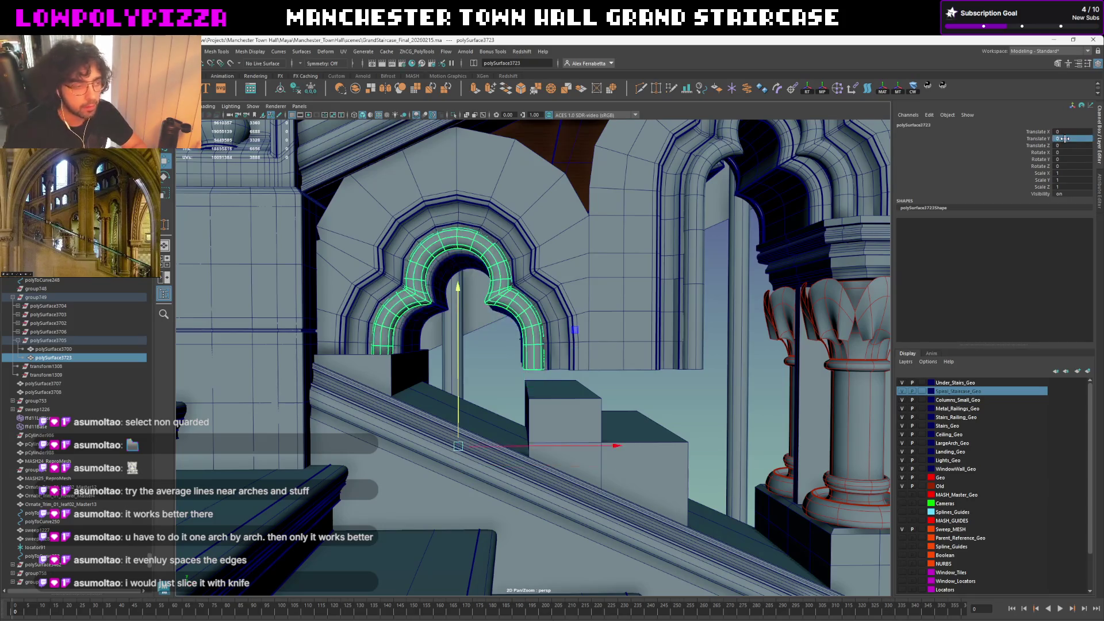
middle_click_drag(534, 343, 539, 334, "alt")
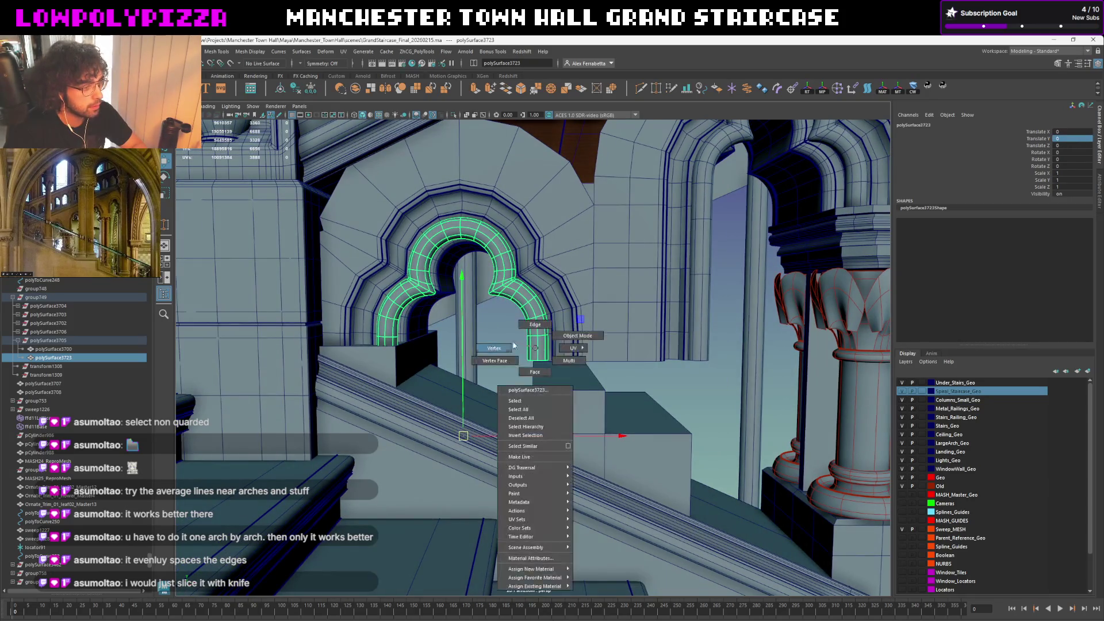
right_click_drag(532, 359, 510, 361)
mouse_move(552, 350)
left_mouse_down()
mouse_move(516, 361)
mouse_move(535, 371)
left_mouse_up()
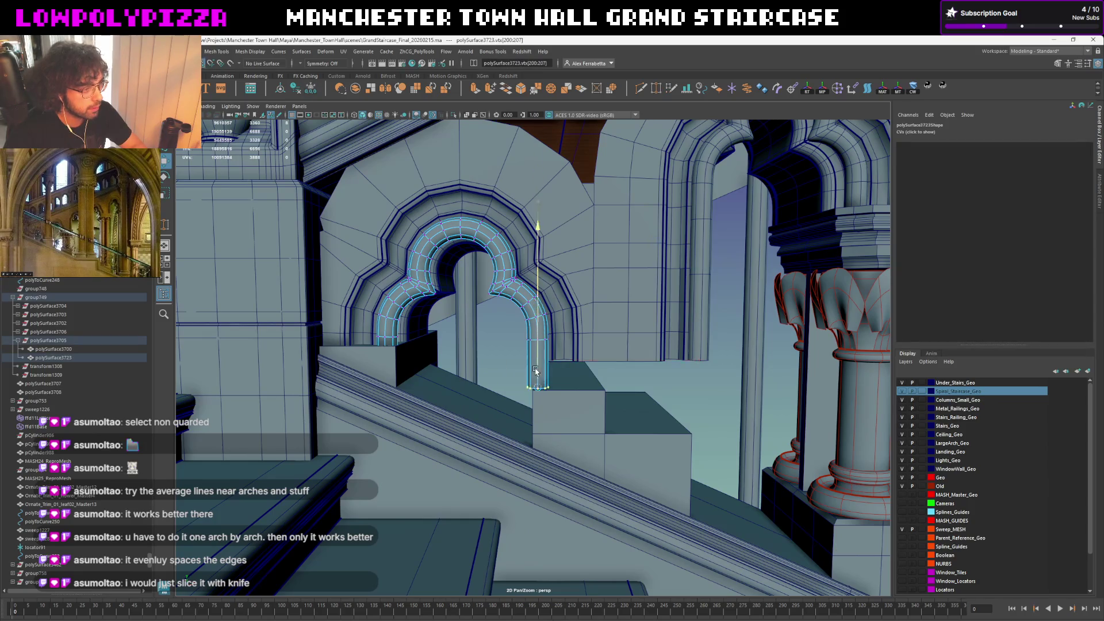
key("F8")
Select the spandrel wall mesh spanning both trefoil arches
left_click(645, 415)
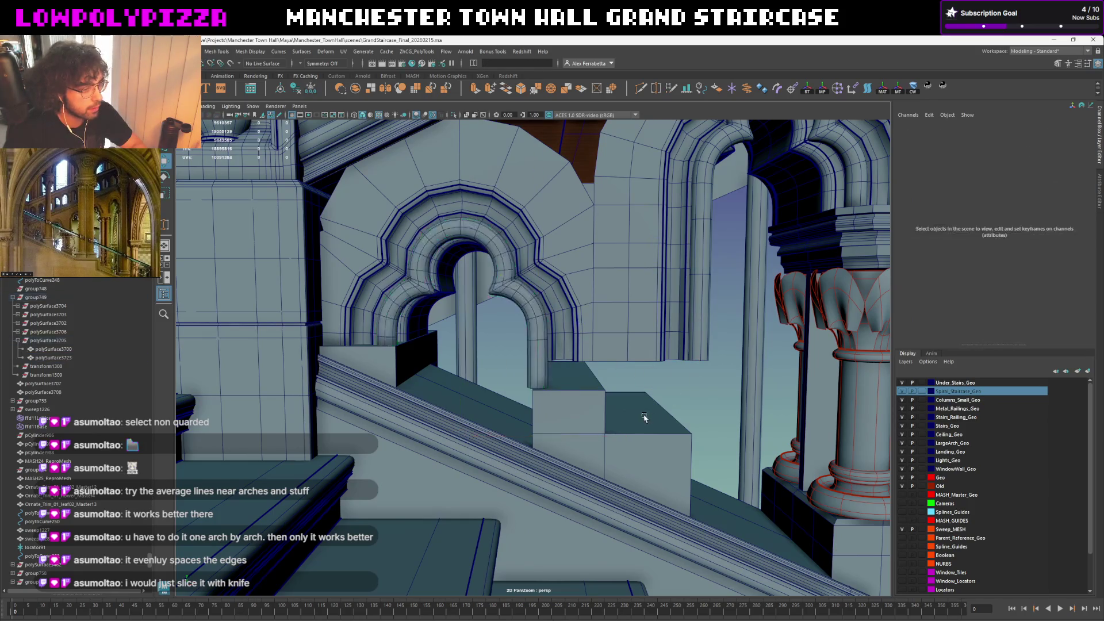
middle_click_drag(645, 414, 593, 379, "alt")
mouse_move(593, 380)
left_mouse_down("alt")
mouse_move(634, 369)
mouse_move(553, 260)
mouse_move(445, 289)
left_mouse_up("alt")
left_click(552, 258)
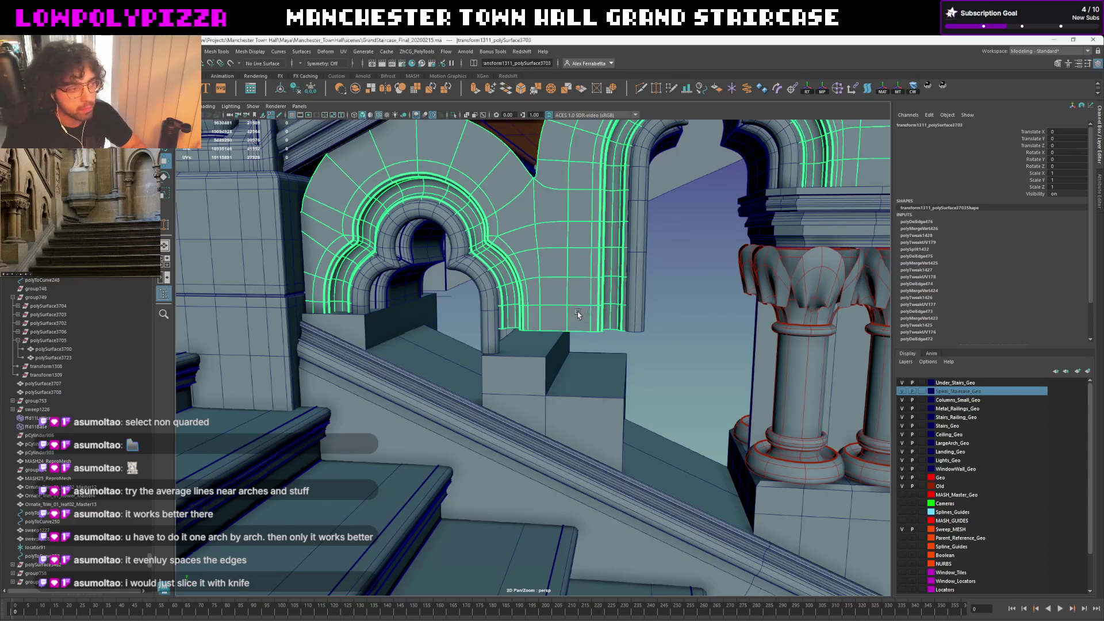
Select the spandrel wall's bottom-edge vertices and move them down onto the stair block top
middle_click_drag(590, 307, 558, 305, "alt")
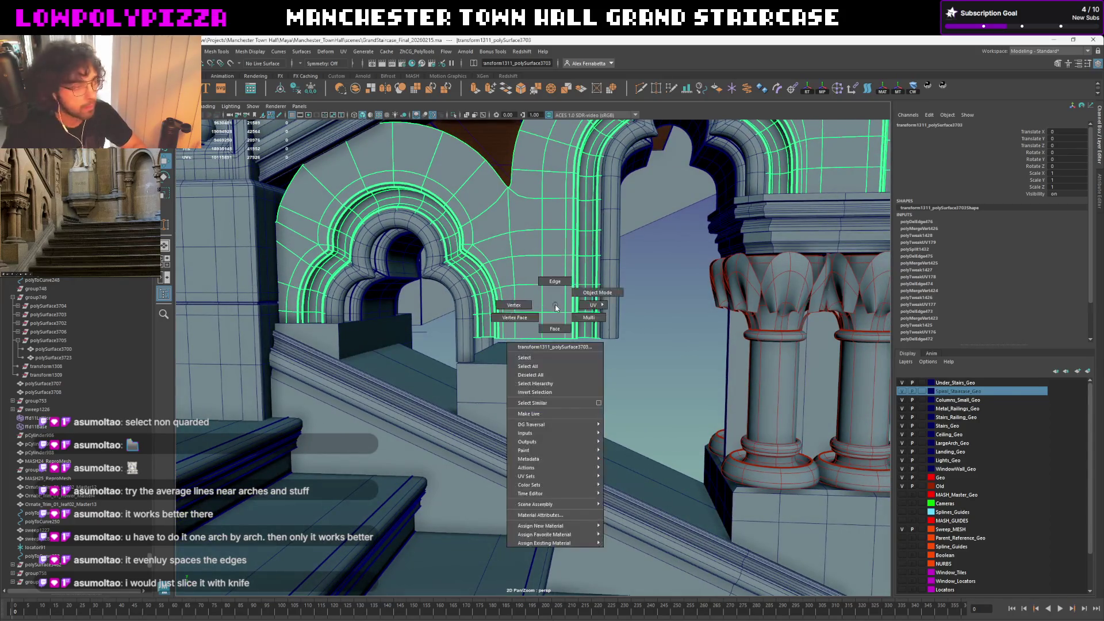
right_click_drag(557, 304, 557, 287)
middle_click_drag(557, 294, 566, 330, "alt")
left_click_drag(597, 338, 461, 341)
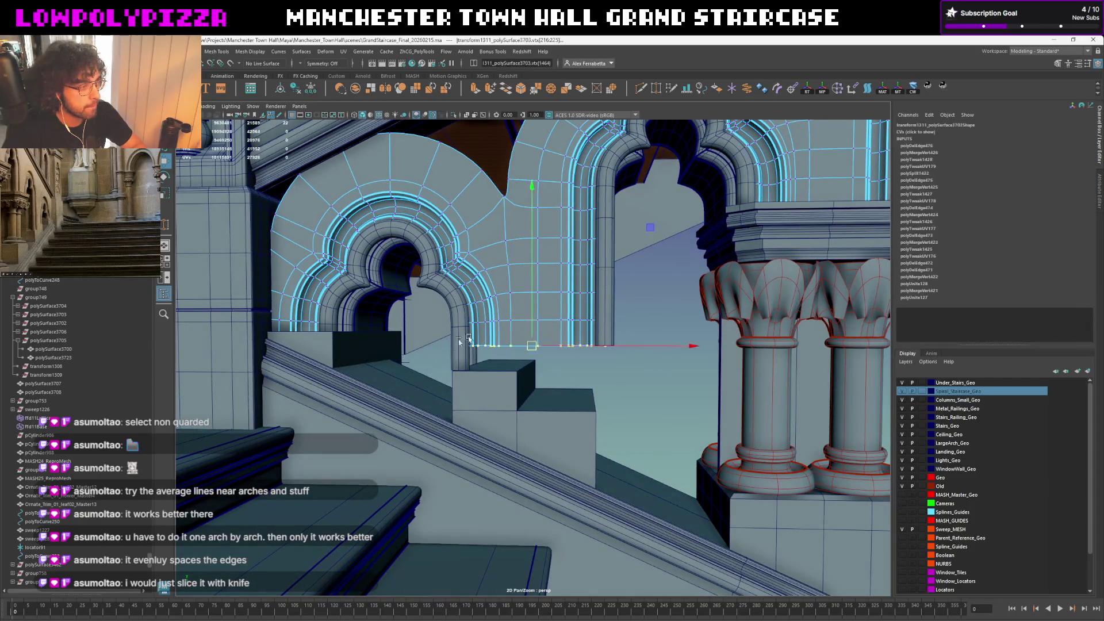
left_click_drag(530, 299, 488, 370)
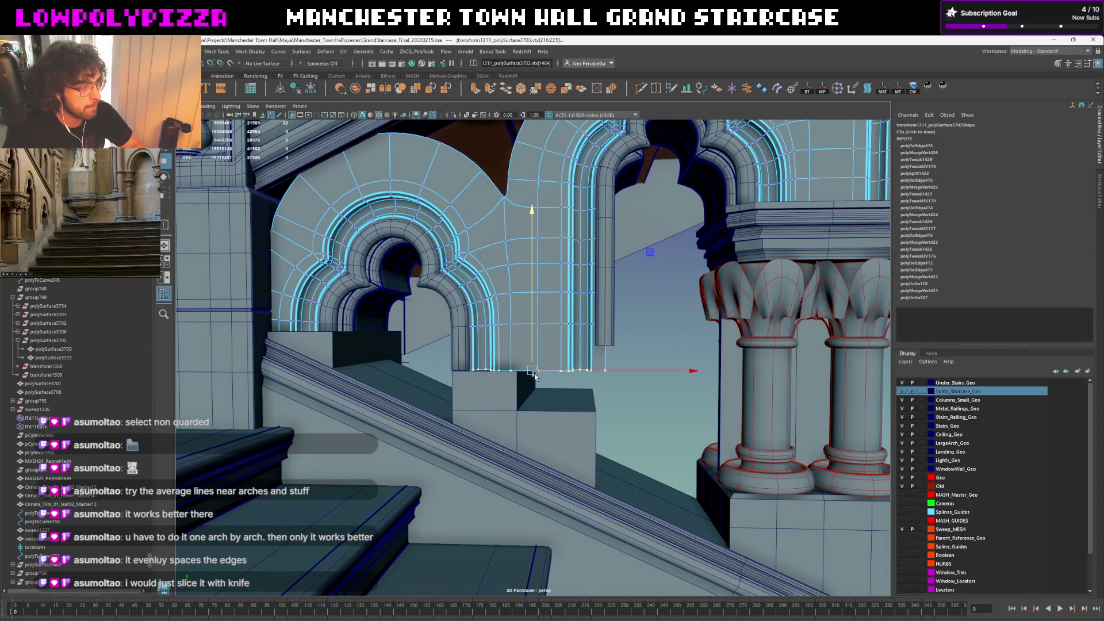
middle_click_drag(534, 376, 526, 388, "alt")
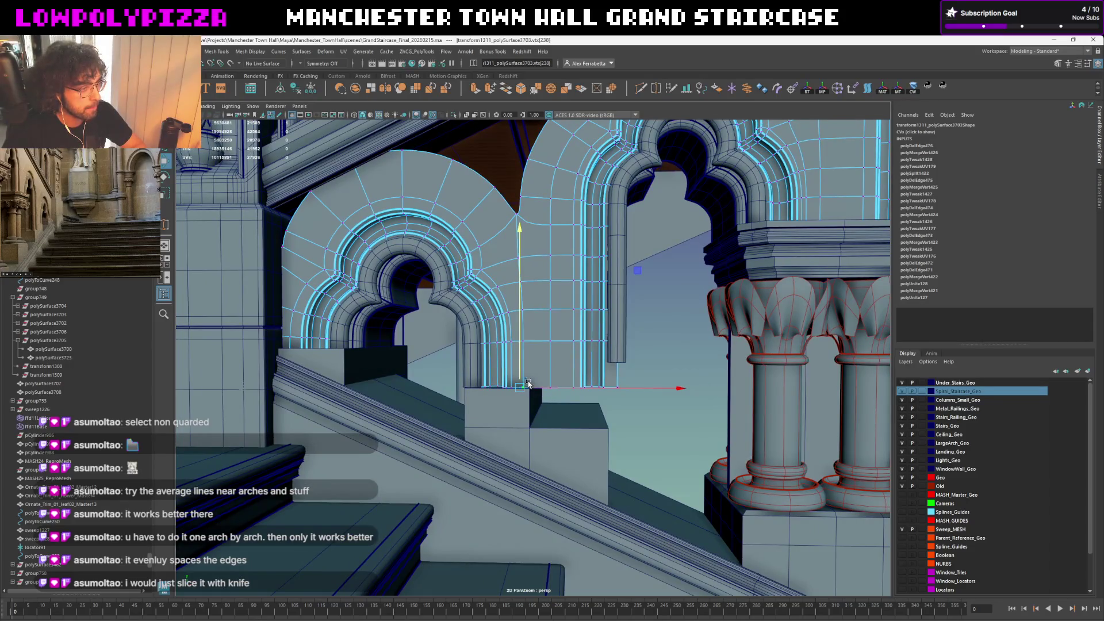
Turn off the smooth preview and start a Multi-Cut edge loop across the wall
key("ctrl+z")
mouse_move(578, 385)
left_mouse_down("alt")
mouse_move(567, 396)
mouse_move(540, 334)
mouse_move(536, 392)
left_mouse_up("alt")
left_click(641, 89)
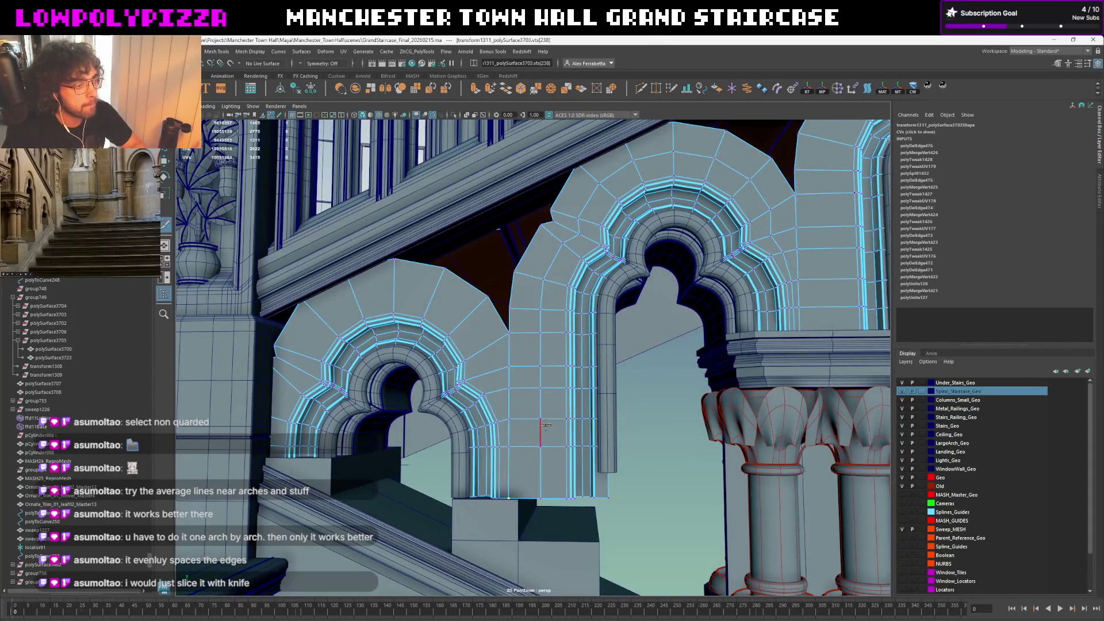
left_click(519, 443, "ctrl")
scroll(530, 415, "up", 3)
scroll(539, 398, "up", 3)
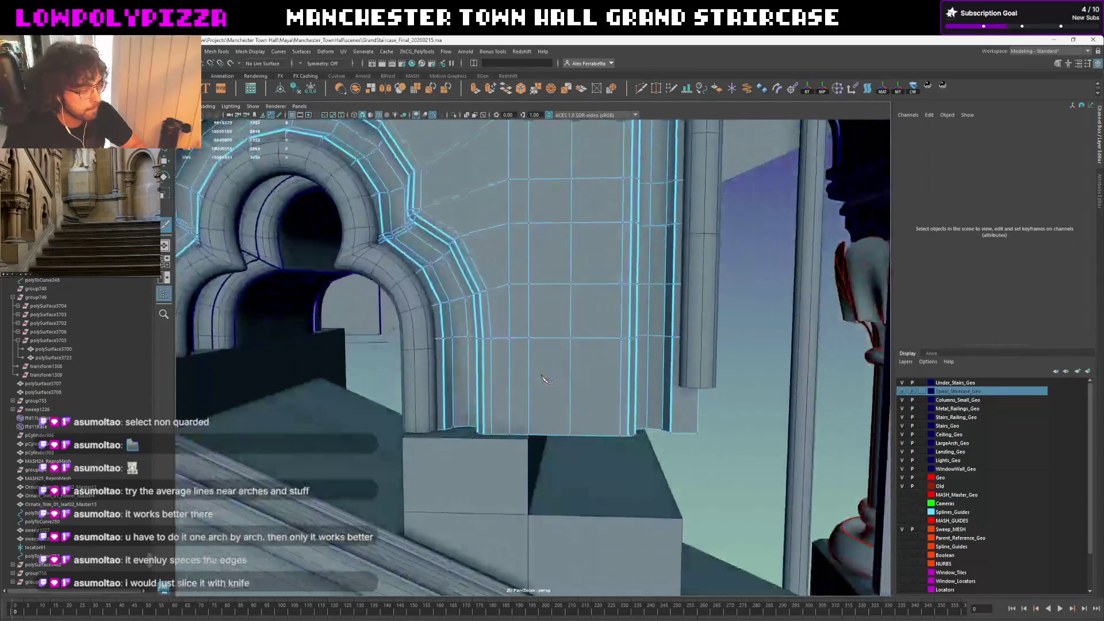
scroll(546, 382, "up", 2)
scroll(545, 371, "down", 3)
scroll(533, 350, "down", 2)
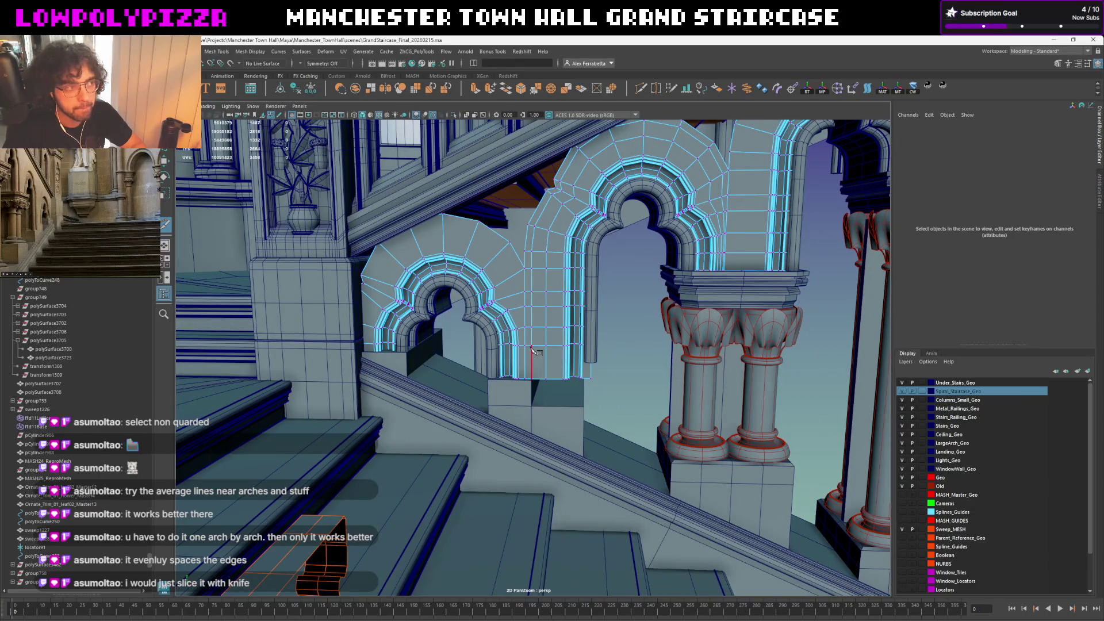
scroll(531, 349, "up", 2)
scroll(533, 355, "up", 3)
scroll(534, 361, "down", 3)
scroll(535, 364, "down", 1)
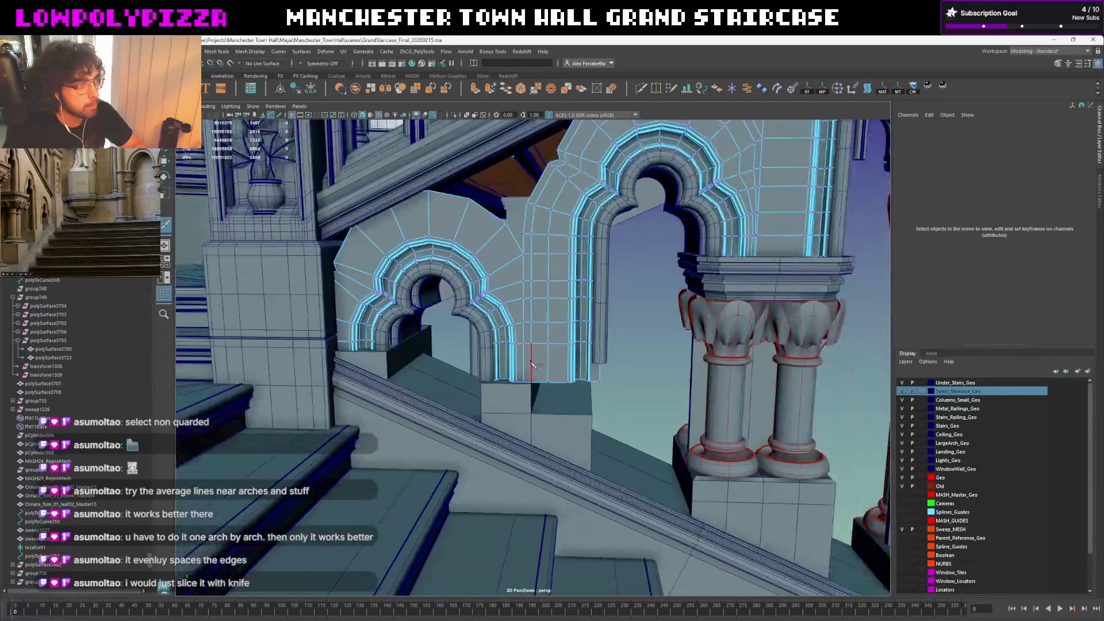
scroll(534, 365, "down", 3)
scroll(533, 349, "up", 4)
scroll(533, 345, "down", 2)
Remove a vertical pier edge loop, then cut a new edge along the wall base with Multi-Cut
key("w")
scroll(533, 344, "up", 1)
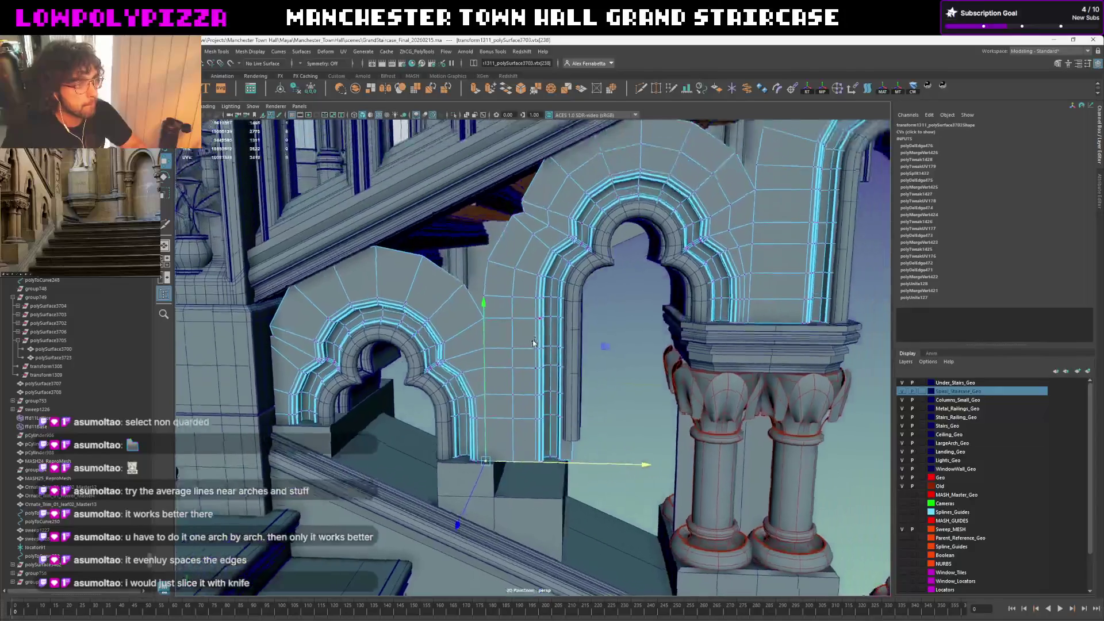
key("ctrl+Delete")
right_click_drag(517, 280, 504, 299, "shift")
left_click_drag(504, 299, 542, 342, "alt")
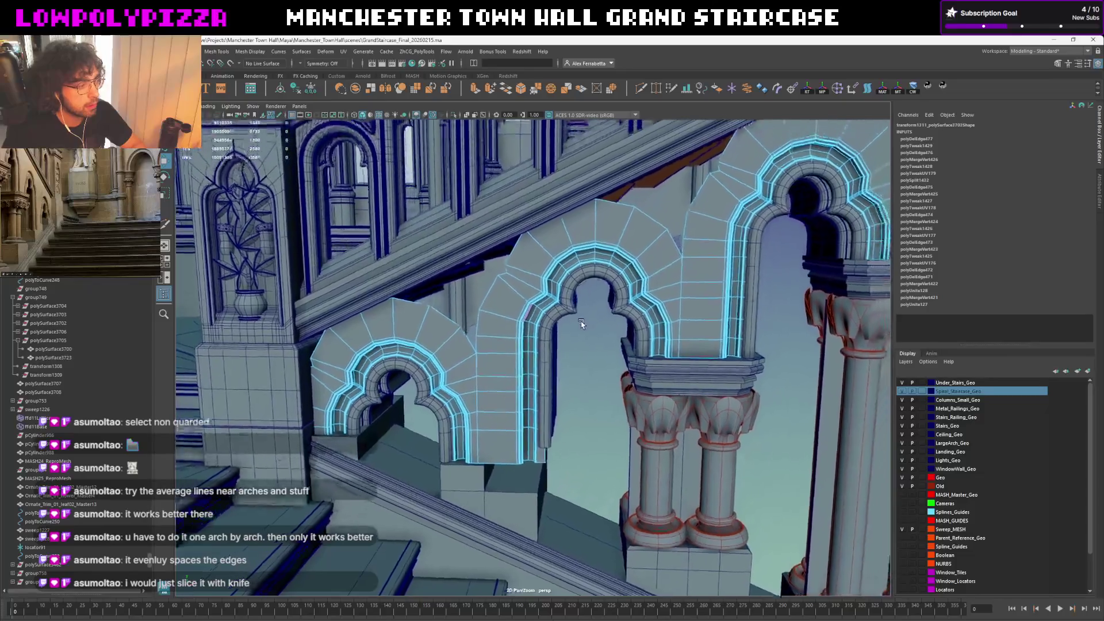
mouse_move(542, 343)
left_mouse_down("alt")
mouse_move(59, 457)
mouse_move(544, 376)
left_mouse_up("alt")
left_click(641, 90)
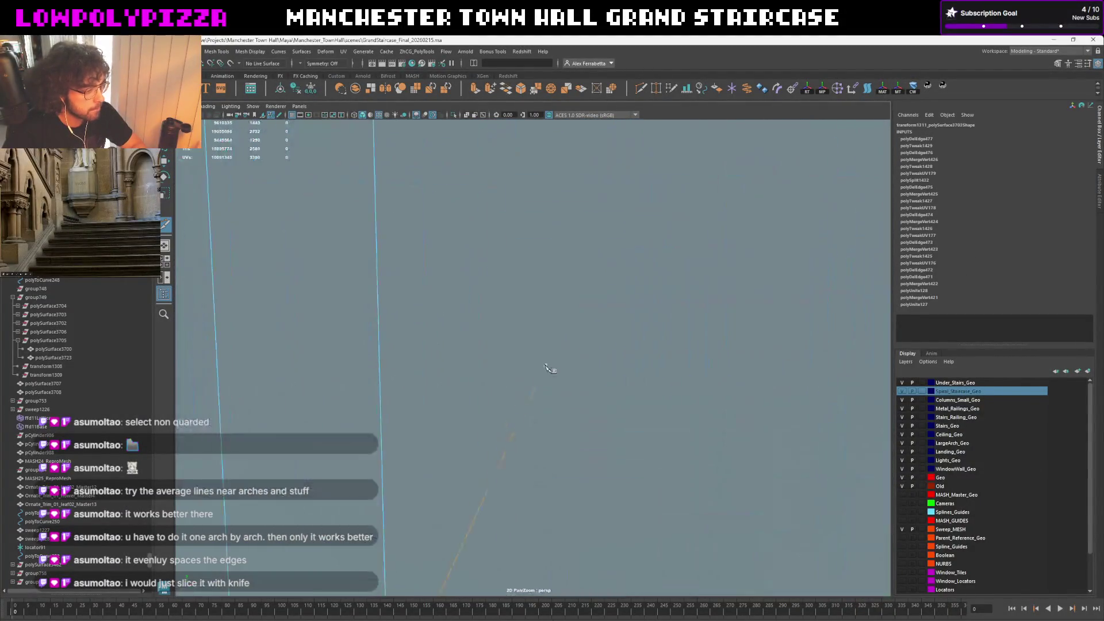
left_click(542, 449)
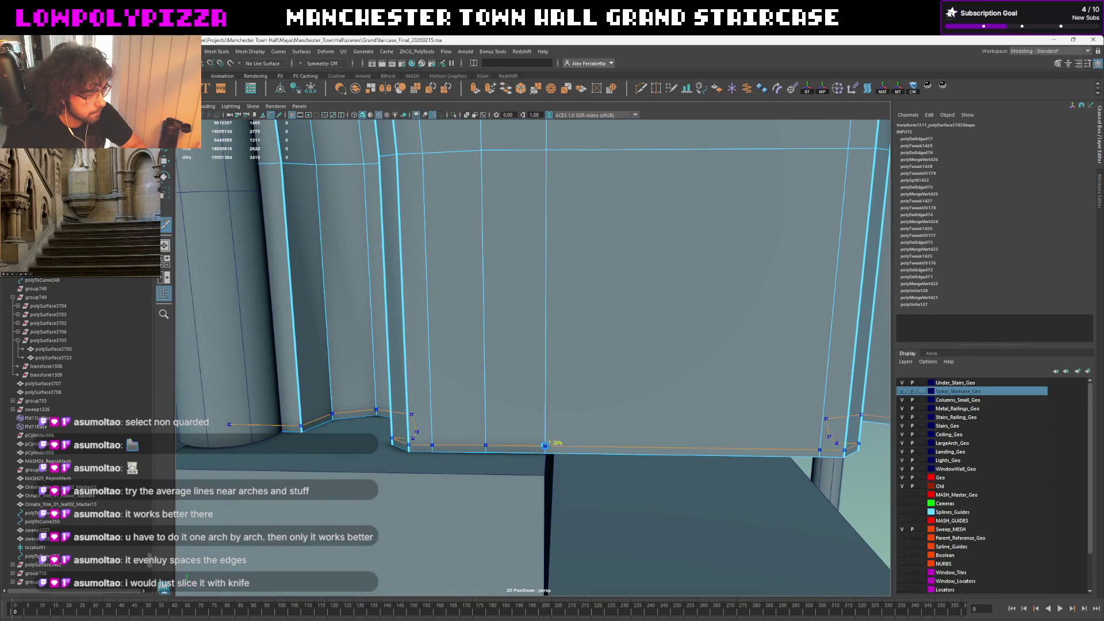
Extrude the wall's base edges downward to meet the stair blocks, then clear the selection
mouse_move(542, 449)
left_mouse_down("alt")
mouse_move(606, 358)
mouse_move(553, 403)
mouse_move(561, 393)
left_mouse_up("alt")
left_click(556, 392)
left_click(571, 383)
key("ctrl+e")
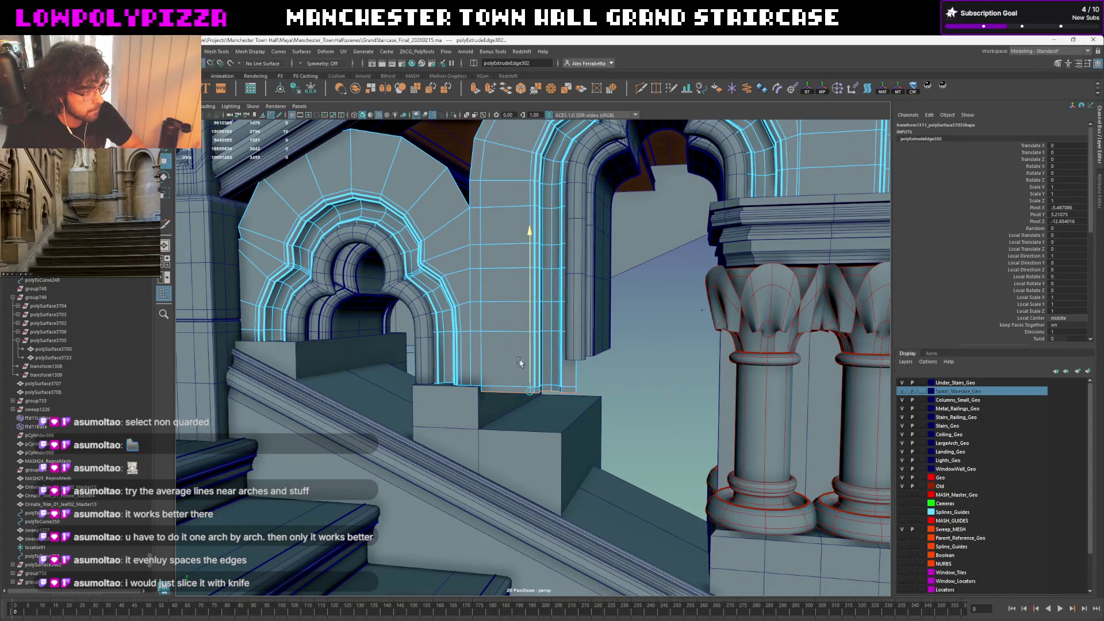
middle_click_drag(518, 362, 496, 420)
left_click(617, 379)
left_click_drag(617, 379, 500, 385, "alt")
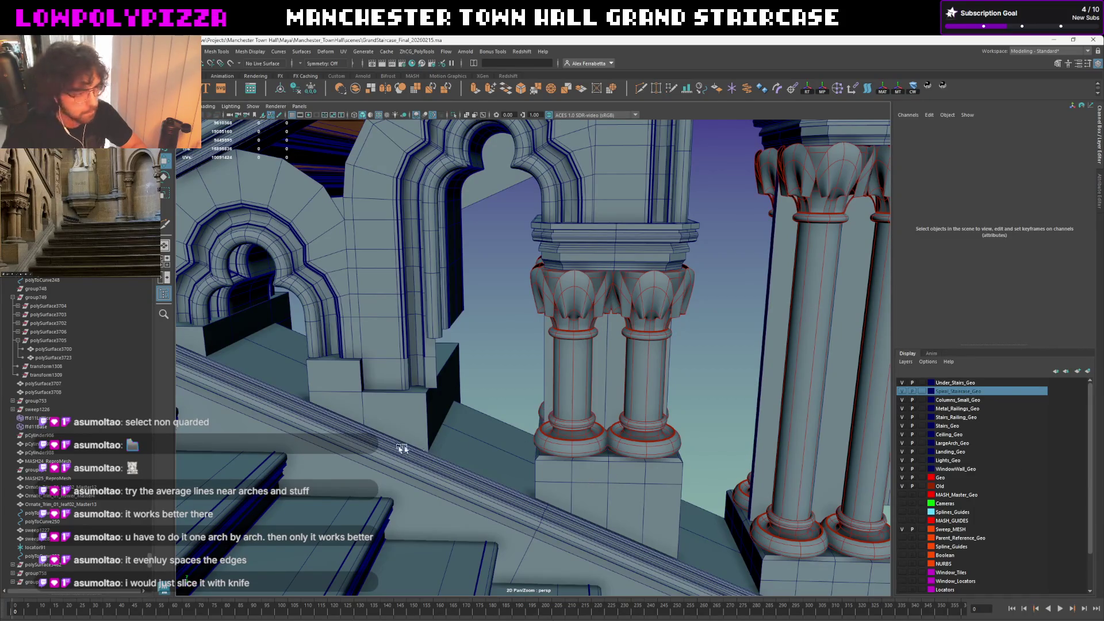
Slide the front face of block pCube218 left along X to line up under the arch pier
left_click(401, 416)
middle_click_drag(401, 416, 534, 389, "alt")
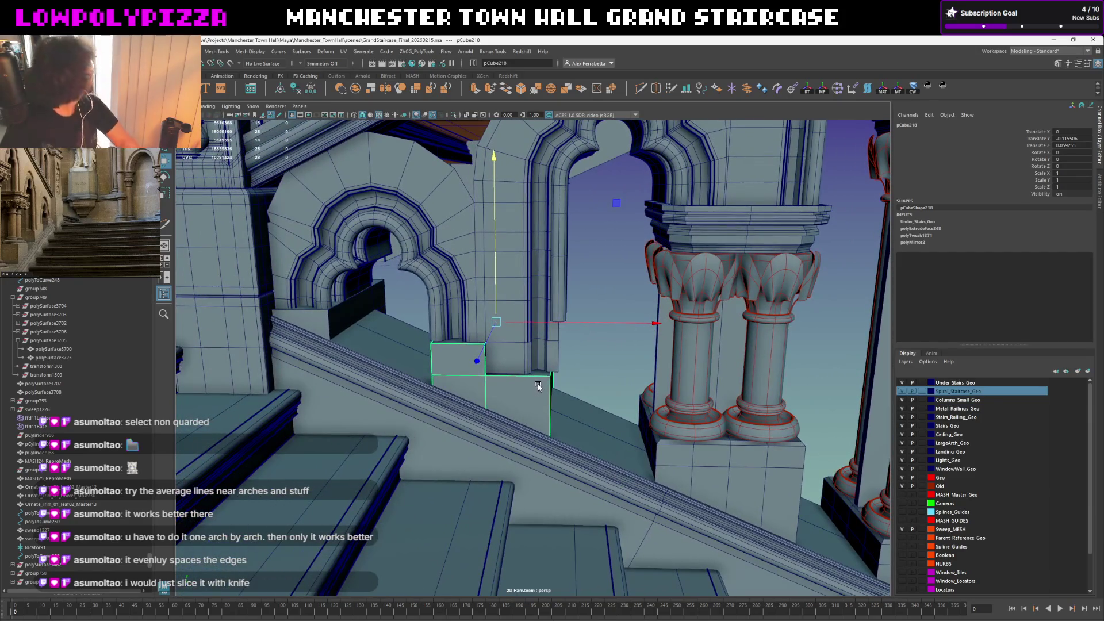
scroll(526, 363, "up", 1)
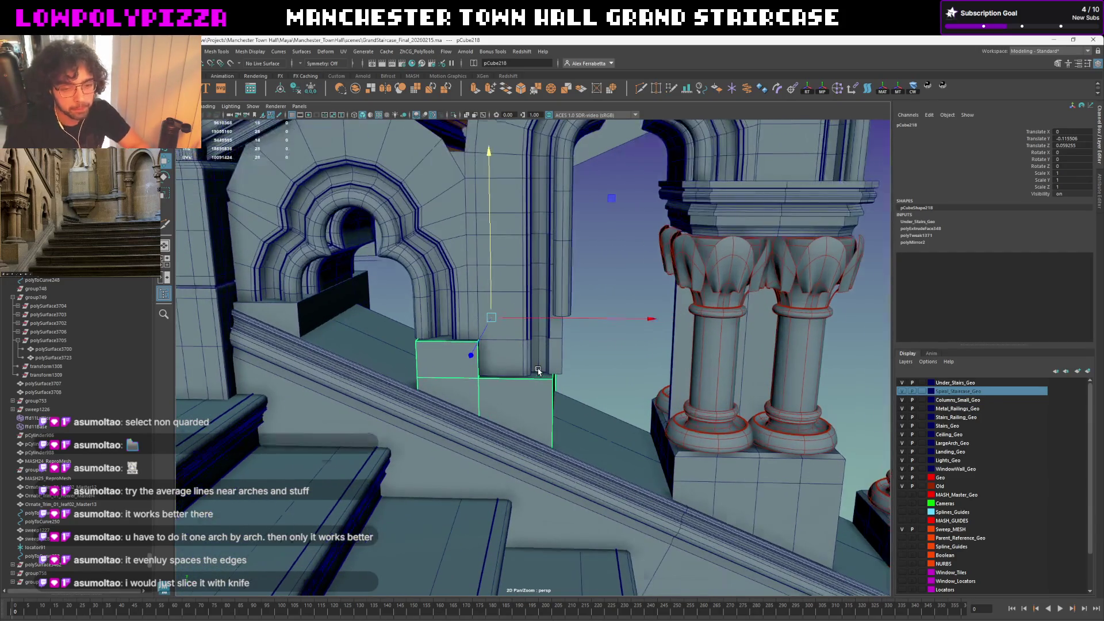
scroll(514, 340, "up", 1)
mouse_move(514, 340)
left_mouse_down("alt")
mouse_move(538, 362)
mouse_move(518, 331)
mouse_move(496, 421)
mouse_move(538, 387)
mouse_move(596, 423)
mouse_move(509, 423)
mouse_move(537, 354)
left_mouse_up("alt")
key("F11")
left_click(509, 354)
right_click_drag(524, 369, 556, 429, "alt")
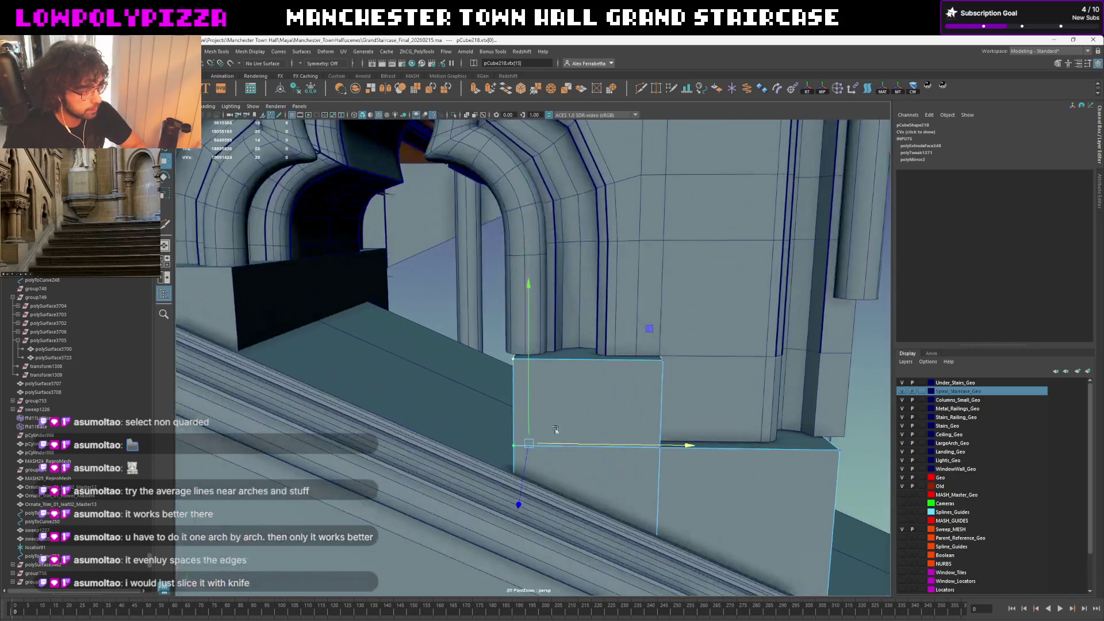
left_click_drag(588, 446, 580, 451)
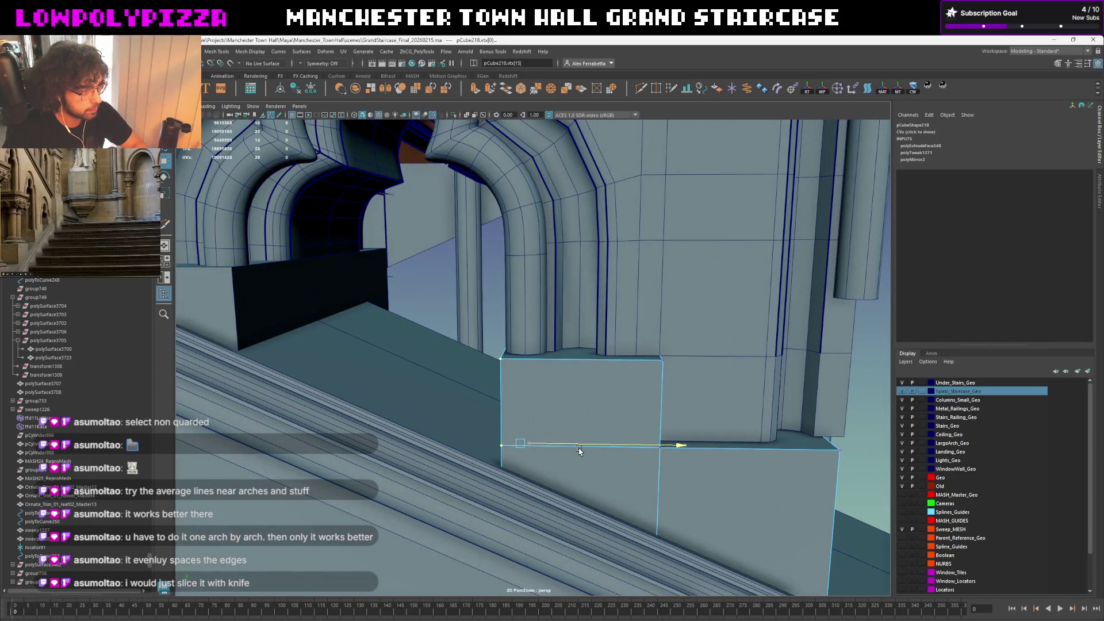
Return to object mode and pick the block at the pier base for a closer look
mouse_move(580, 449)
left_mouse_down("alt")
mouse_move(628, 394)
mouse_move(498, 301)
mouse_move(489, 418)
mouse_move(500, 379)
left_mouse_up("alt")
key("F8")
right_click_drag(500, 380, 518, 381)
left_click(518, 380)
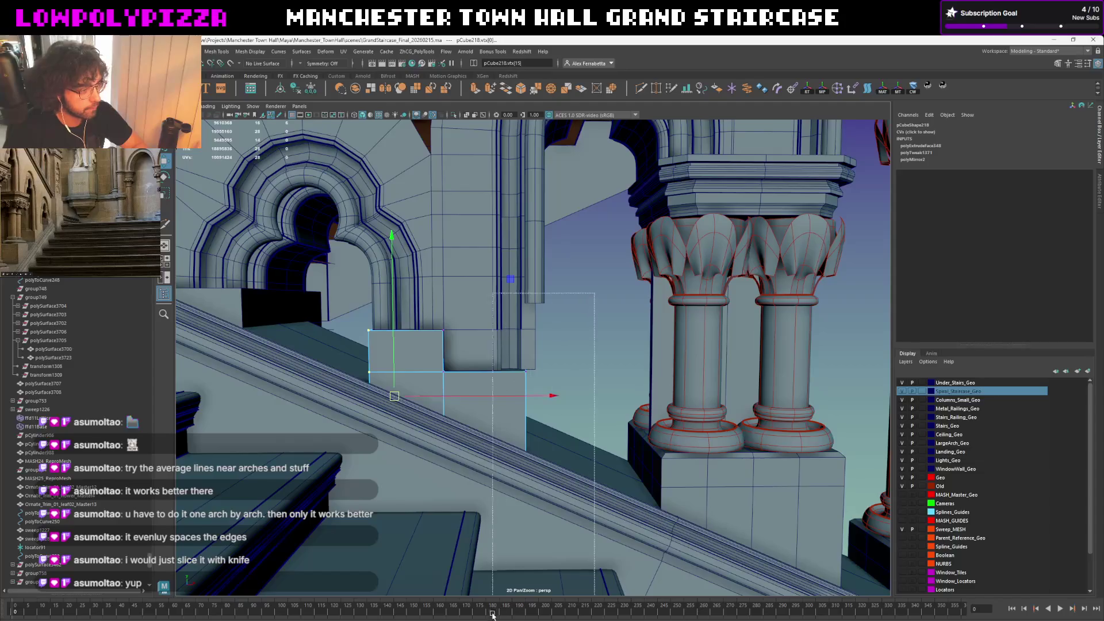
mouse_move(518, 380)
left_mouse_down("alt")
mouse_move(583, 382)
mouse_move(587, 403)
mouse_move(489, 363)
mouse_move(451, 313)
mouse_move(597, 391)
left_mouse_up("alt")
left_click(560, 369)
scroll(559, 370, "up", 5)
scroll(559, 369, "down", 5)
scroll(579, 386, "down", 2)
left_click(654, 394)
mouse_move(575, 438)
left_mouse_down("alt")
mouse_move(513, 403)
mouse_move(512, 385)
left_mouse_up("alt")
left_click(565, 347)
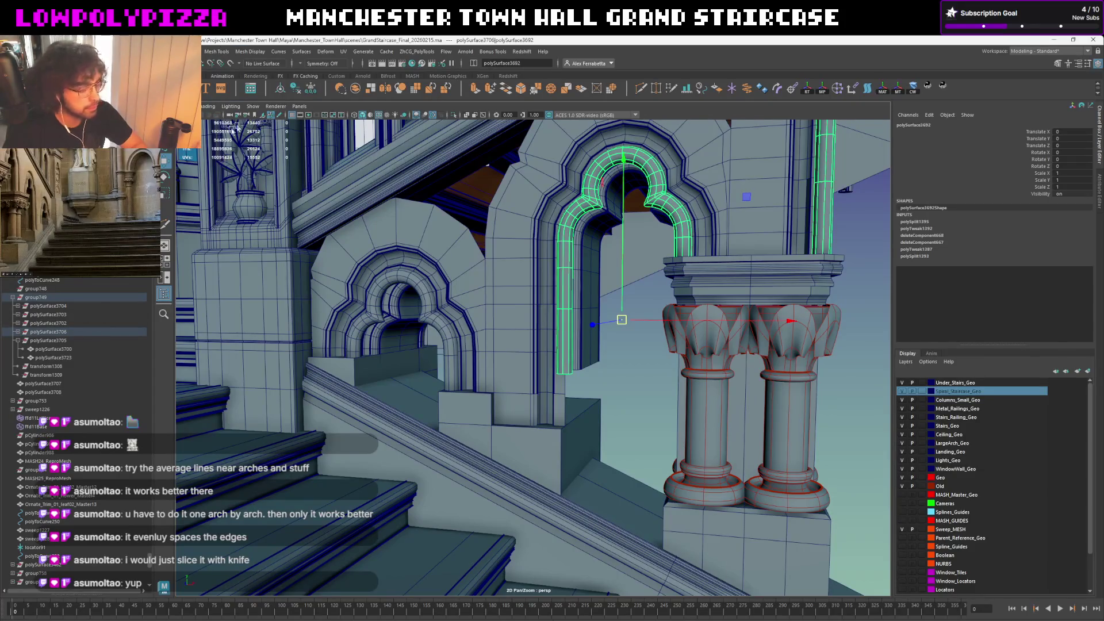
left_click(24, 331)
left_click(54, 348)
key("shift+p")
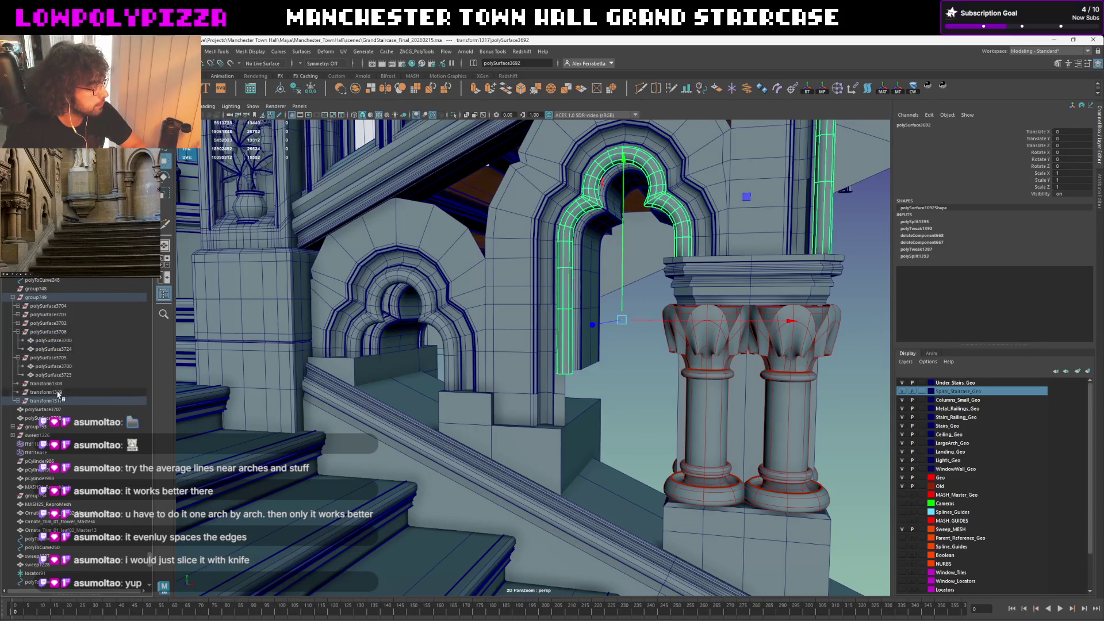
left_click(43, 402)
key("ctrl+z")
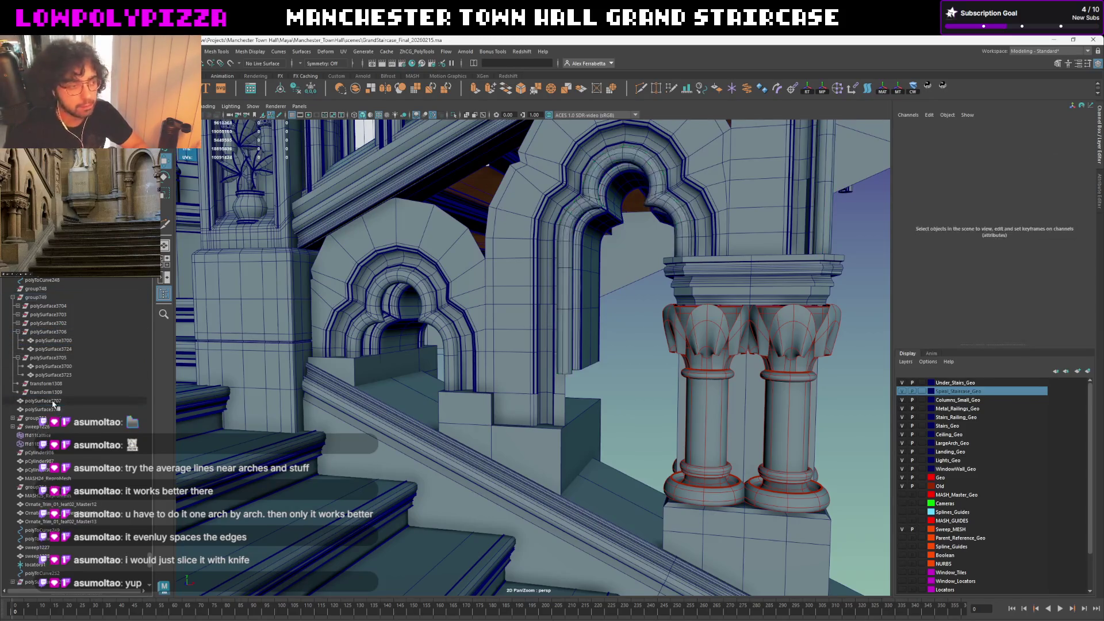
scroll(583, 348, "up", 3)
left_click(582, 347)
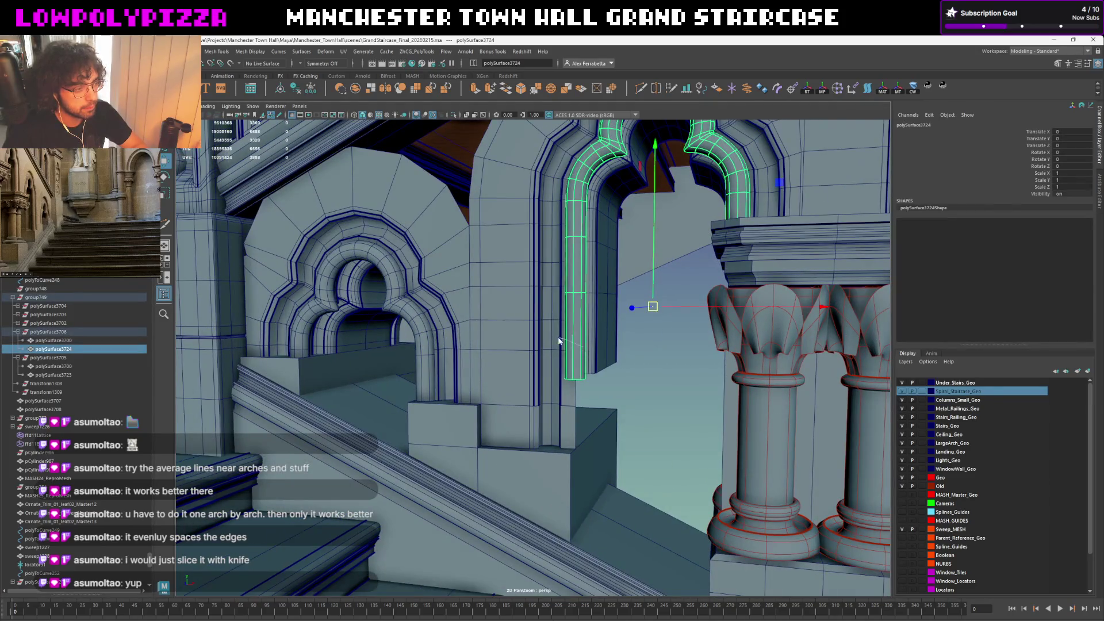
key("F9")
mouse_move(562, 381)
left_mouse_down()
mouse_move(581, 349)
mouse_move(569, 450)
left_mouse_up()
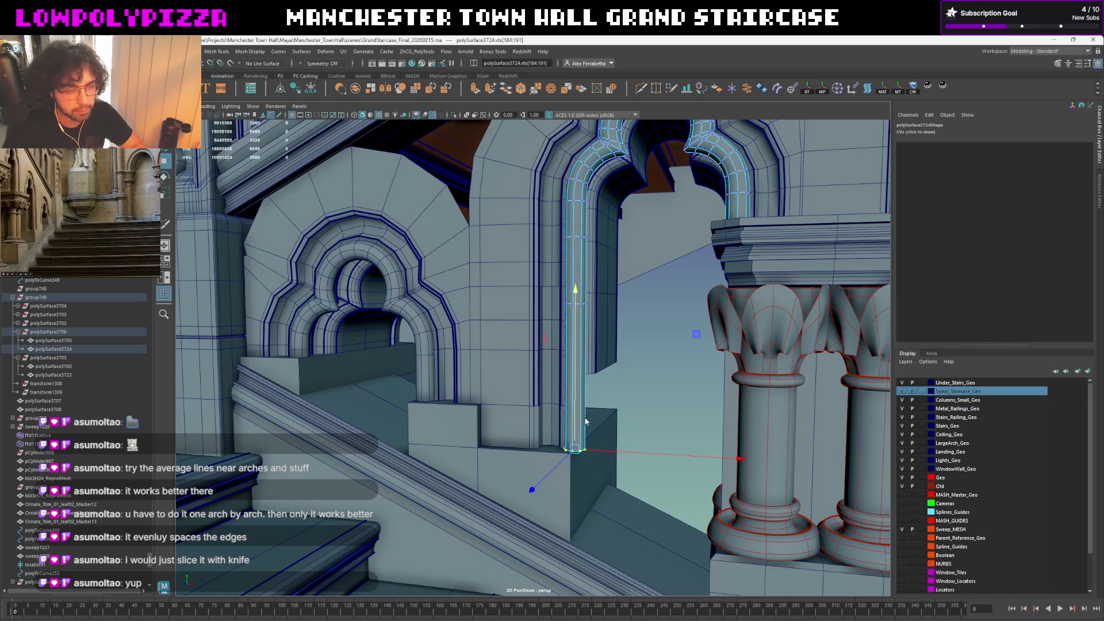
key("F8")
left_click(610, 354)
mouse_move(605, 360)
left_mouse_down("alt")
mouse_move(534, 385)
mouse_move(576, 329)
left_mouse_up("alt")
mouse_move(638, 414)
left_mouse_down("alt")
mouse_move(660, 455)
mouse_move(640, 450)
left_mouse_up("alt")
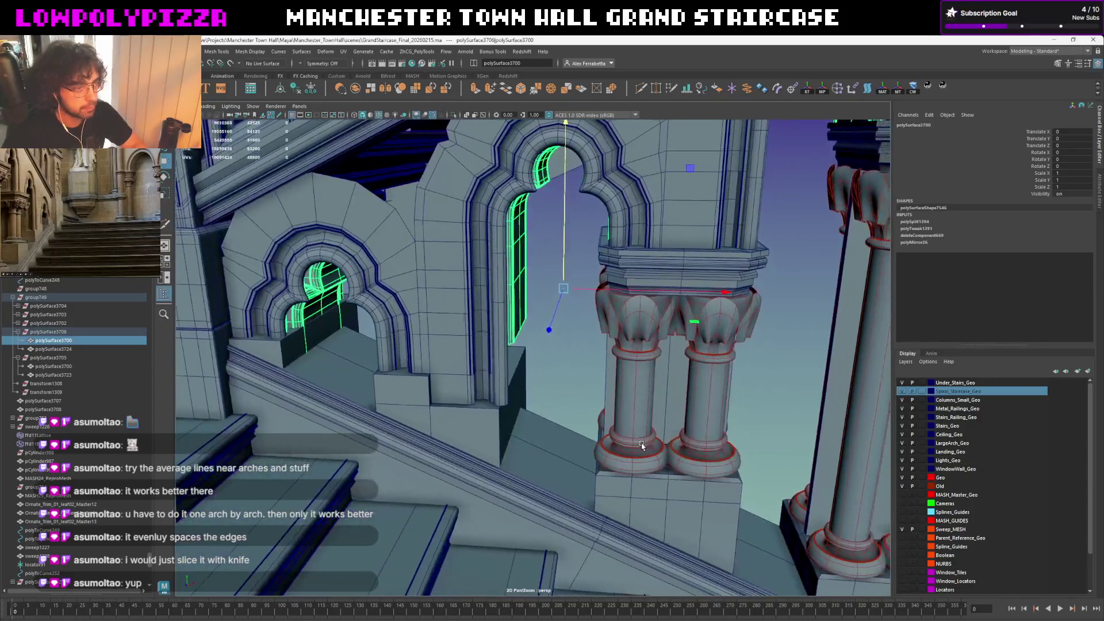
left_click(641, 509)
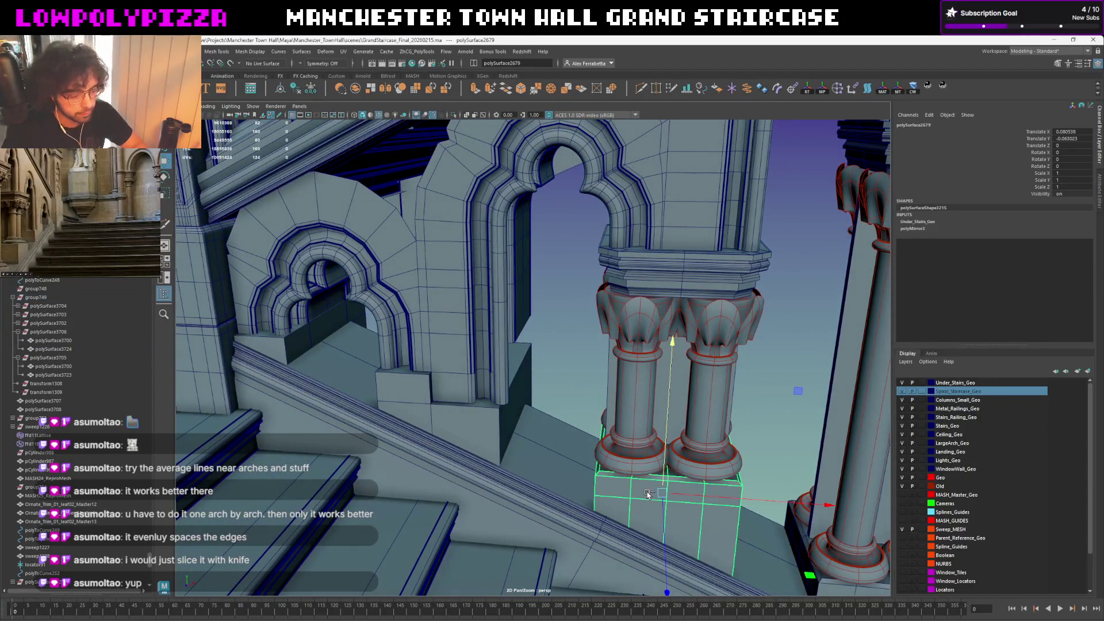
Move pCube218's side vertices vtx[8:11] right along X so the block meets the pier edge
left_click(470, 425)
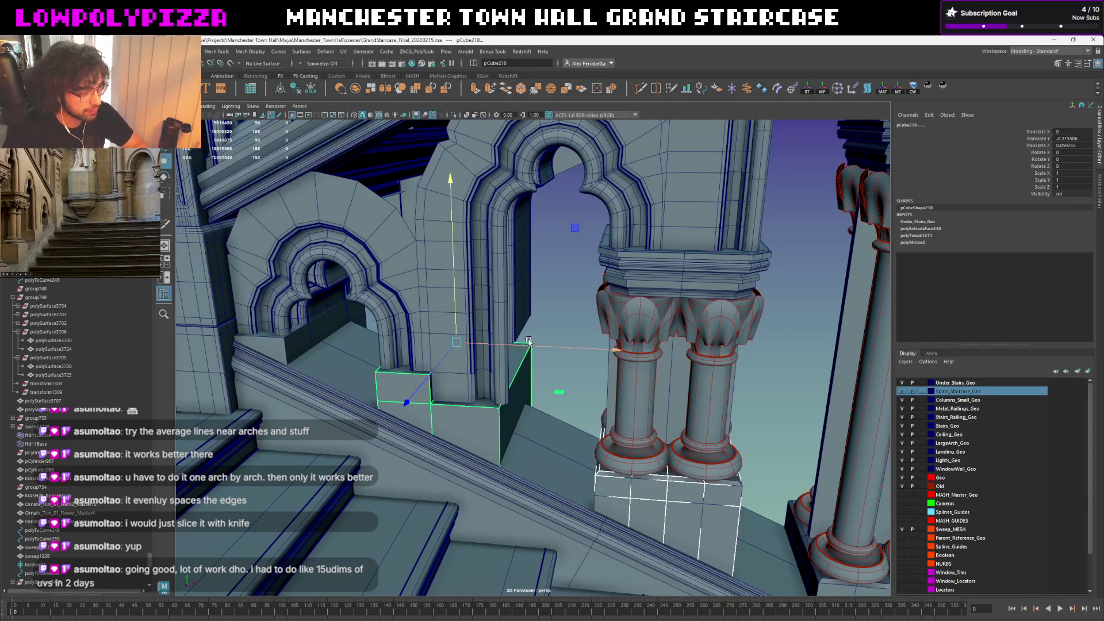
scroll(529, 342, "up", 2)
left_click_drag(552, 358, 578, 374, "alt")
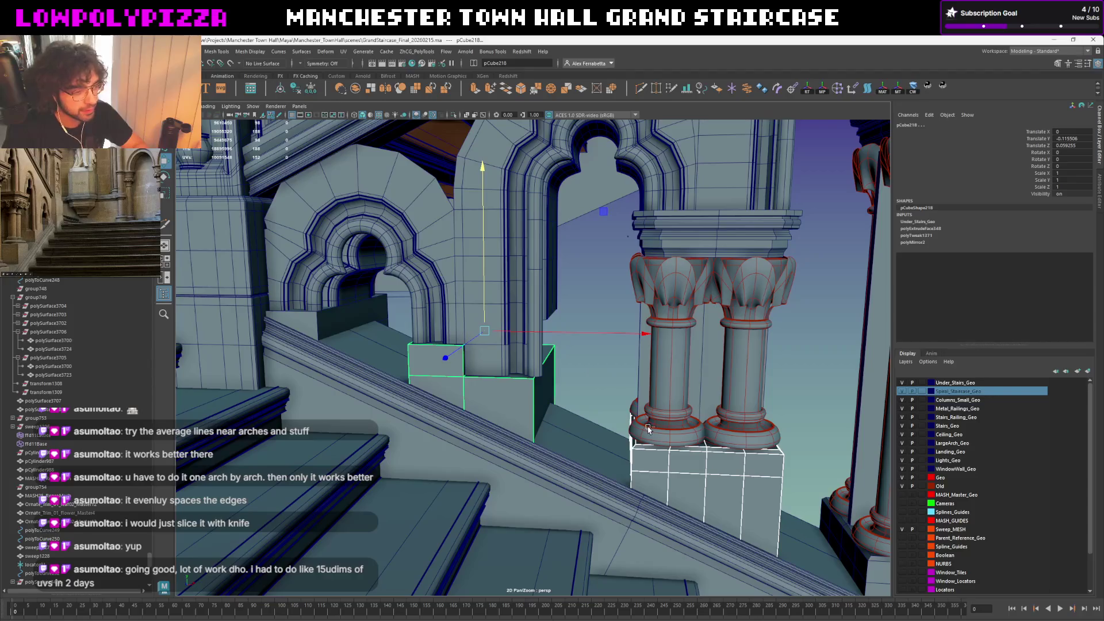
middle_click_drag(493, 392, 570, 392, "alt")
mouse_move(570, 392)
left_mouse_down("alt")
mouse_move(518, 392)
mouse_move(575, 435)
left_mouse_up("alt")
key("F9")
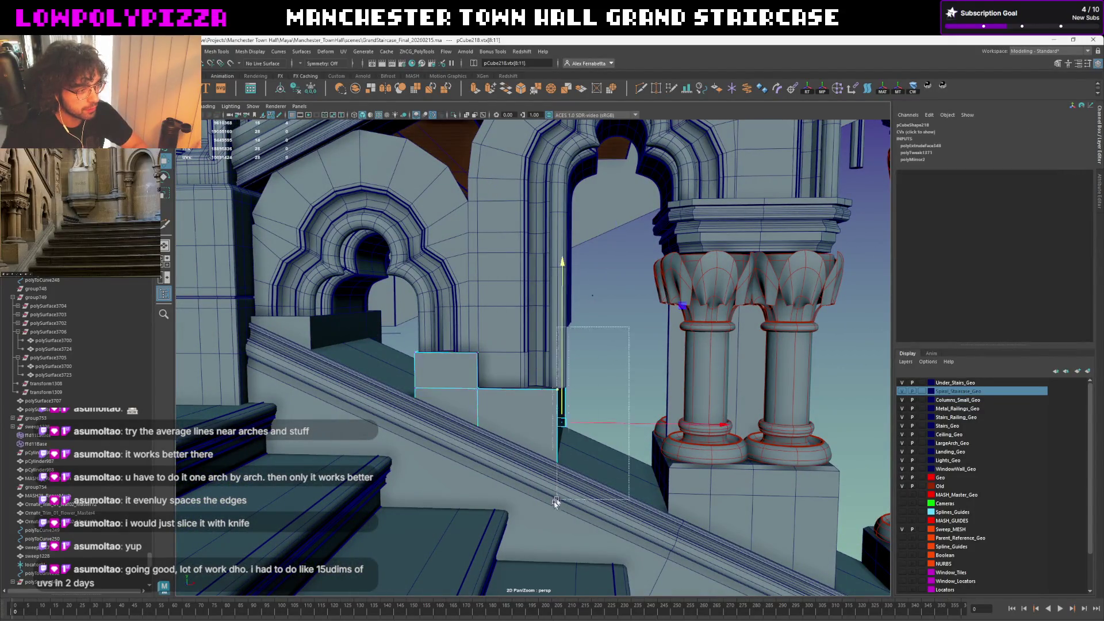
scroll(575, 435, "up", 3)
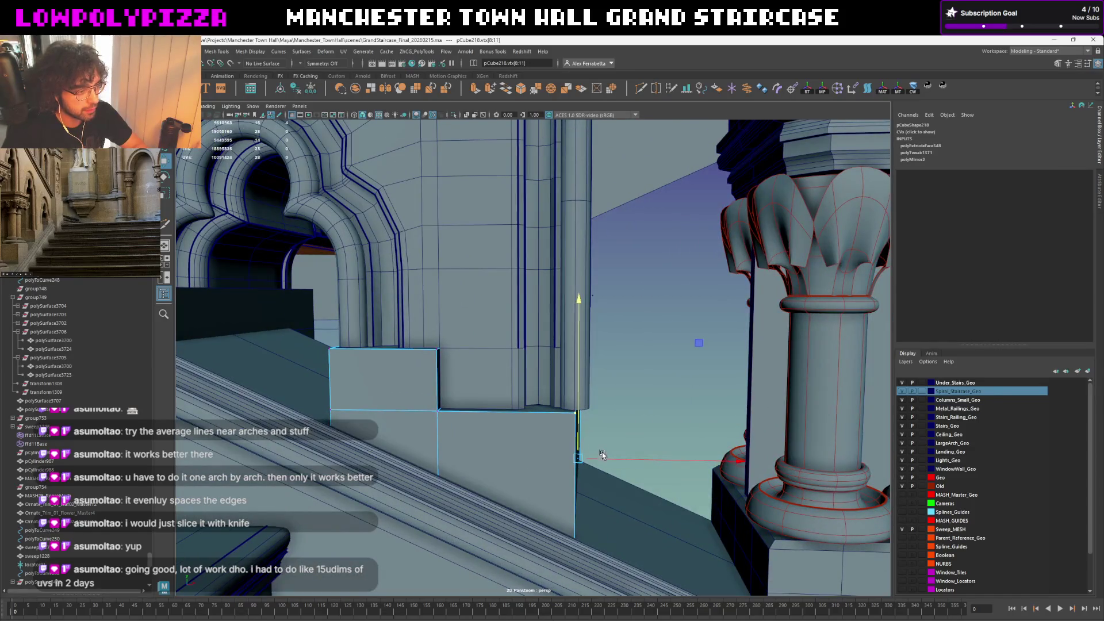
mouse_move(612, 455)
left_mouse_down()
mouse_move(623, 460)
mouse_move(616, 444)
left_mouse_up()
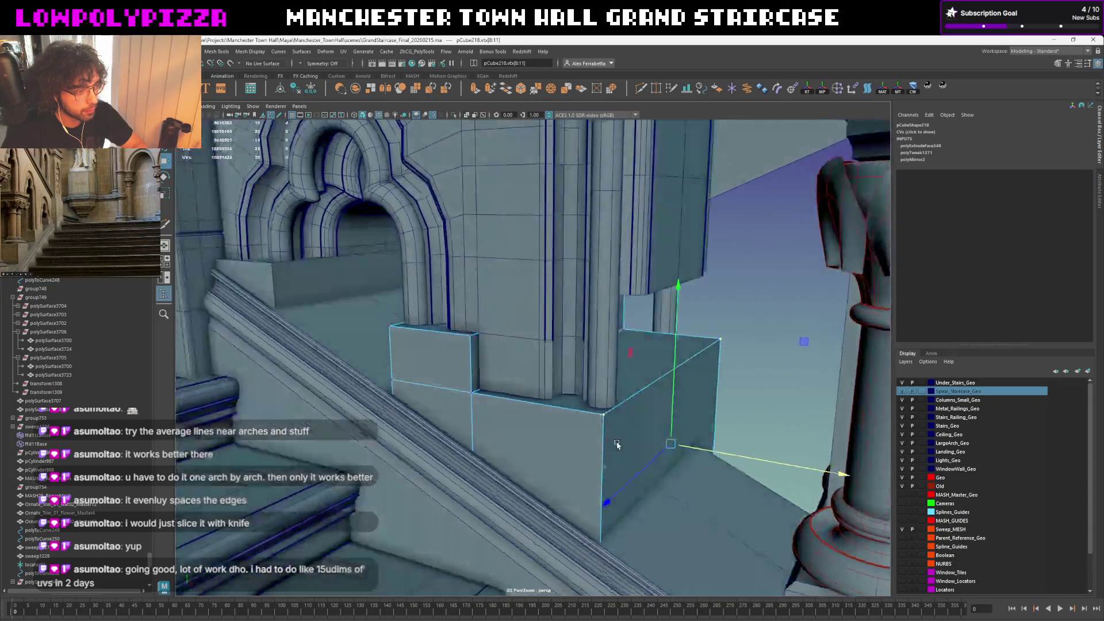
mouse_move(653, 396)
left_mouse_down("alt")
mouse_move(581, 432)
mouse_move(602, 423)
mouse_move(569, 421)
mouse_move(604, 424)
left_mouse_up("alt")
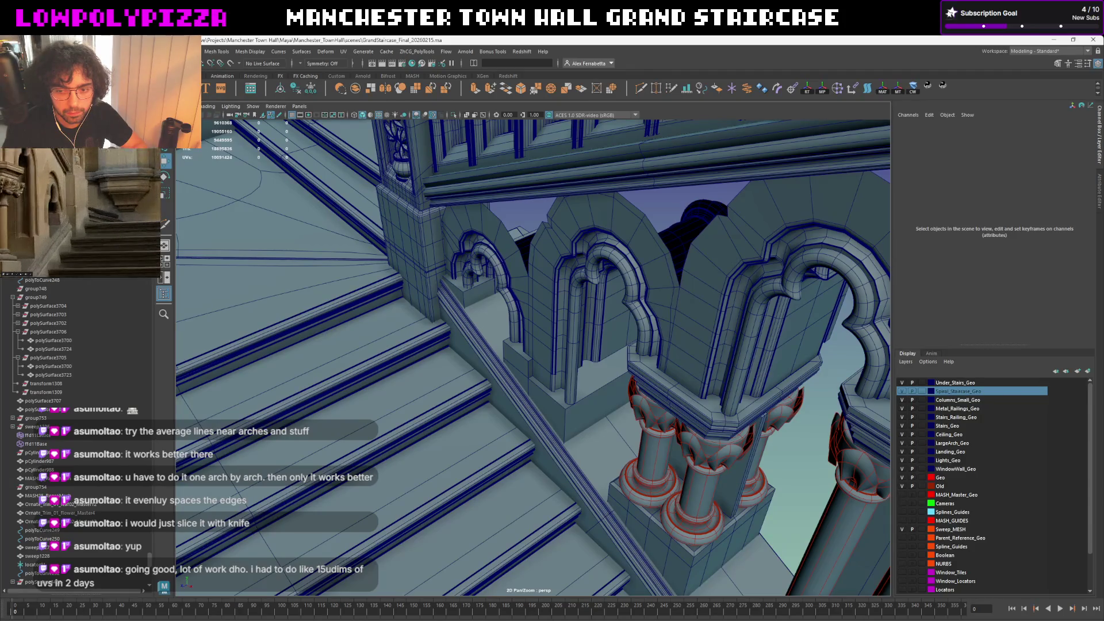
scroll(544, 354, "up", 2)
Select the arch mesh and preview it smoothed to check its curved edges
left_click_drag(543, 354, 646, 347, "alt")
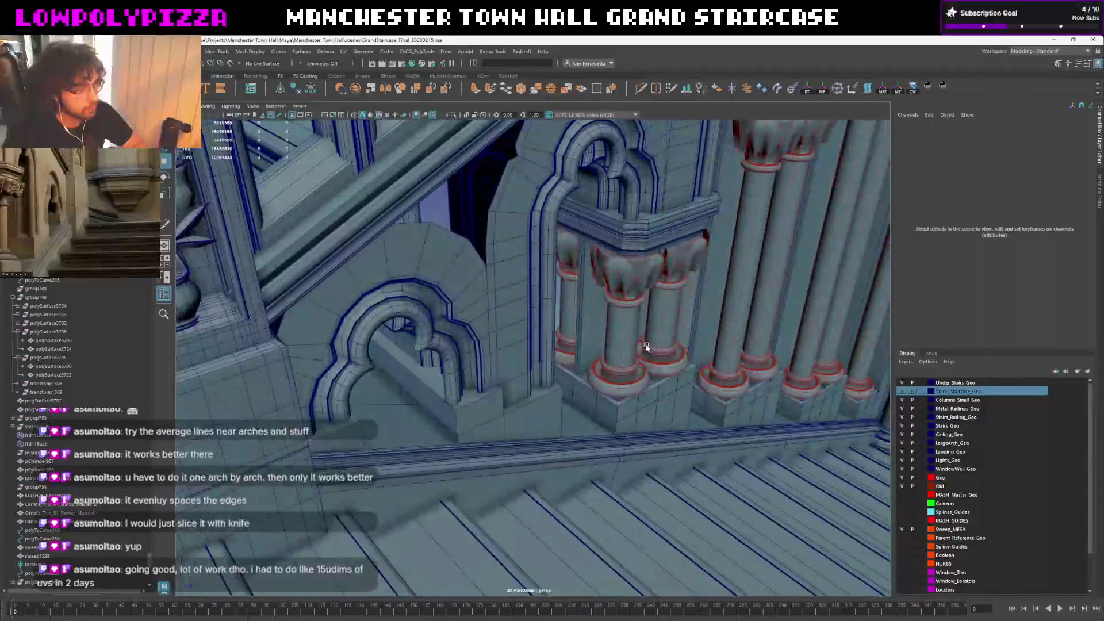
left_click_drag(739, 273, 615, 468, "alt")
scroll(606, 463, "up", 2)
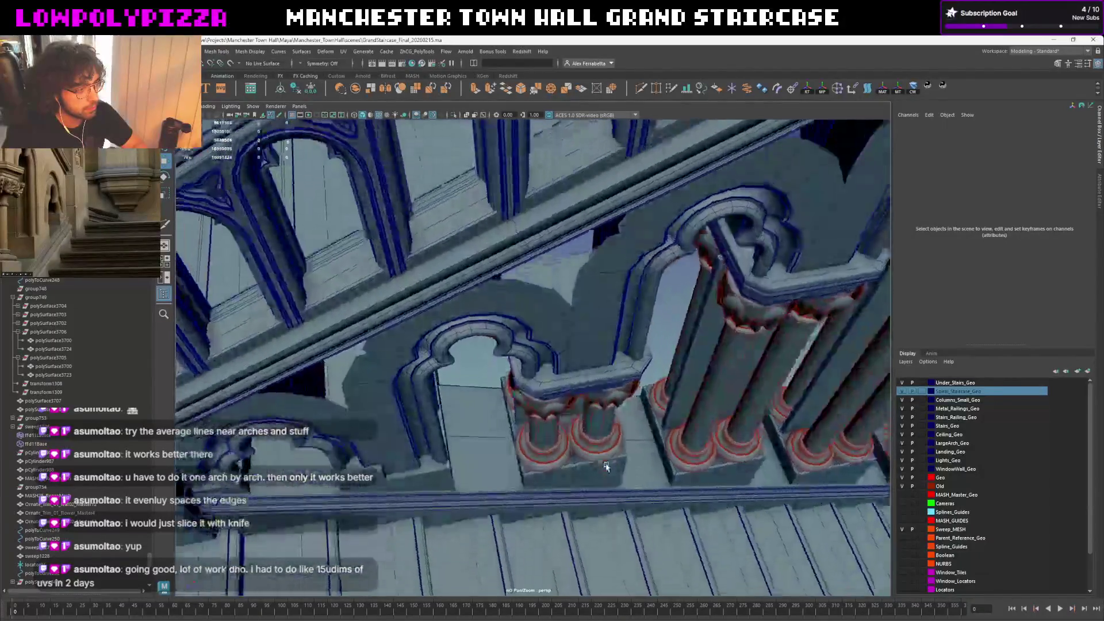
scroll(627, 430, "up", 2)
left_click_drag(628, 430, 660, 420, "alt")
left_click(684, 251)
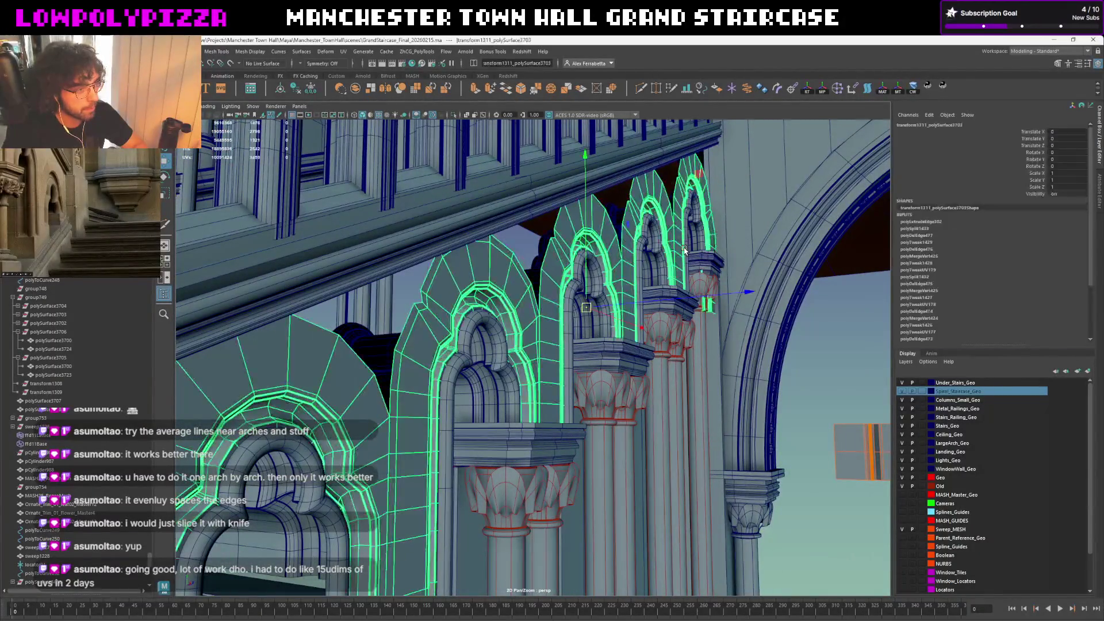
left_click_drag(585, 307, 538, 337, "alt")
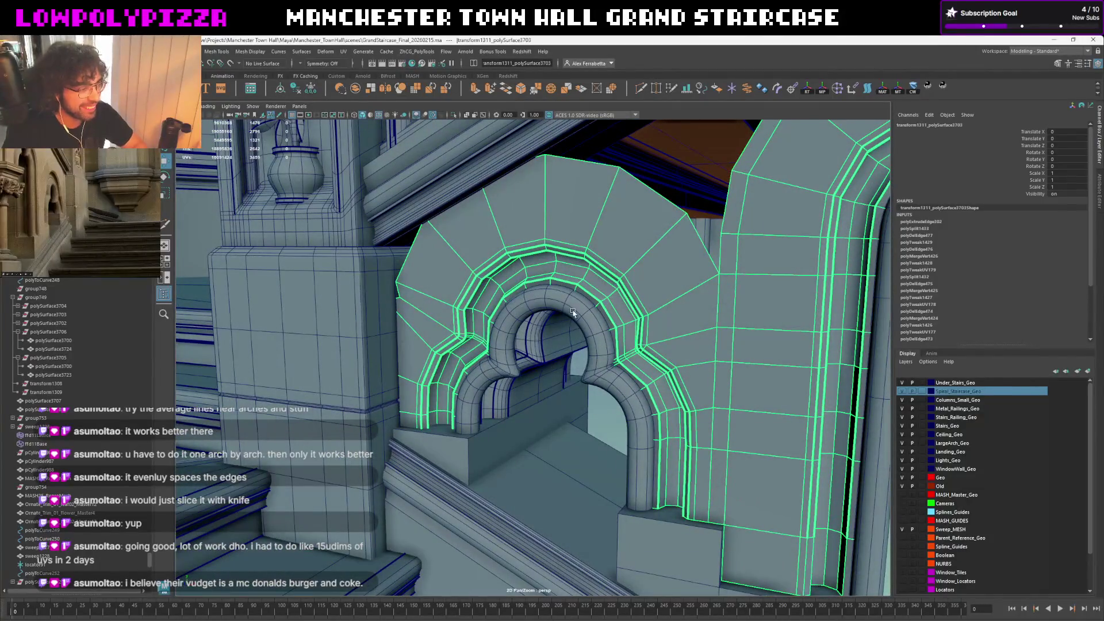
key("3")
mouse_move(618, 407)
left_mouse_down("alt")
mouse_move(604, 394)
mouse_move(636, 389)
mouse_move(608, 413)
mouse_move(583, 376)
mouse_move(592, 396)
mouse_move(618, 313)
left_mouse_up("alt")
scroll(618, 312, "down", 3)
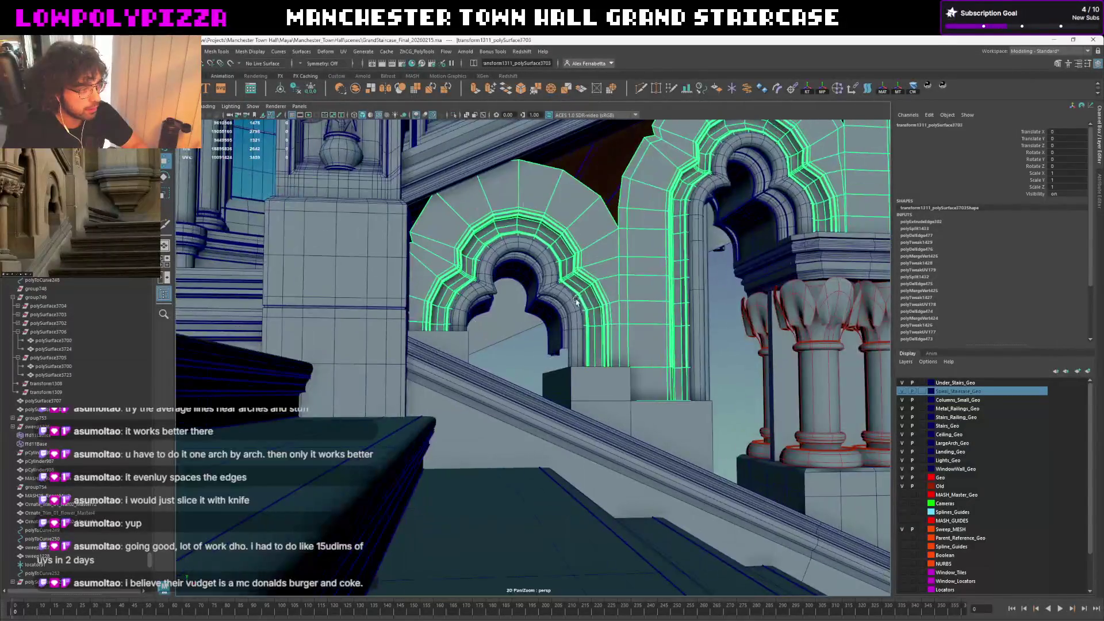
Select the central and right arch pieces, then collapse and select group749 in the Outliner
left_click(556, 298)
scroll(514, 405, "up", 2)
scroll(514, 405, "down", 2)
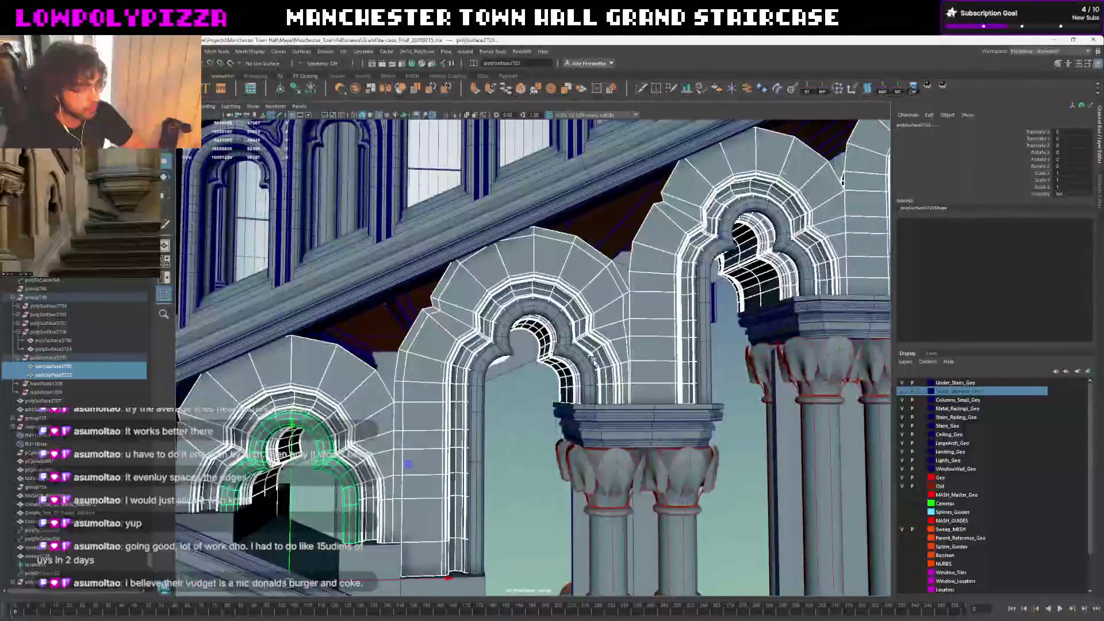
left_click(552, 346, "shift")
scroll(557, 353, "up", 2)
scroll(557, 352, "down", 1)
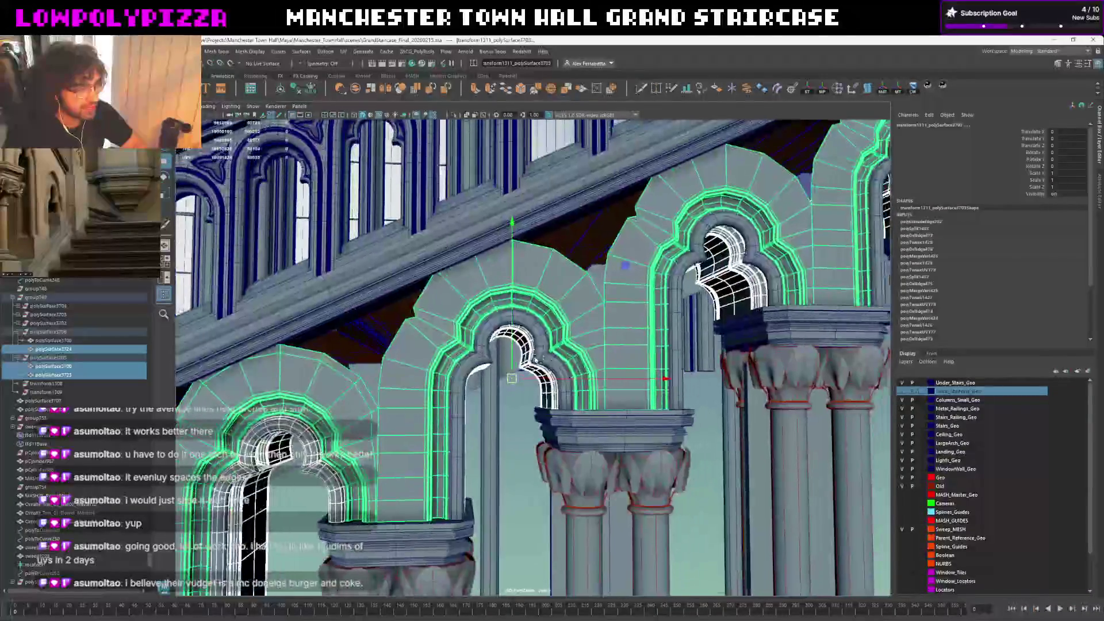
left_click(545, 350)
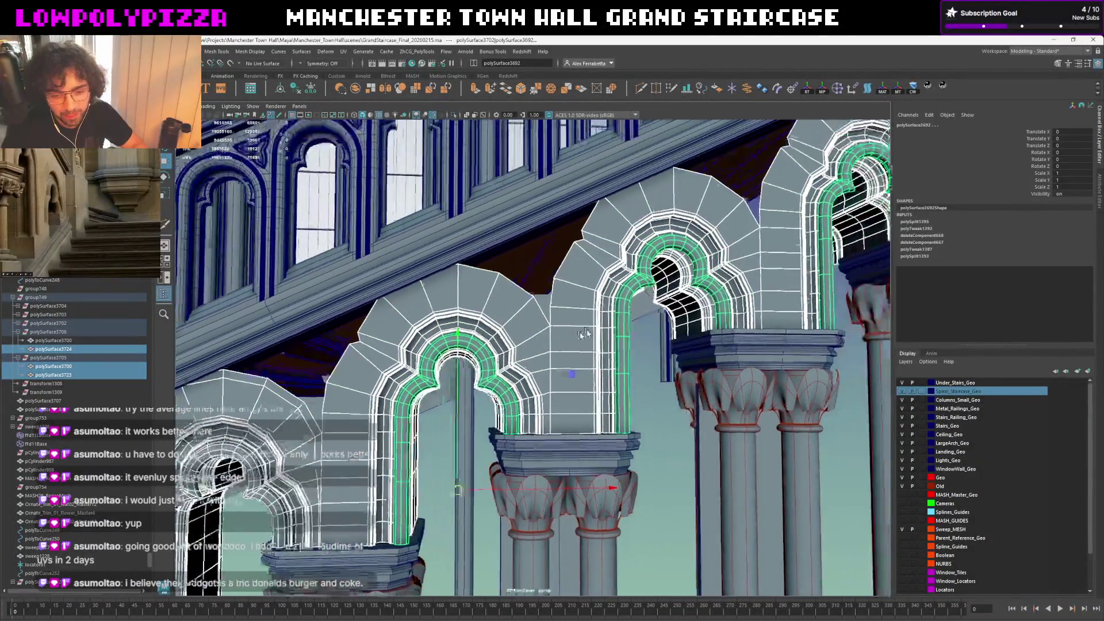
left_click_drag(658, 301, 565, 314, "alt")
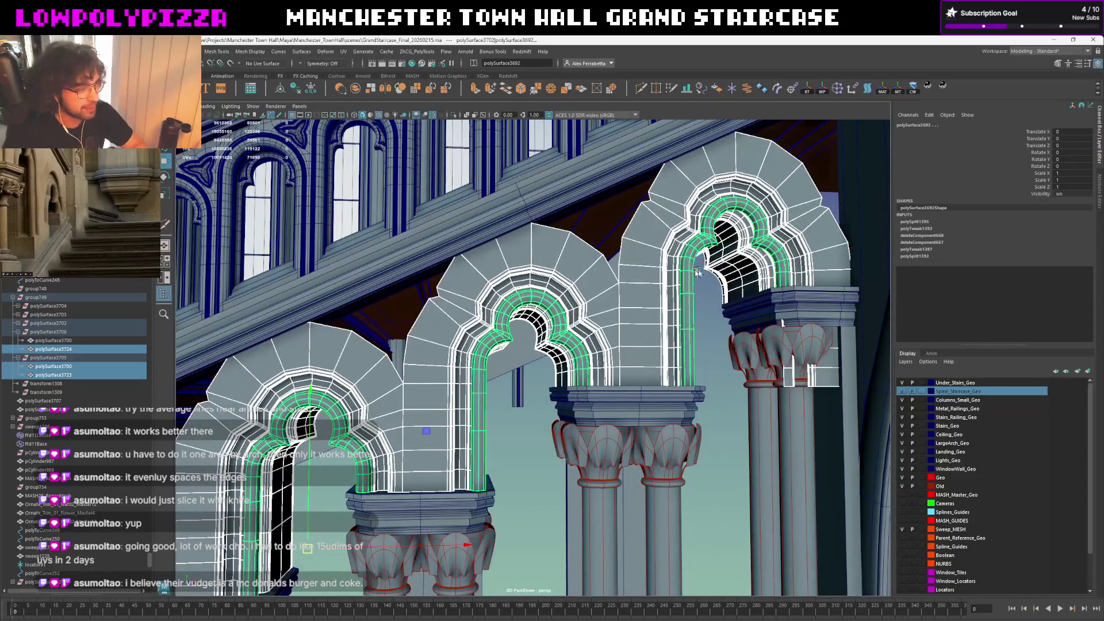
left_click_drag(667, 296, 542, 335, "alt")
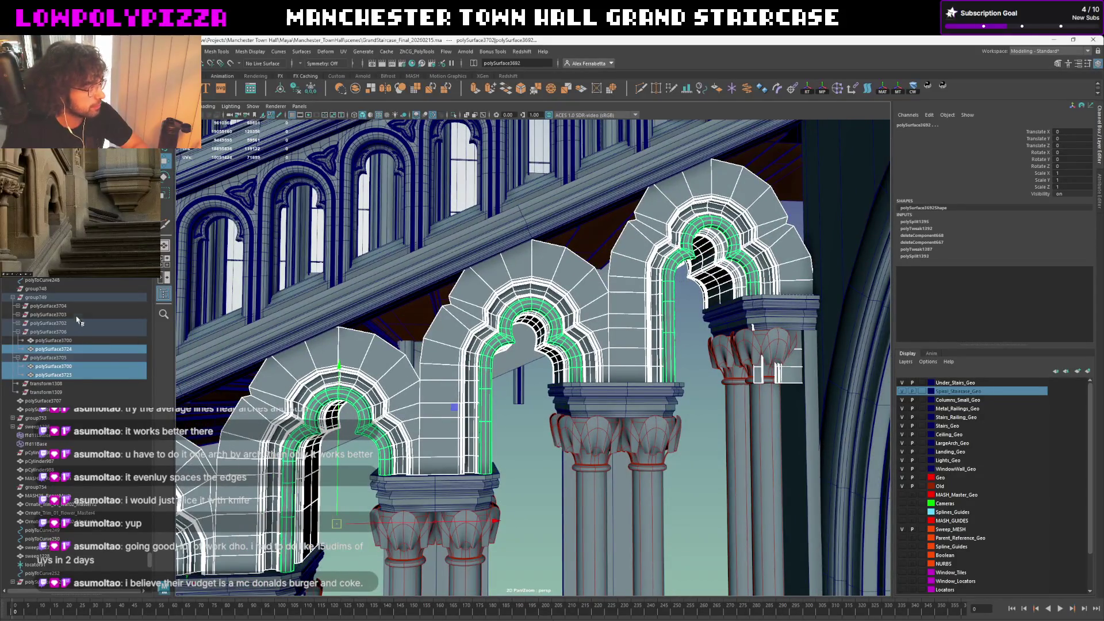
left_click(13, 298)
left_click(33, 297)
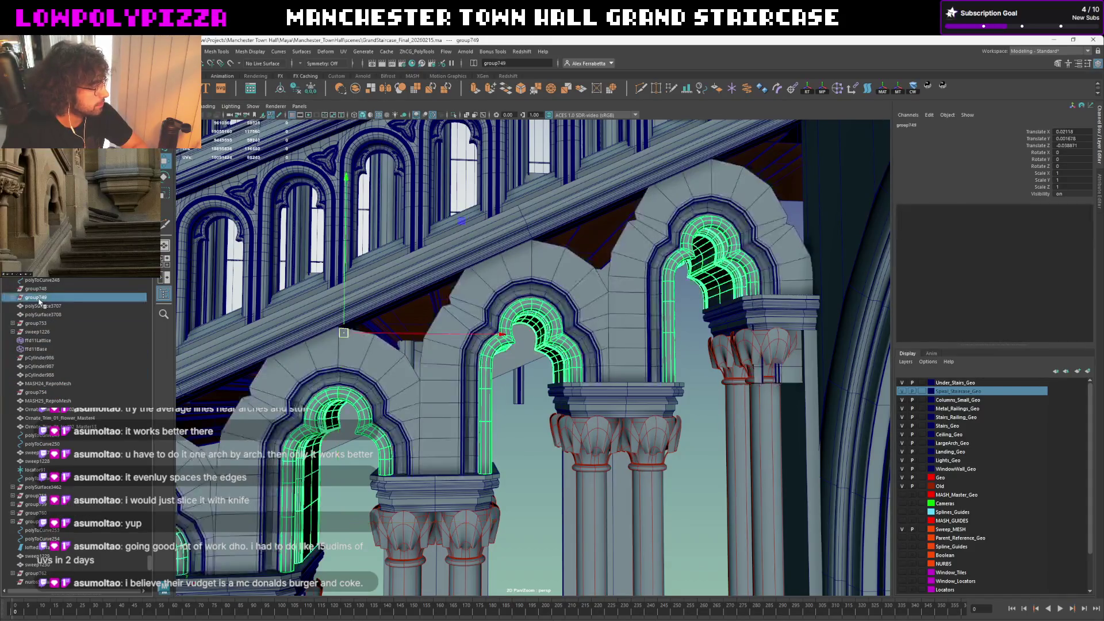
Select the spandrel arch meshes and group them into the new group763
left_click(40, 306)
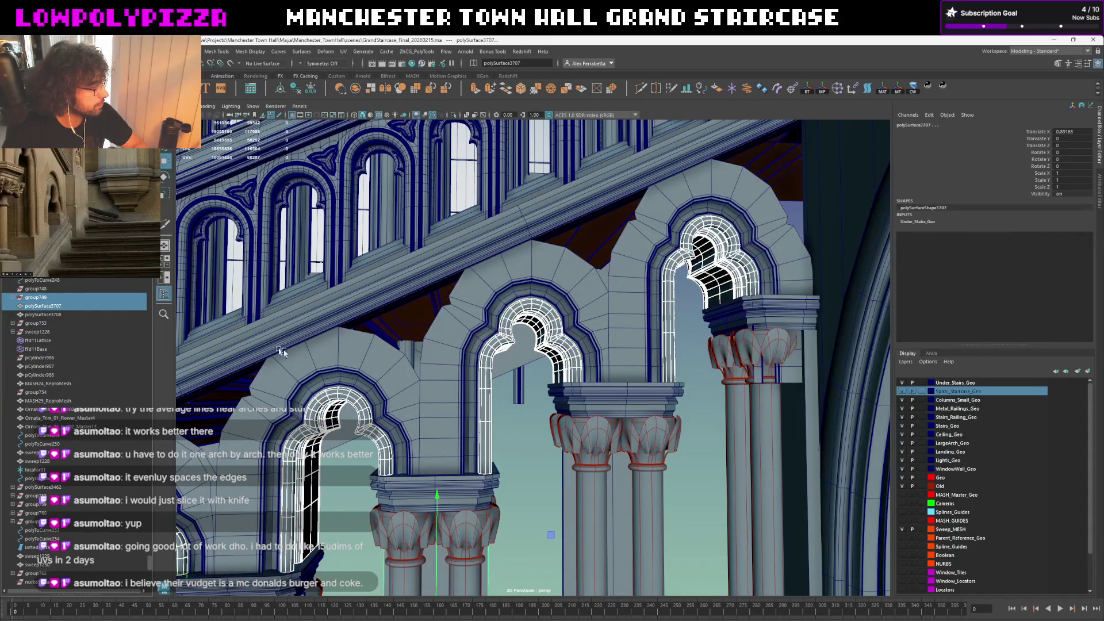
scroll(502, 308, "up", 2)
left_click_drag(503, 308, 569, 281, "alt")
key("Up")
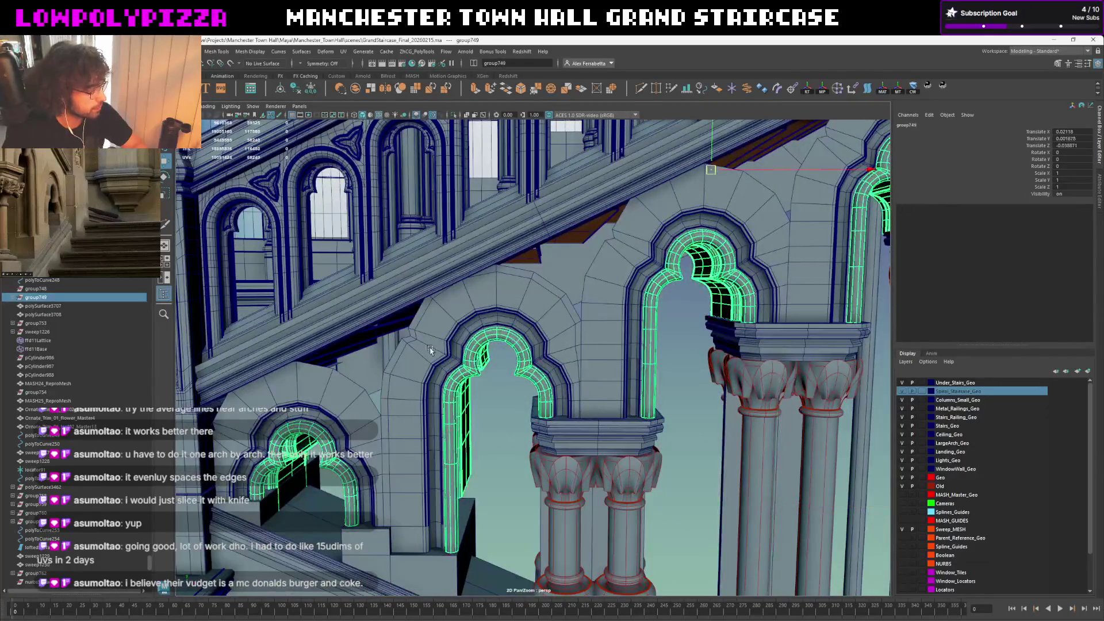
scroll(509, 321, "up", 1)
left_click_drag(510, 322, 414, 321, "alt")
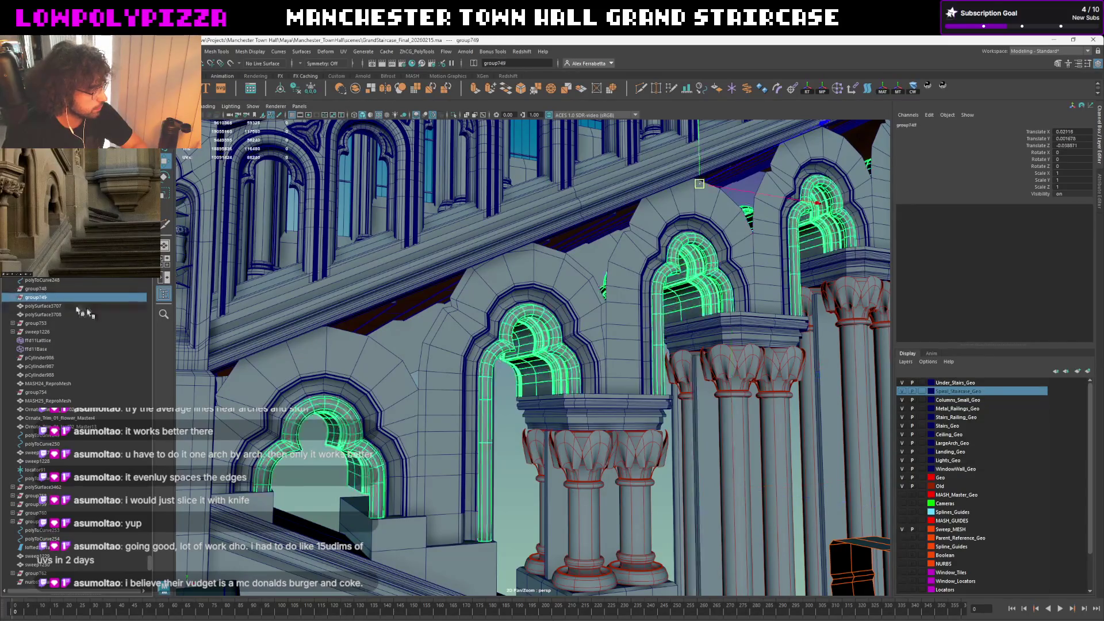
left_click(394, 404)
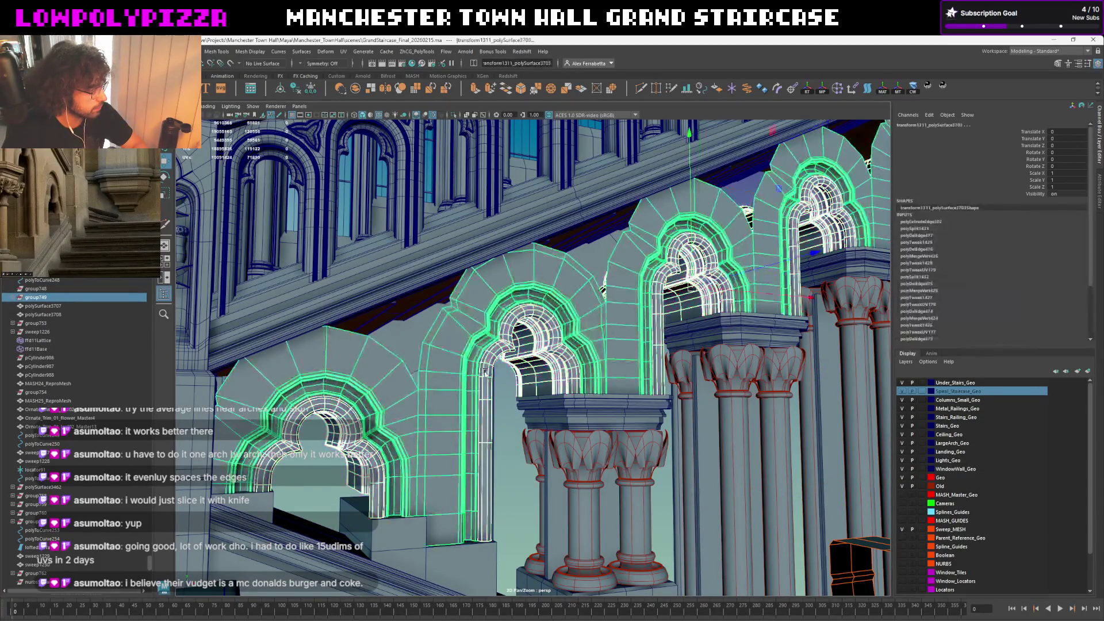
key("f")
scroll(704, 269, "down", 5)
key("ctrl+g")
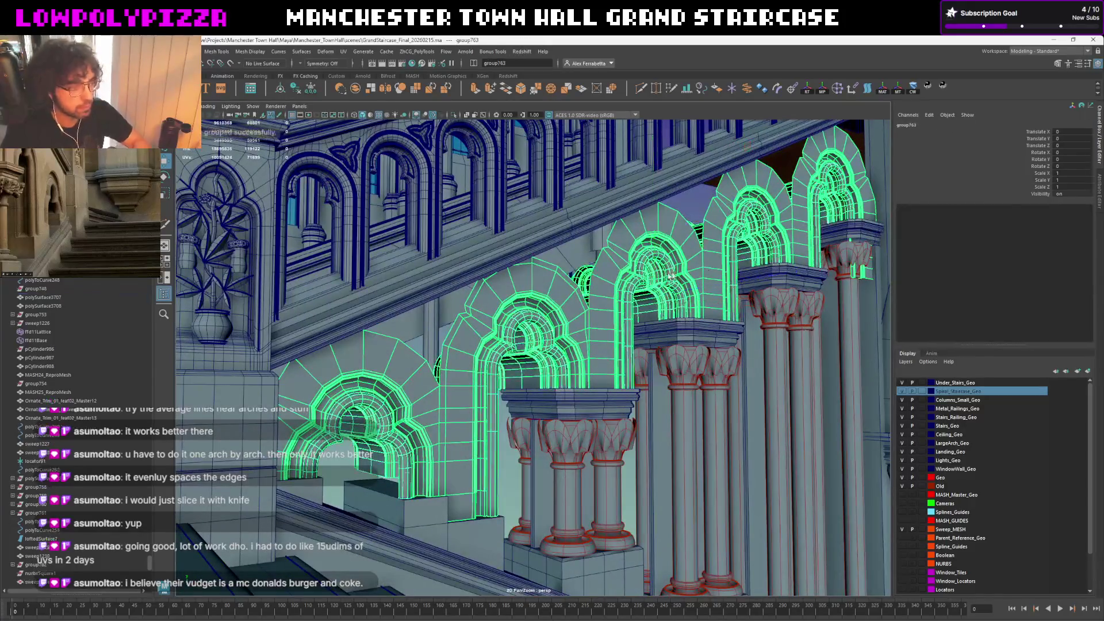
left_click_drag(705, 270, 440, 139, "alt")
mouse_move(458, 196)
left_mouse_down("alt")
mouse_move(407, 128)
mouse_move(486, 167)
mouse_move(538, 239)
mouse_move(527, 273)
left_mouse_up("alt")
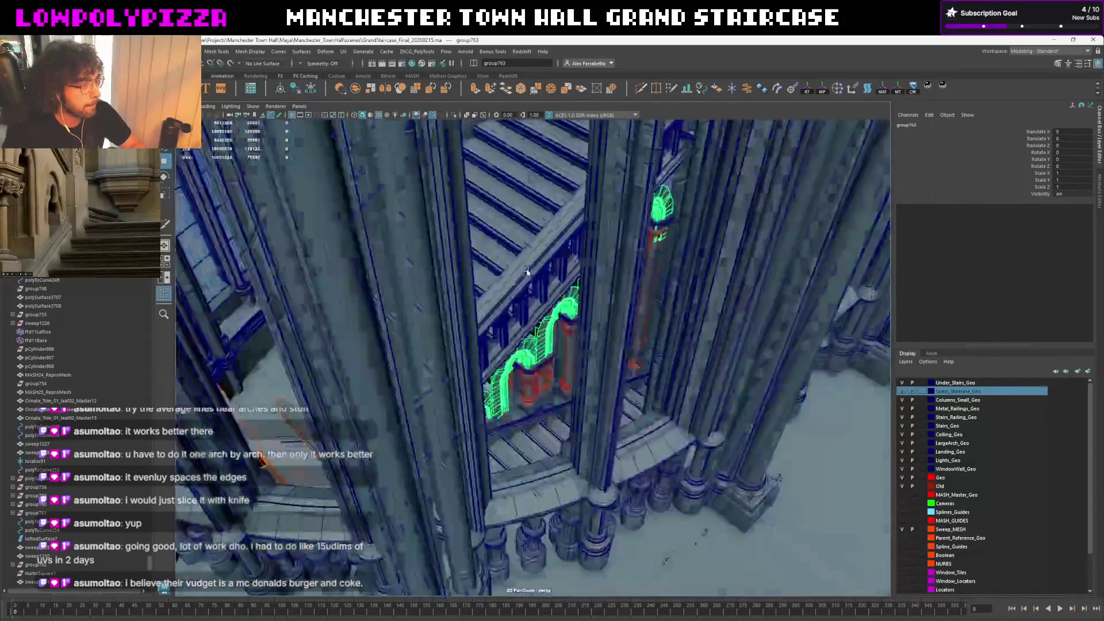
scroll(527, 273, "down", 5)
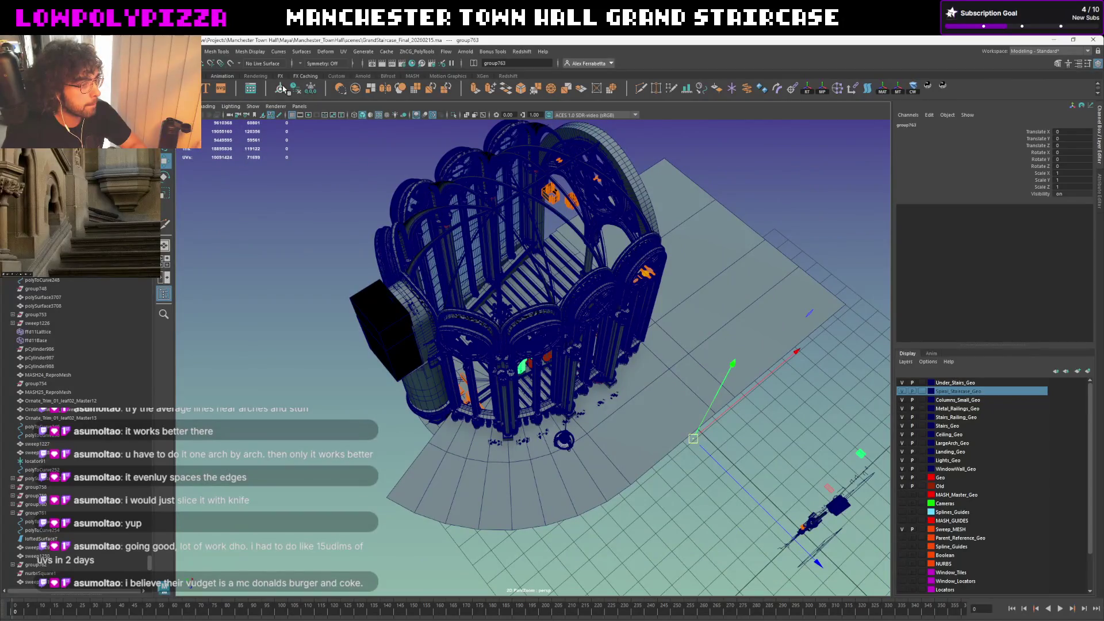
scroll(435, 266, "up", 5)
left_click_drag(436, 266, 311, 138, "alt")
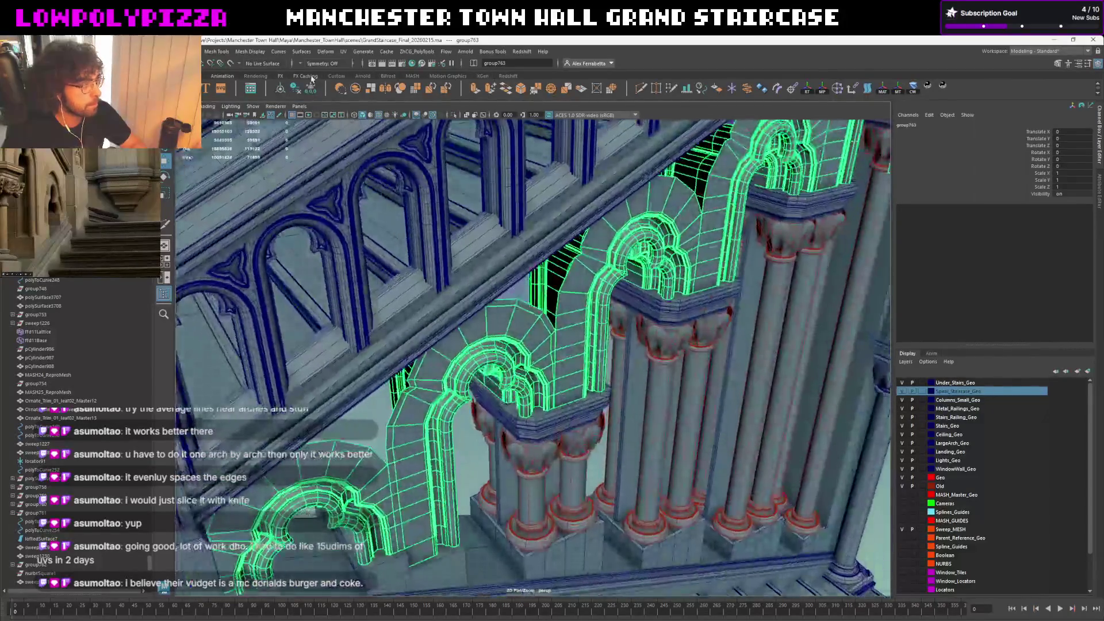
scroll(395, 398, "down", 5)
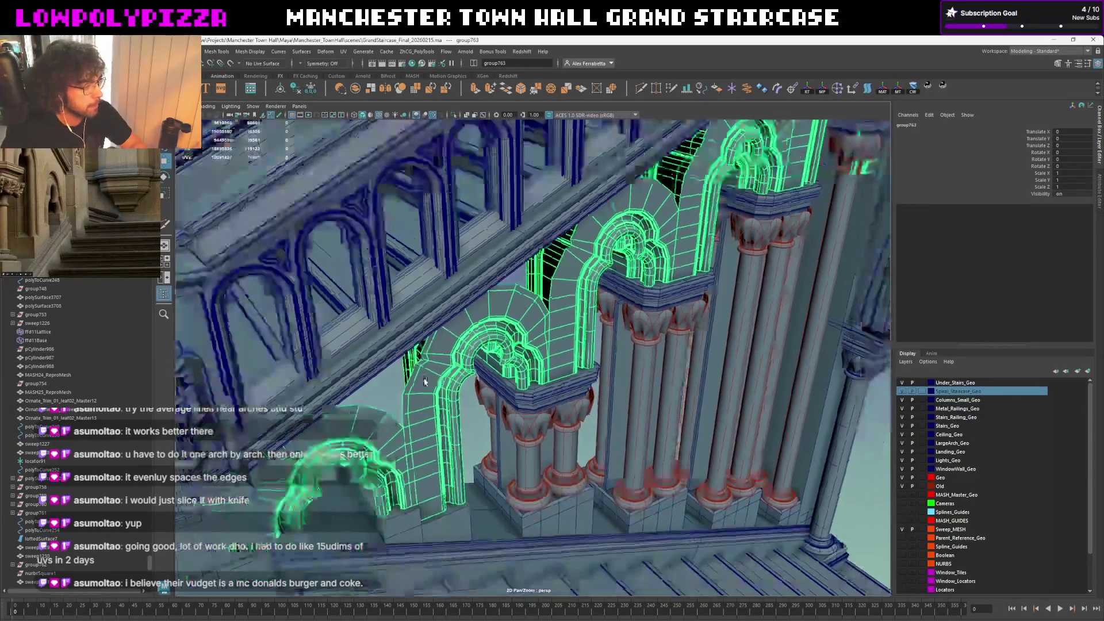
left_click_drag(395, 399, 559, 418, "alt")
key("e")
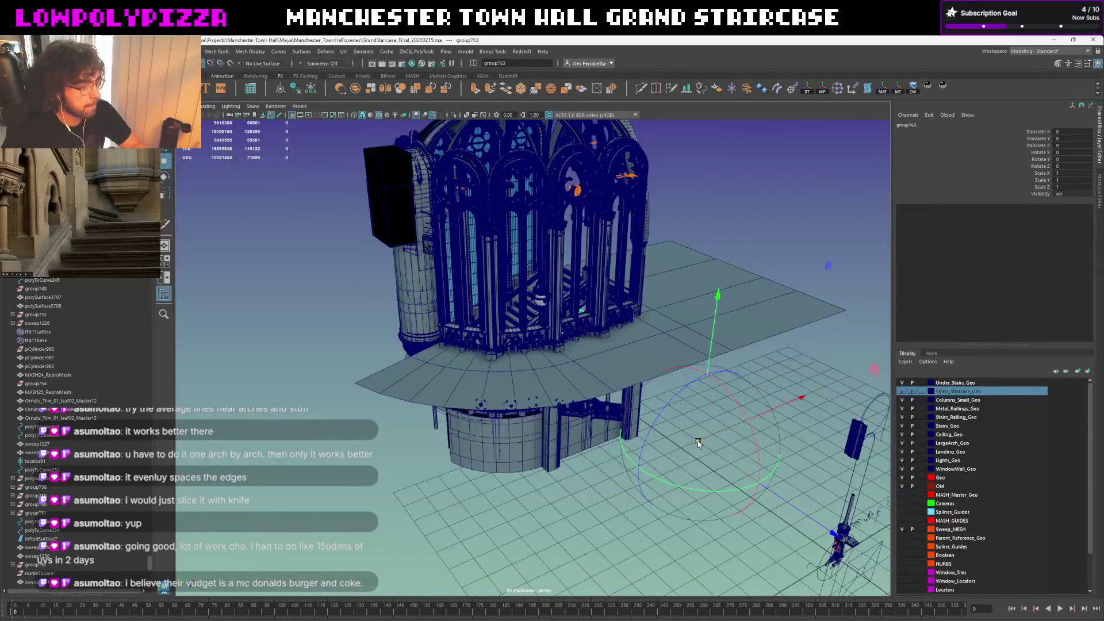
left_click(543, 339)
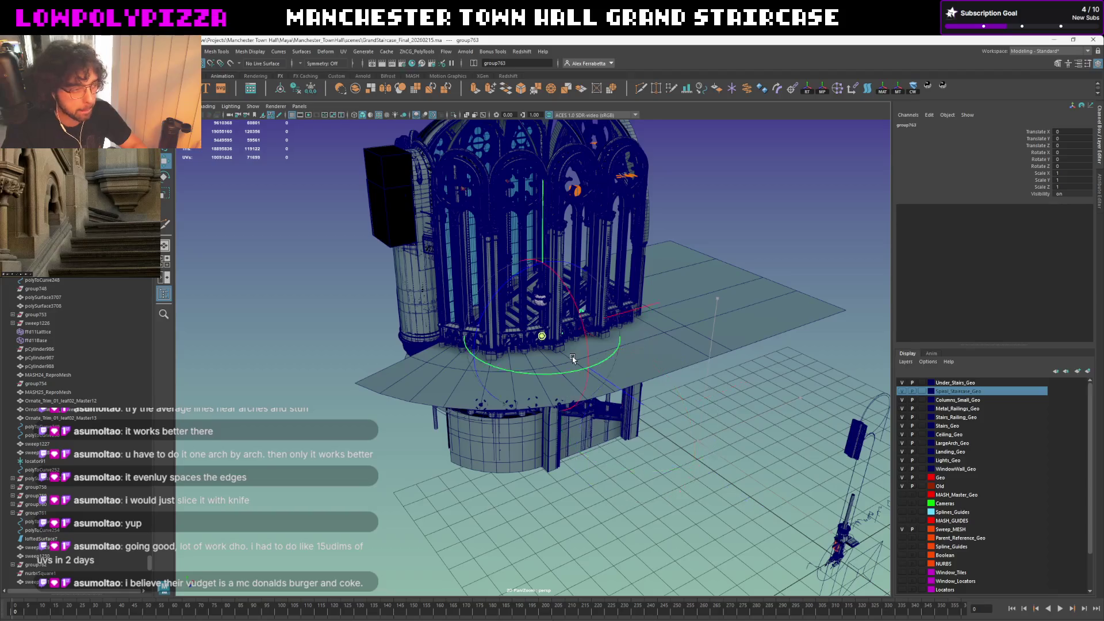
scroll(572, 358, "up", 4)
scroll(573, 352, "up", 3)
scroll(578, 341, "up", 3)
scroll(582, 335, "down", 4)
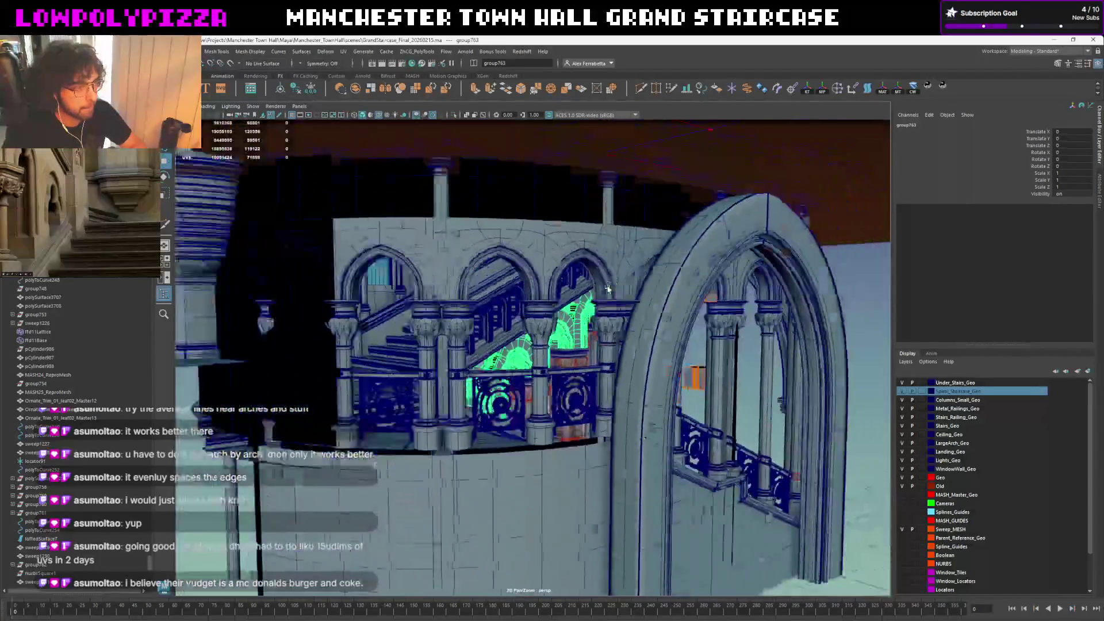
scroll(574, 327, "down", 2)
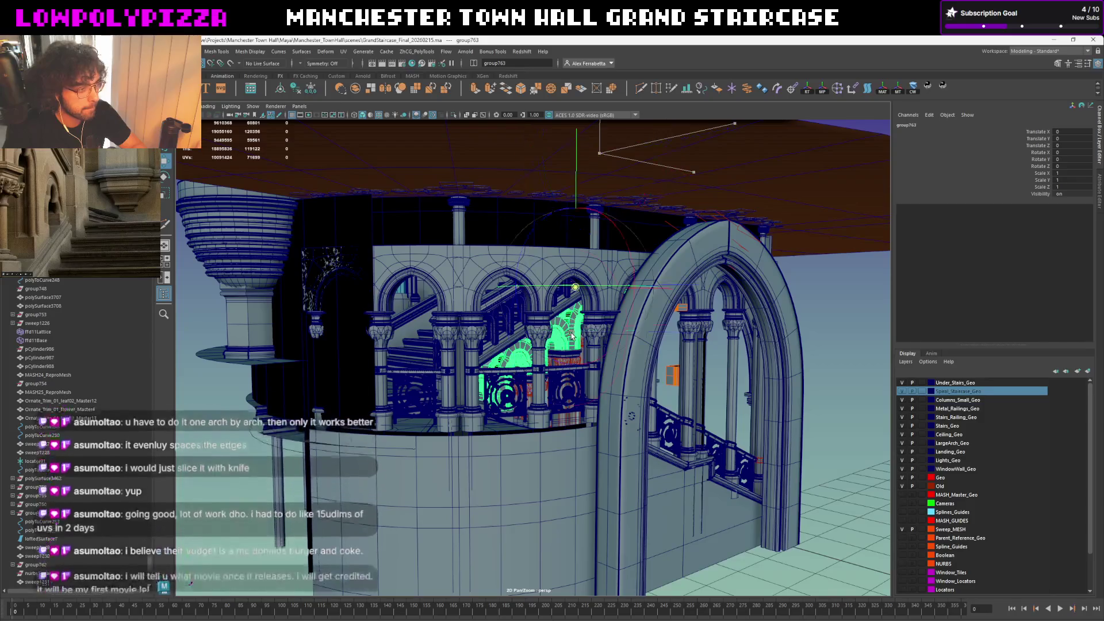
scroll(572, 324, "up", 3)
scroll(571, 335, "up", 3)
scroll(570, 335, "up", 3)
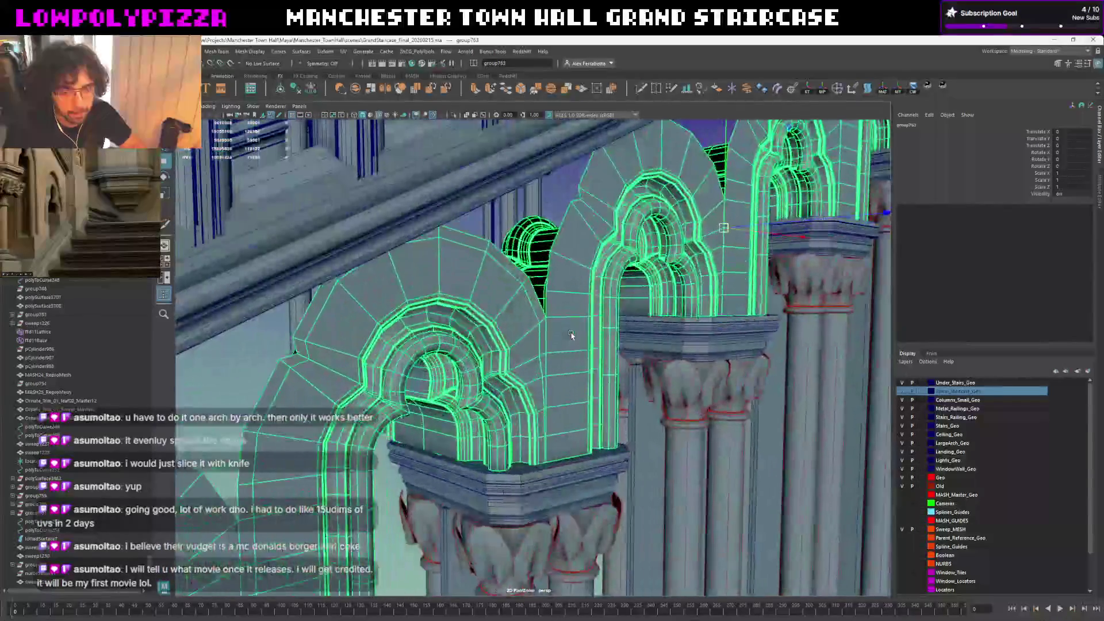
scroll(518, 414, "up", 1)
scroll(455, 510, "up", 1)
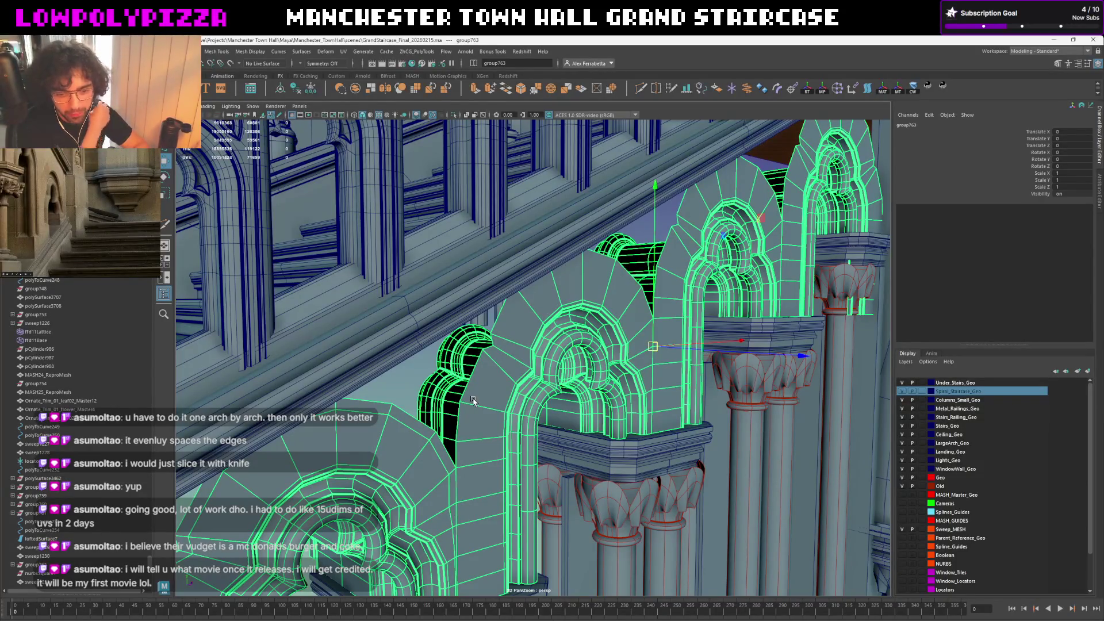
Move group763 up slightly along Y above the pier capitals, then deselect it
mouse_move(408, 429)
left_mouse_down("alt")
mouse_move(406, 312)
mouse_move(653, 323)
left_mouse_up("alt")
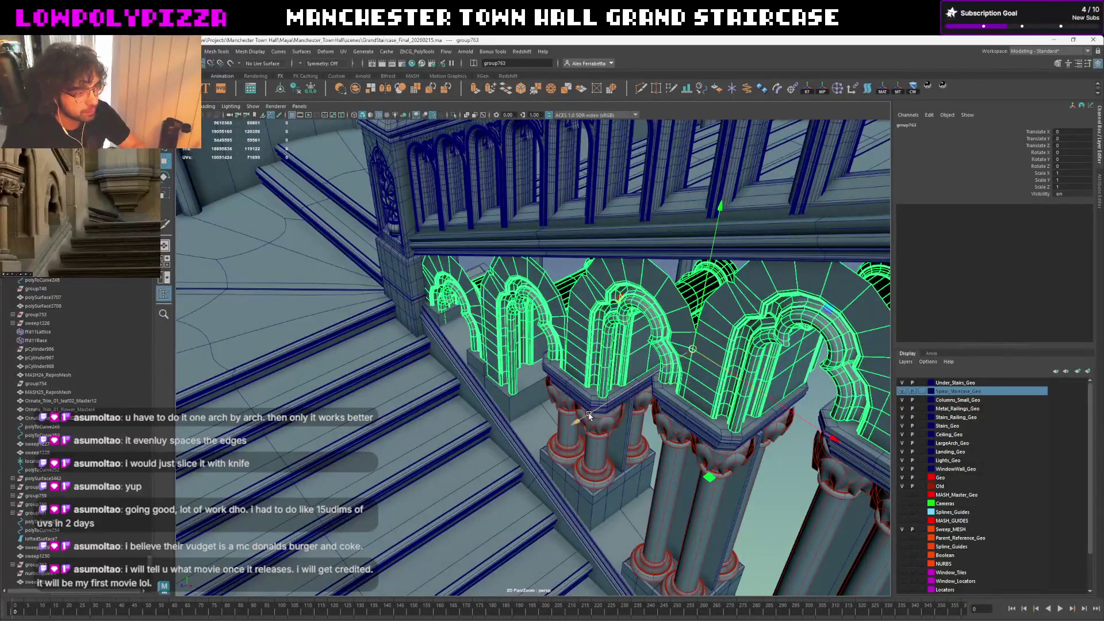
middle_click_drag(588, 416, 483, 367)
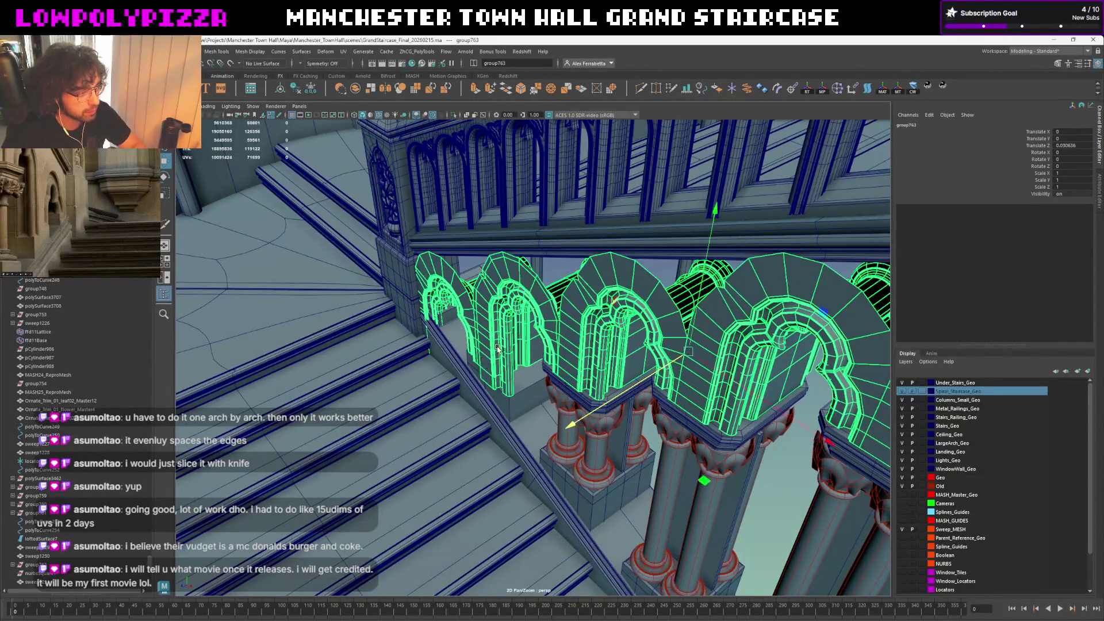
scroll(496, 347, "up", 3)
left_click_drag(496, 347, 535, 390, "alt")
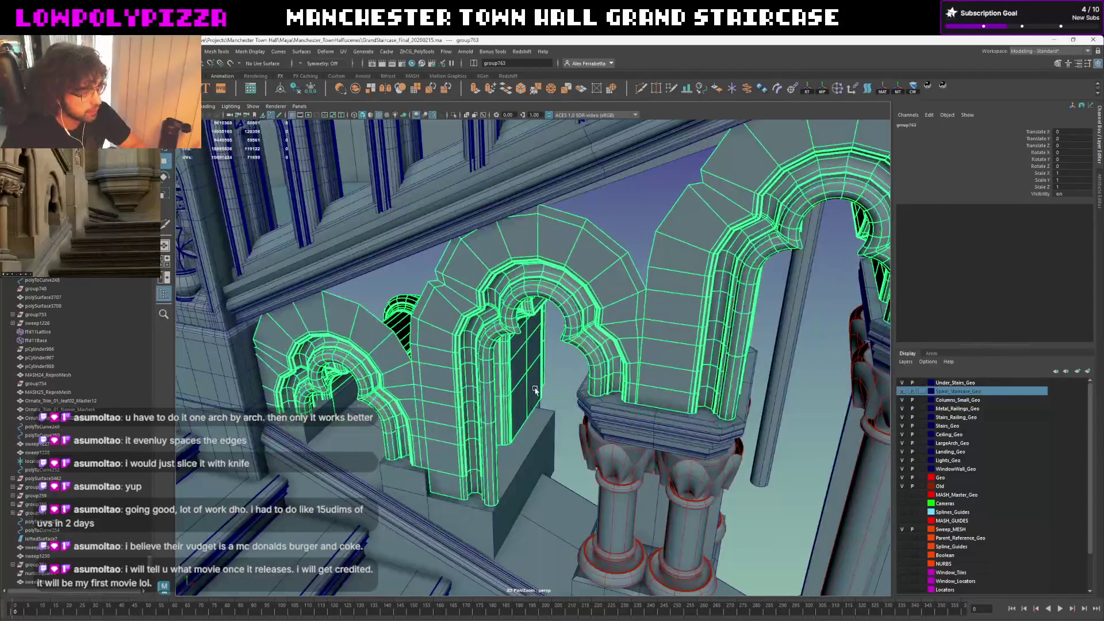
scroll(535, 390, "up", 5)
scroll(578, 388, "down", 4)
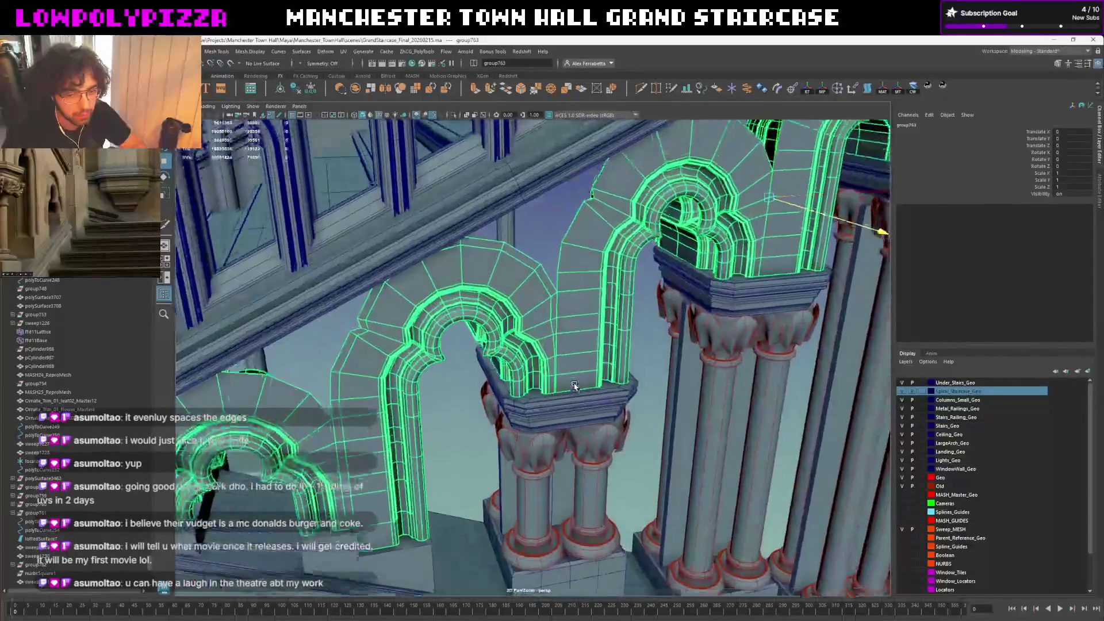
scroll(573, 386, "up", 1)
scroll(574, 384, "up", 3)
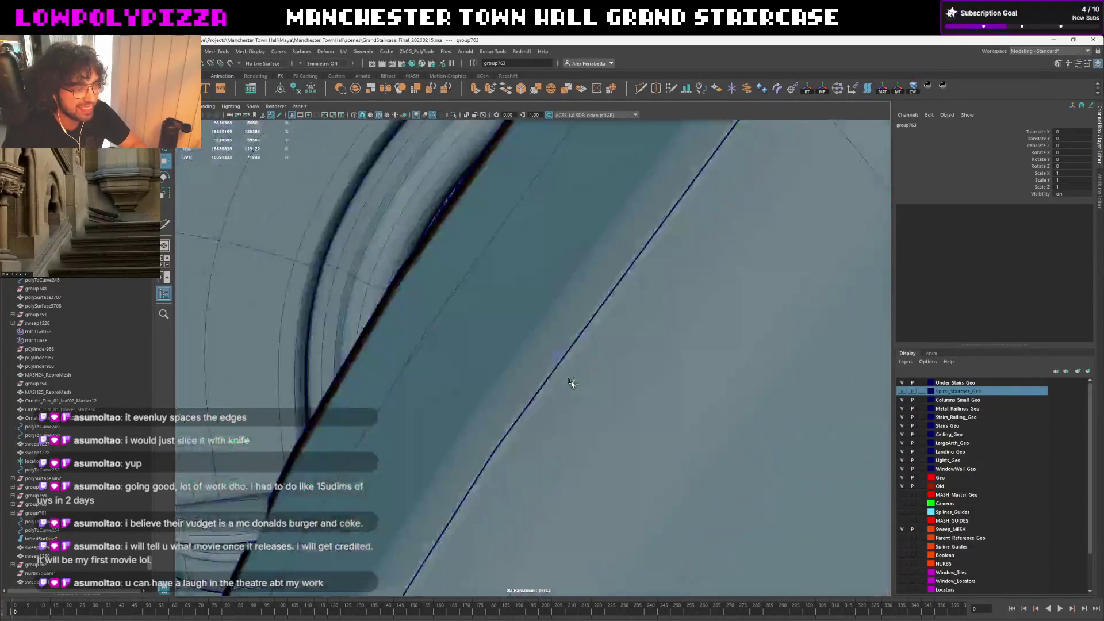
scroll(574, 383, "down", 3)
mouse_move(573, 384)
left_mouse_down("alt")
mouse_move(398, 404)
mouse_move(410, 402)
mouse_move(411, 435)
left_mouse_up("alt")
left_click(411, 459)
Frame the arch pieces and settle on the polySurface3700 tracery mesh in the Outliner
mouse_move(409, 491)
left_mouse_down("alt")
mouse_move(482, 328)
mouse_move(472, 304)
left_mouse_up("alt")
left_click(483, 328)
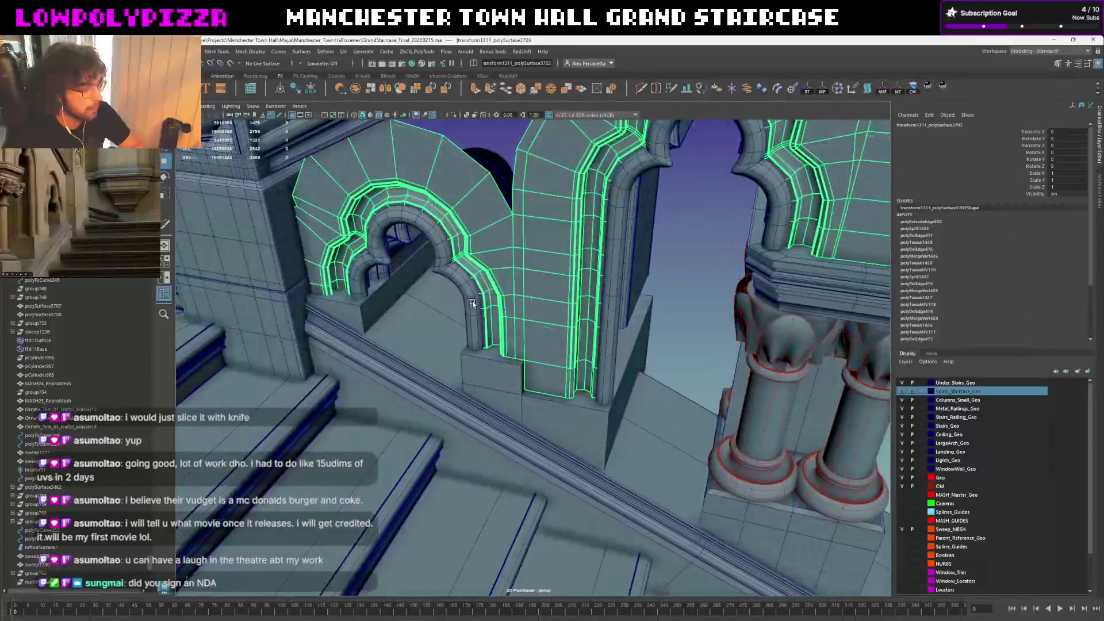
key("f")
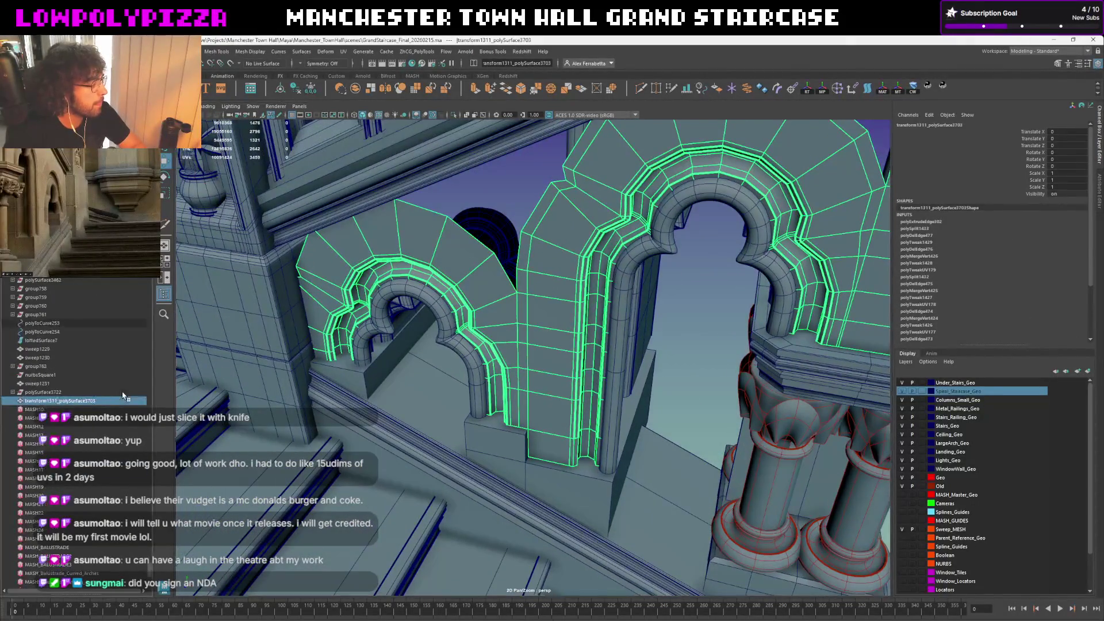
mouse_move(368, 344)
left_mouse_down("alt")
mouse_move(420, 319)
mouse_move(405, 346)
left_mouse_up("alt")
left_click(371, 392)
mouse_move(370, 393)
left_mouse_down("alt")
mouse_move(388, 380)
mouse_move(102, 364)
left_mouse_up("alt")
key("w")
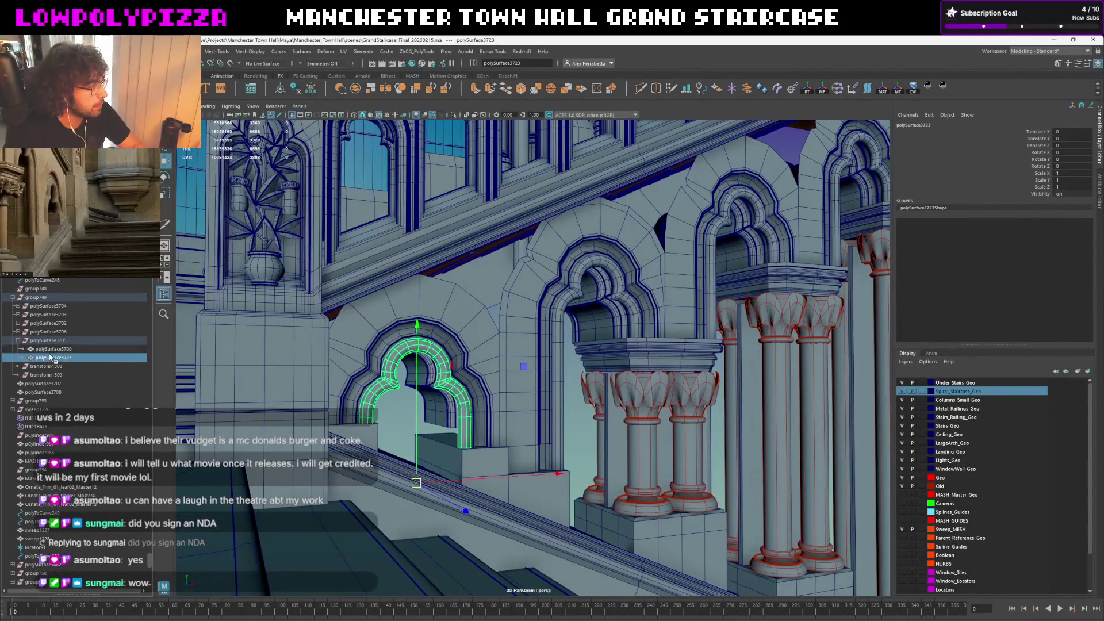
left_click(53, 349)
left_click(54, 357)
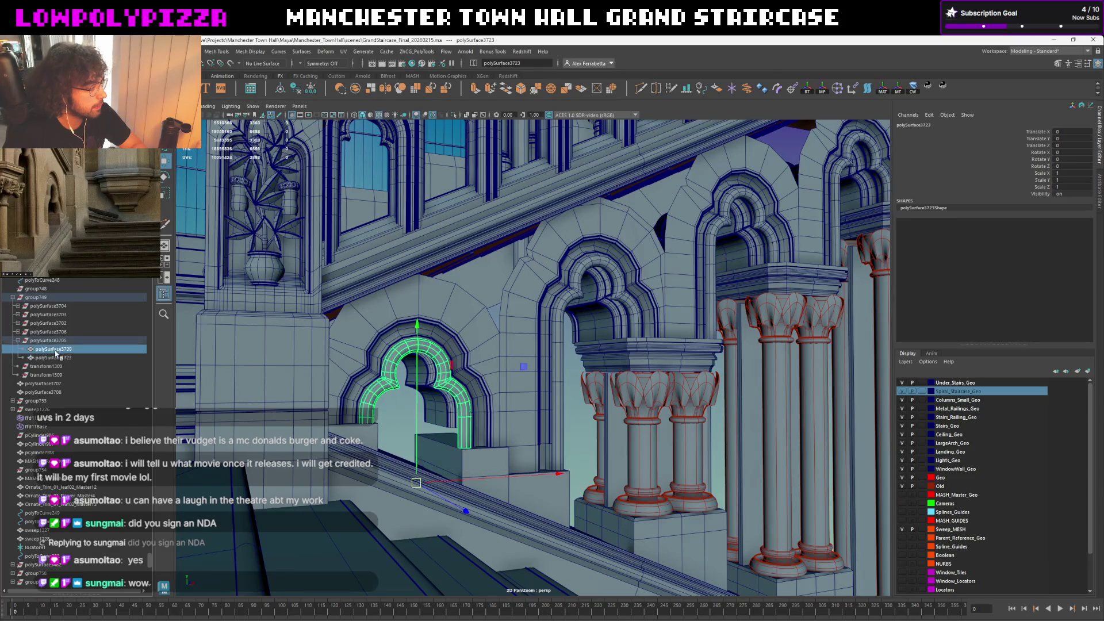
left_click(55, 357)
left_click(66, 349)
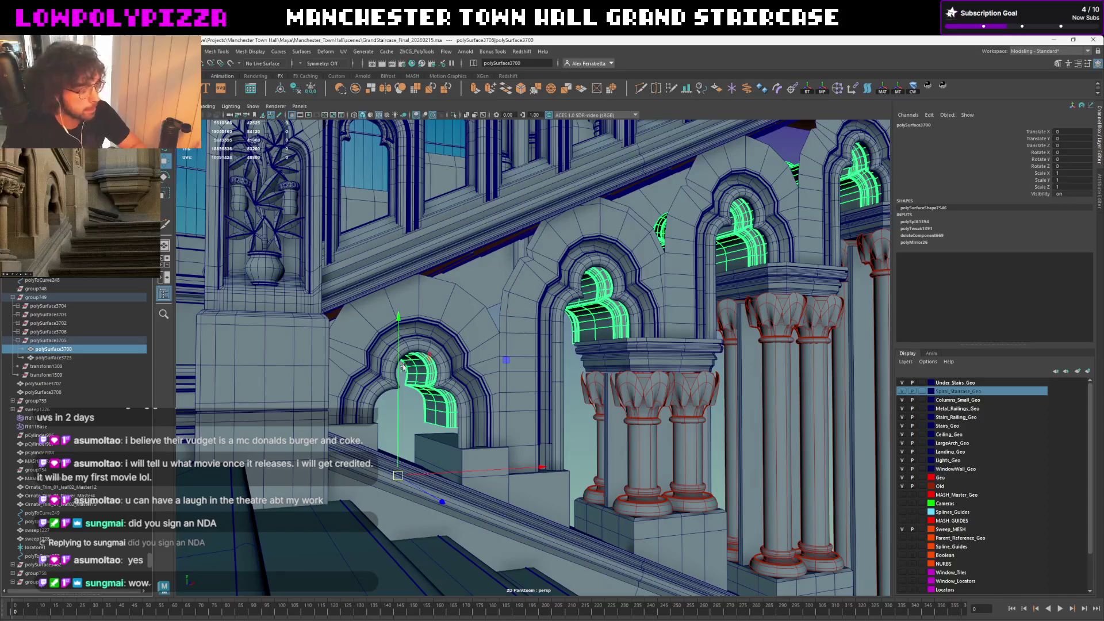
scroll(402, 367, "up", 1)
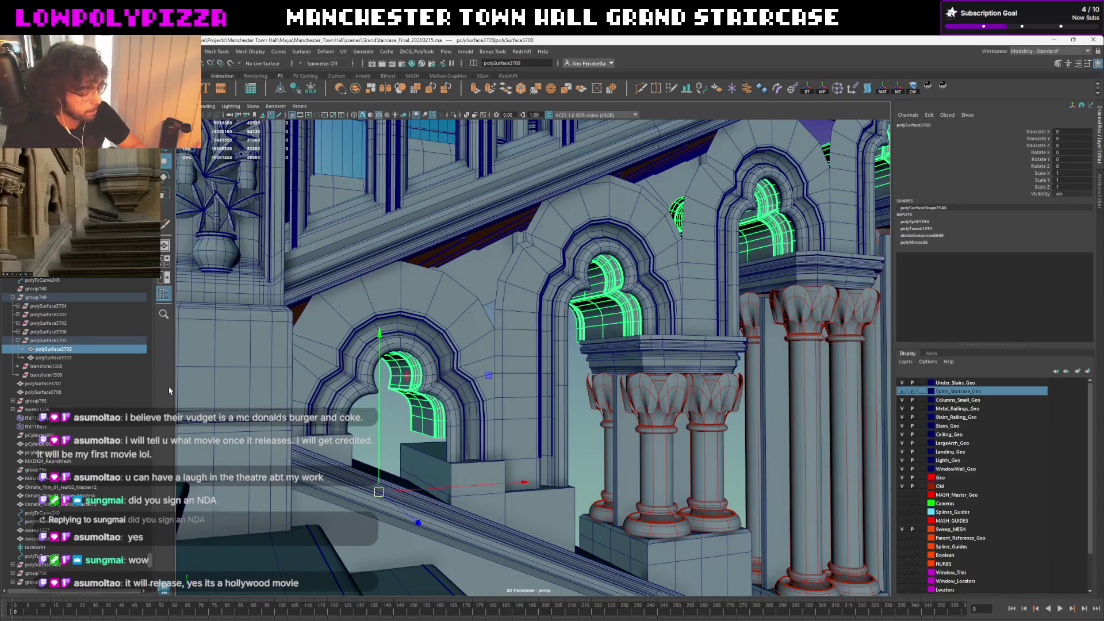
Duplicate off the near arch as polySurface3725, move it out of its group, and frame polySurface3700
key("ctrl+d")
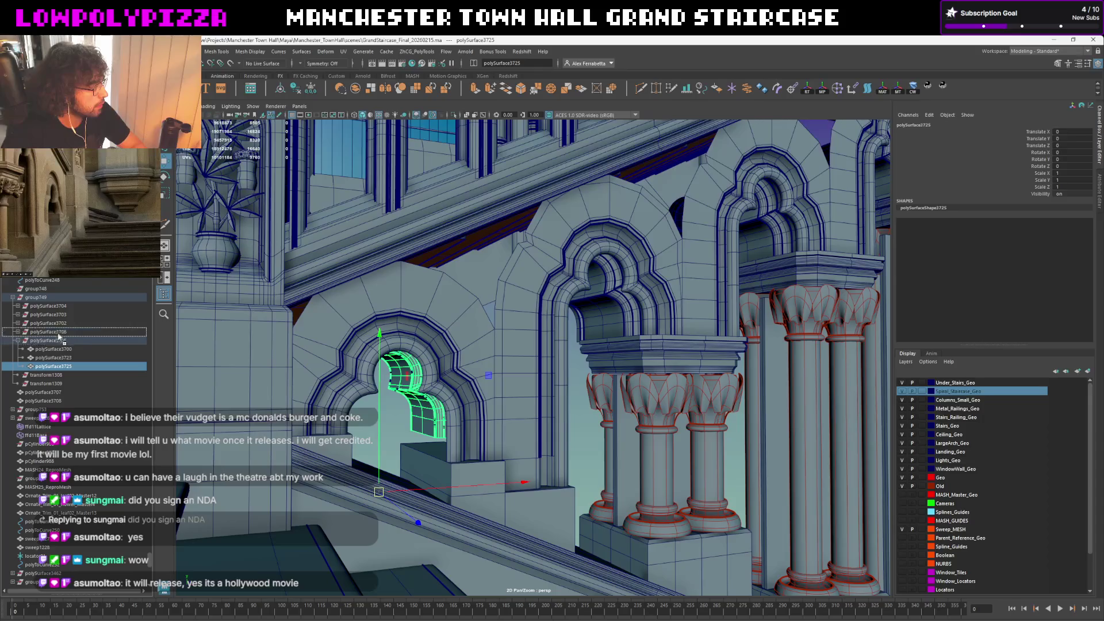
left_click_drag(59, 345, 52, 302)
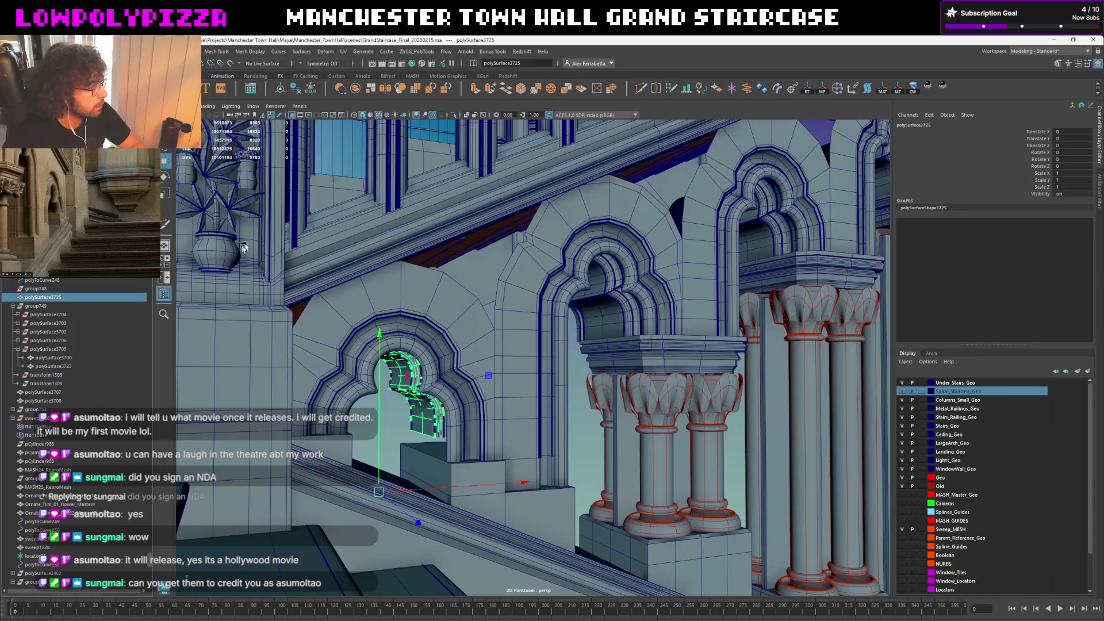
left_click(52, 401)
left_click(51, 392)
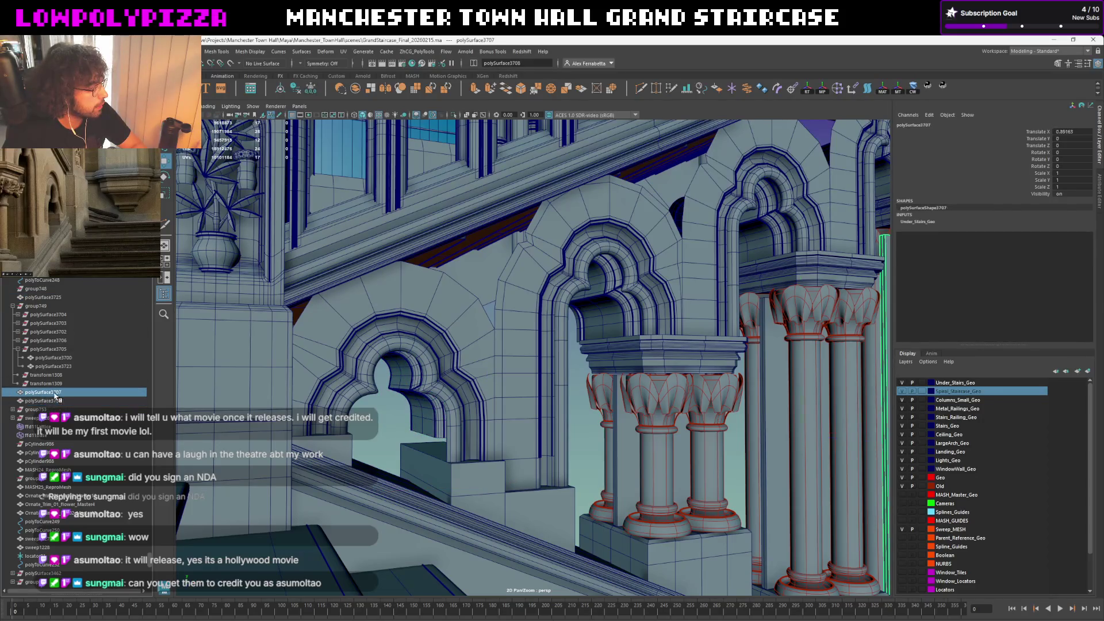
left_click(57, 387)
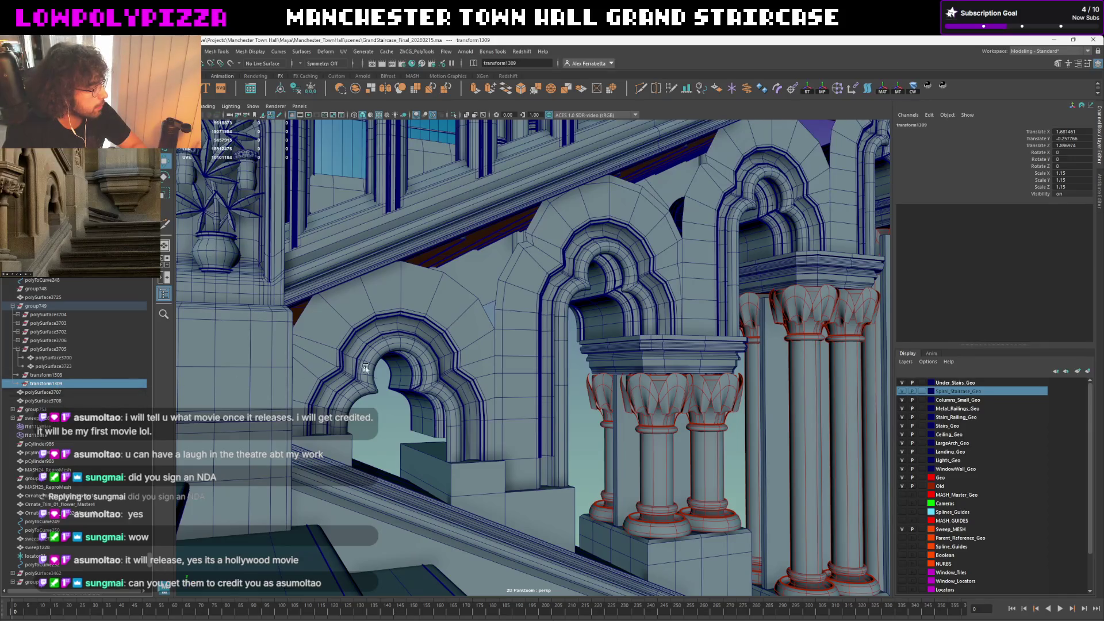
left_click(397, 380)
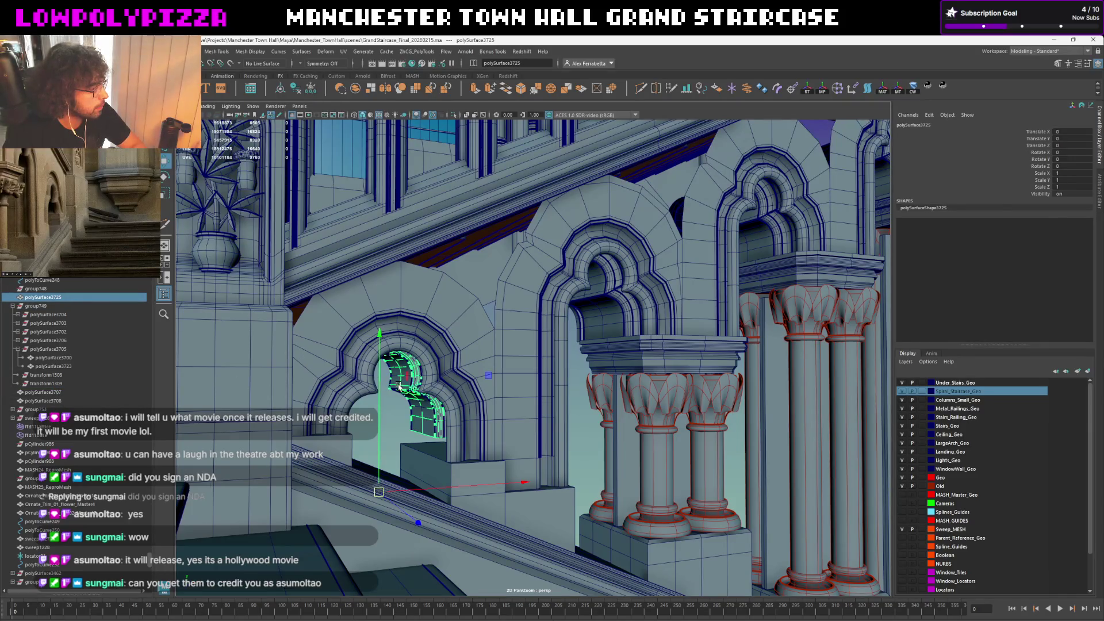
left_click(393, 376)
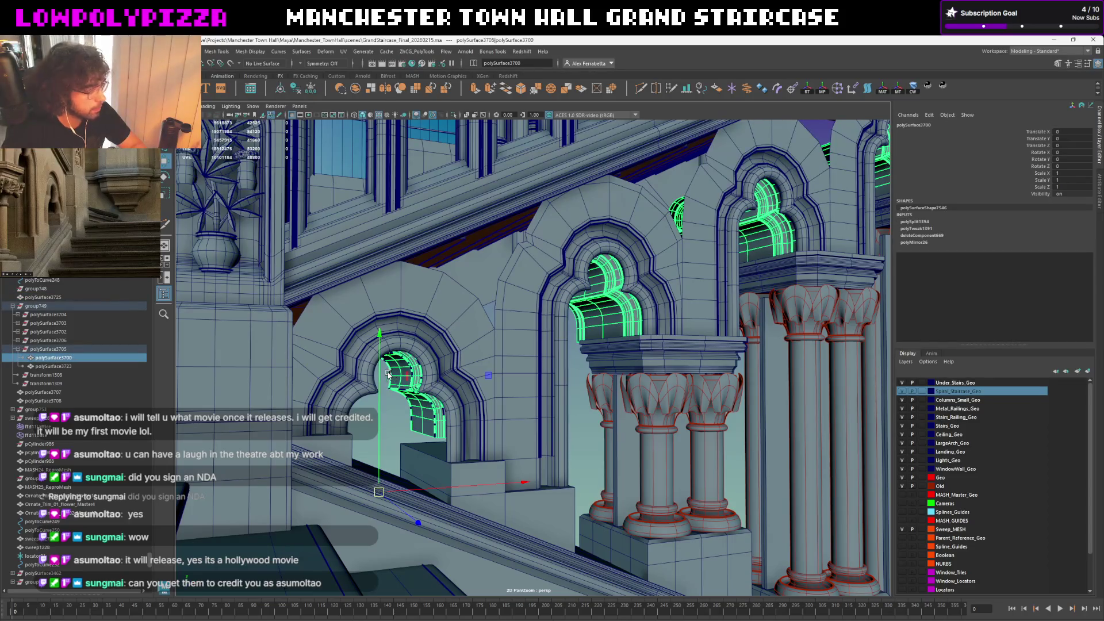
left_click(560, 322)
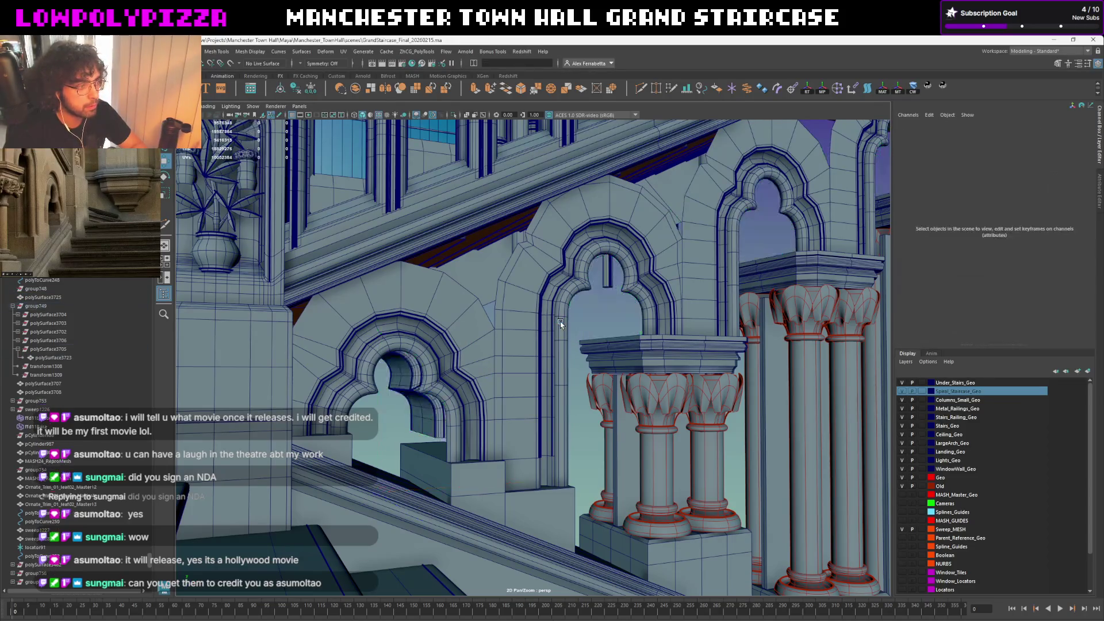
left_click(439, 351)
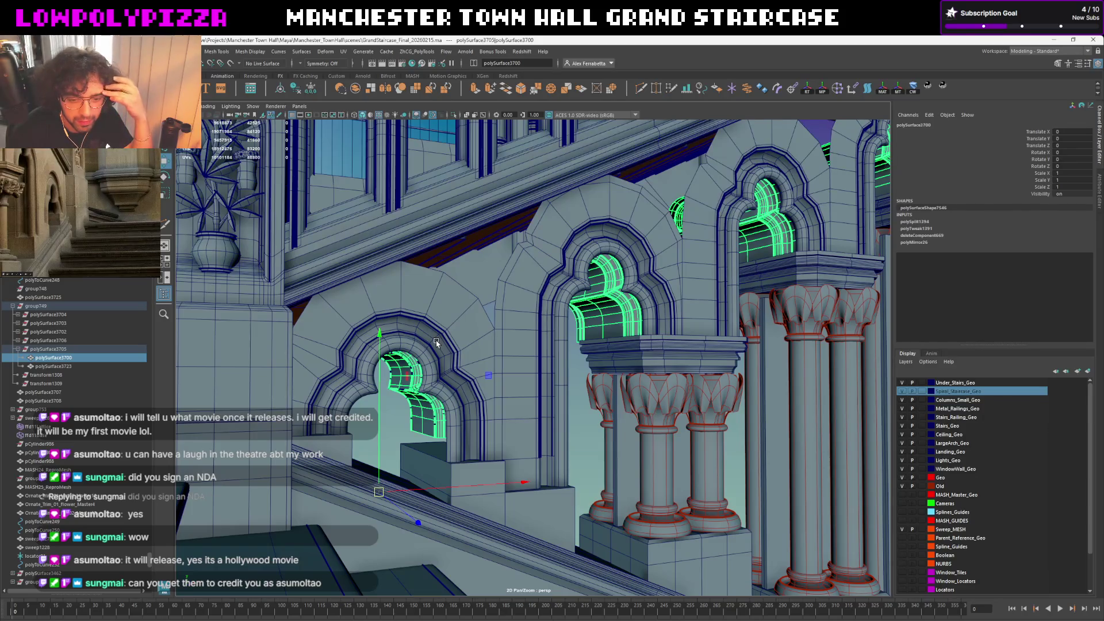
key("f")
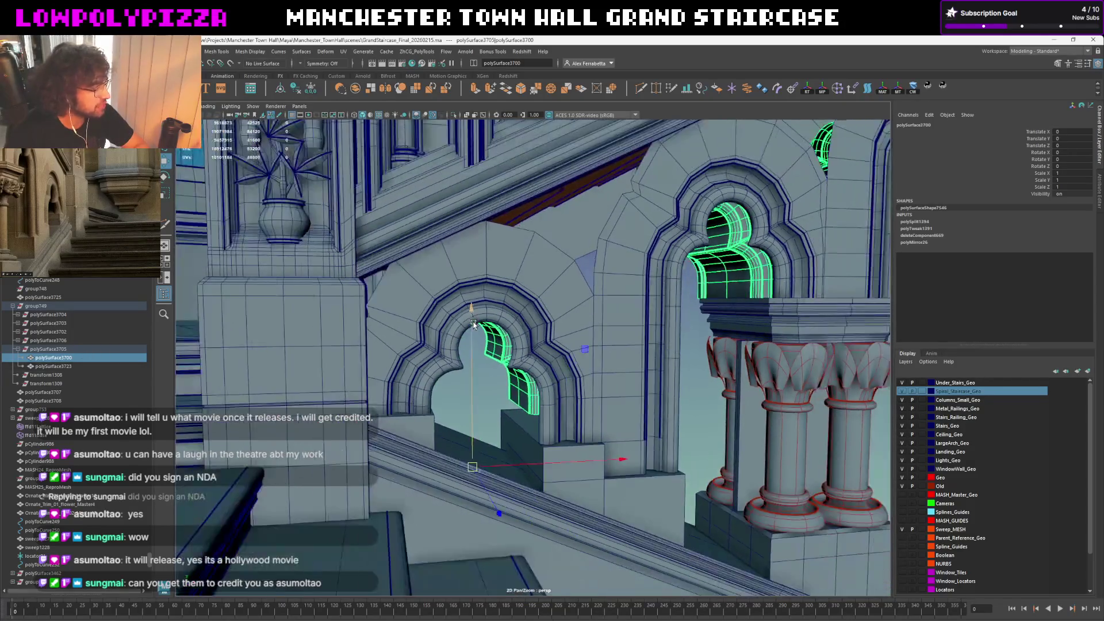
Split off the central arch tracery as polySurface3726 and 3727 and move them to top level
left_click_drag(415, 328, 536, 335, "alt")
left_click(536, 335)
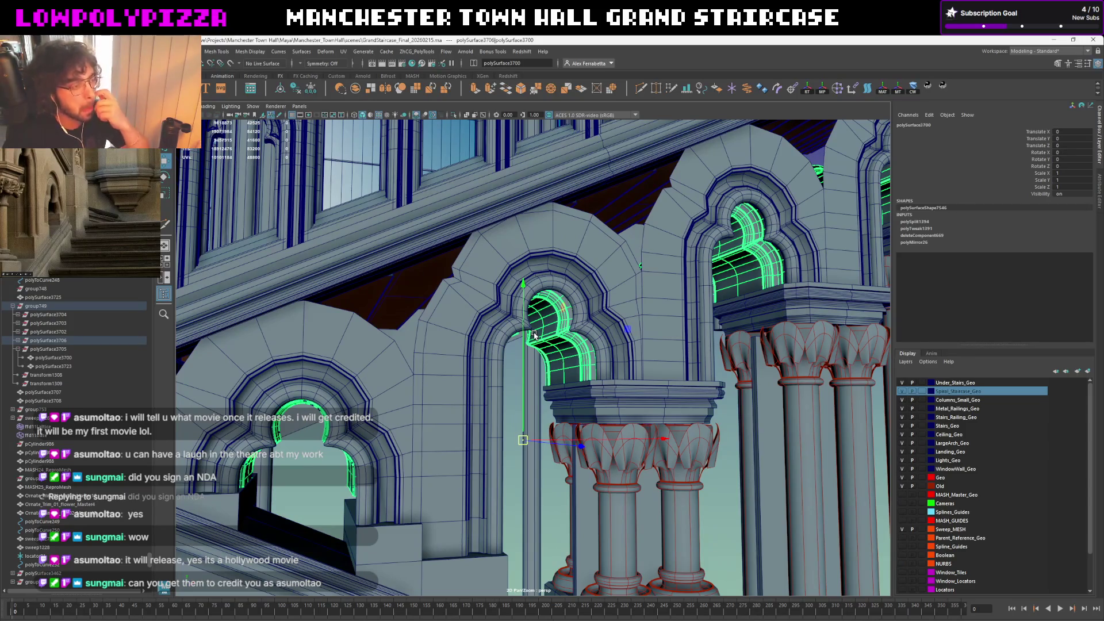
left_click(552, 344)
left_click(21, 342)
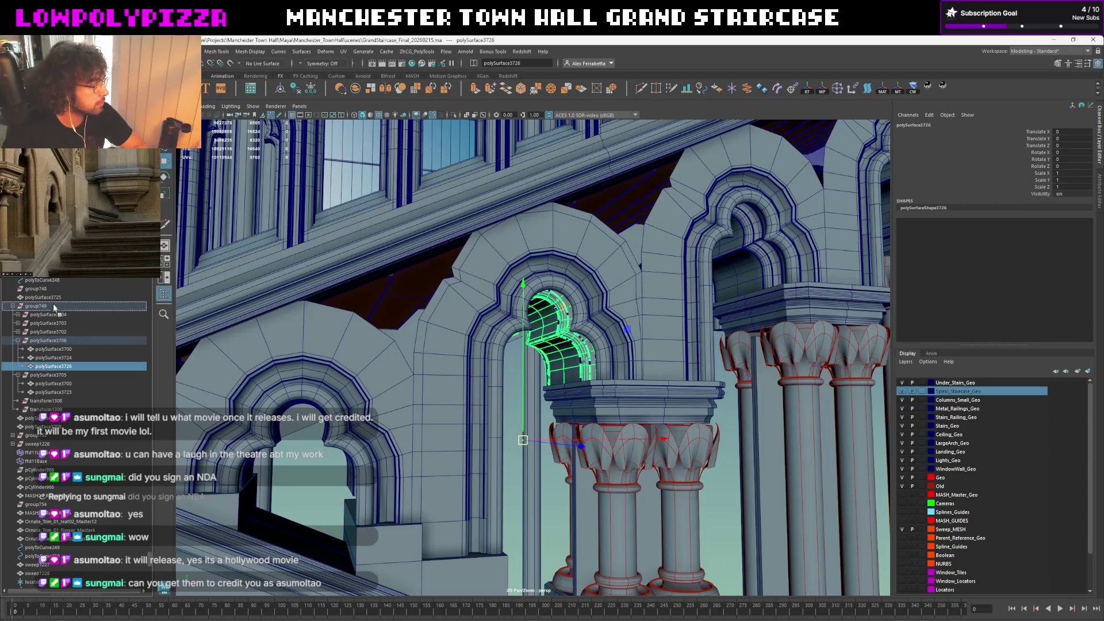
middle_click_drag(53, 300, 54, 301)
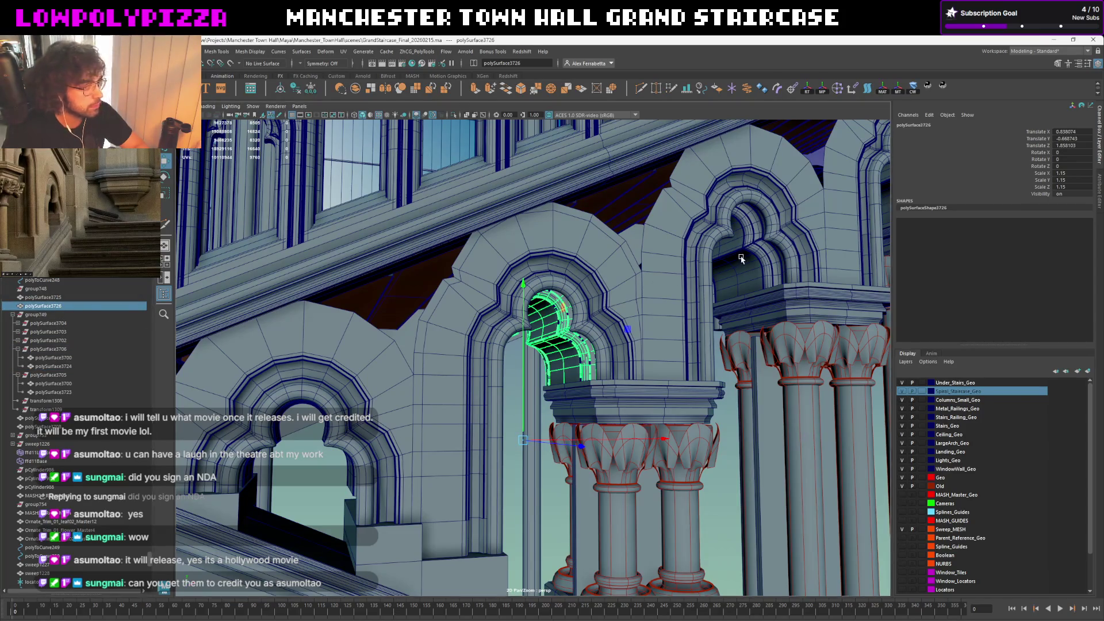
left_click(747, 267)
left_click_drag(746, 267, 460, 411, "alt")
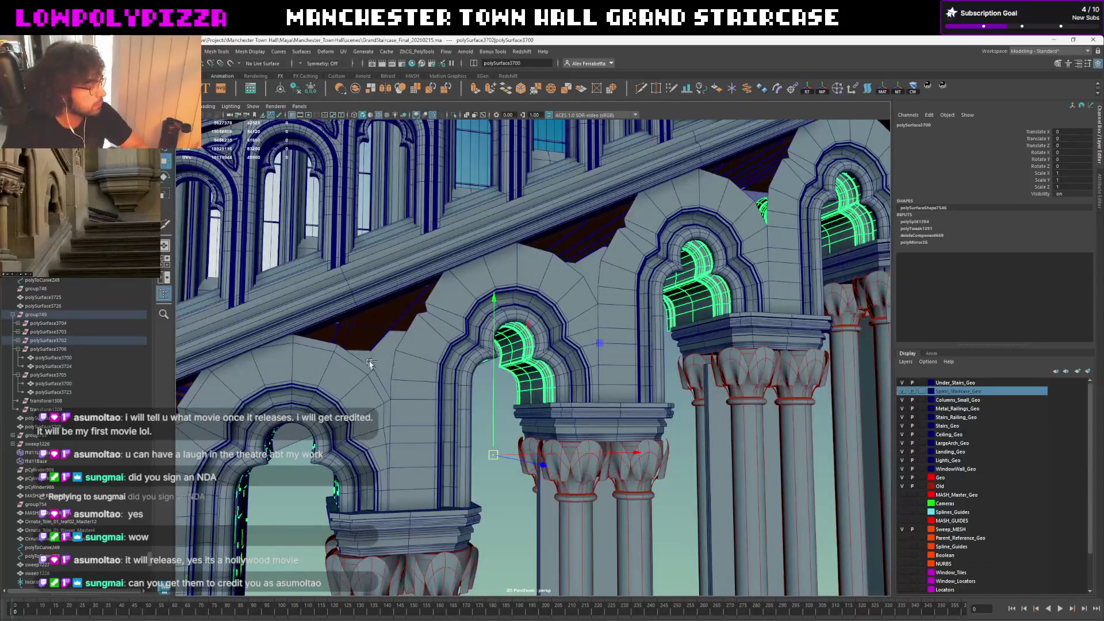
key("ctrl+d")
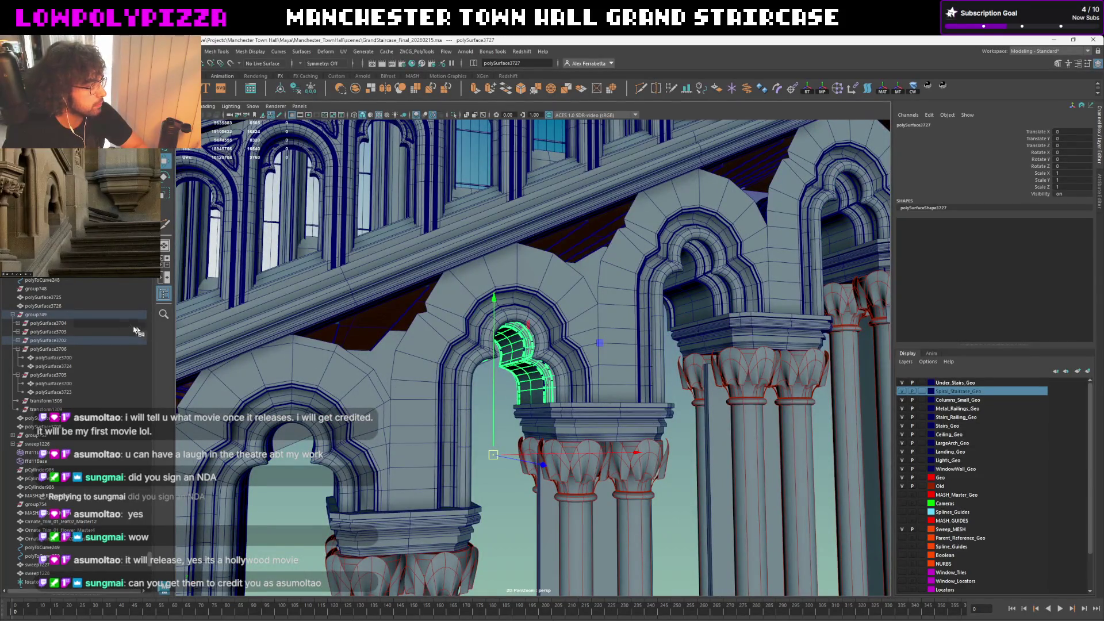
left_click(23, 341)
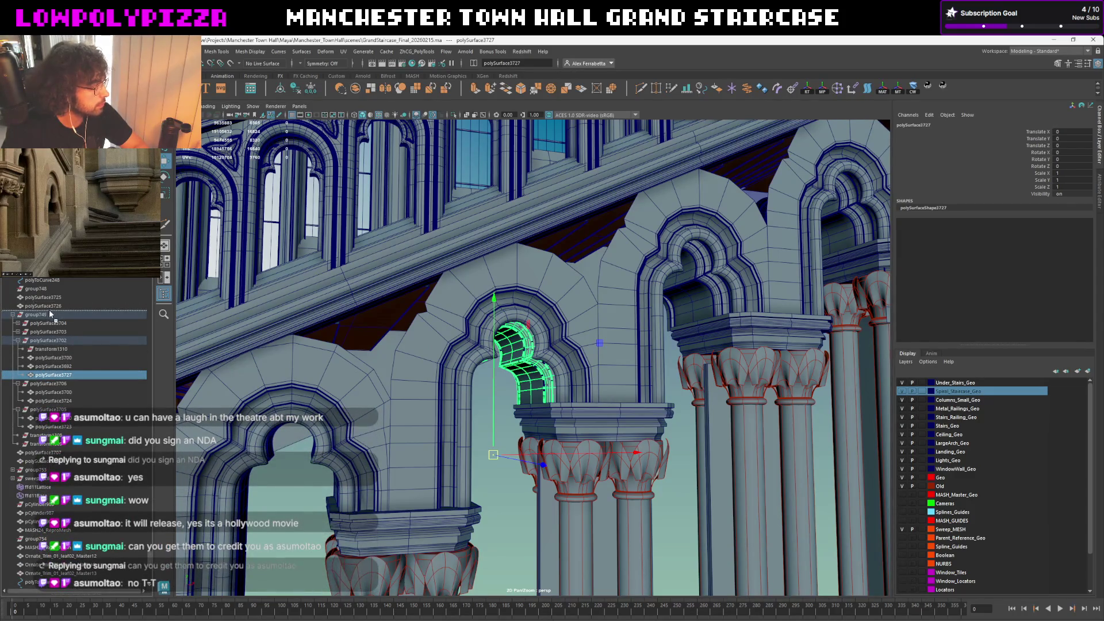
middle_click_drag(49, 309, 49, 309)
Split off polySurface3728 and 3729 for the remaining arches and move them to the scene's top level
key("ctrl+d")
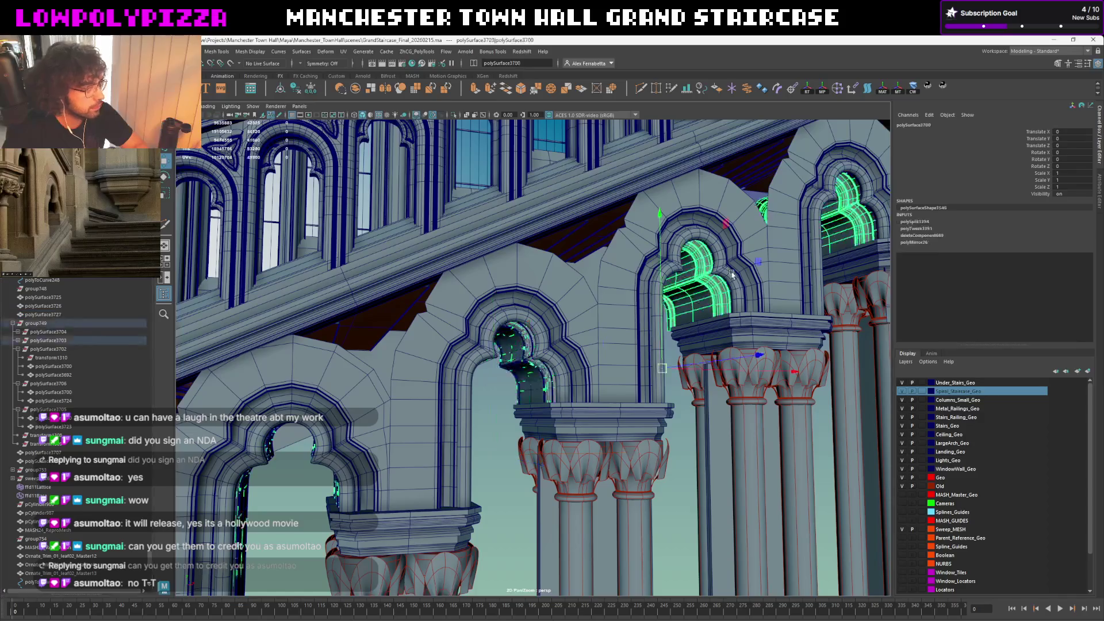
key("f")
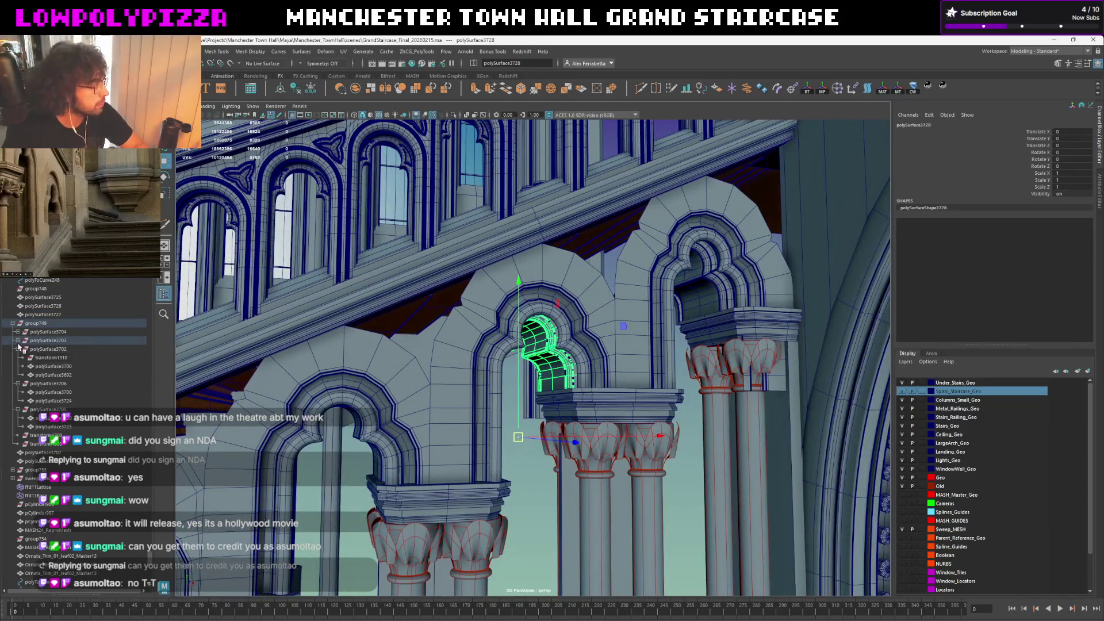
left_click(19, 342)
middle_click_drag(37, 366, 49, 326)
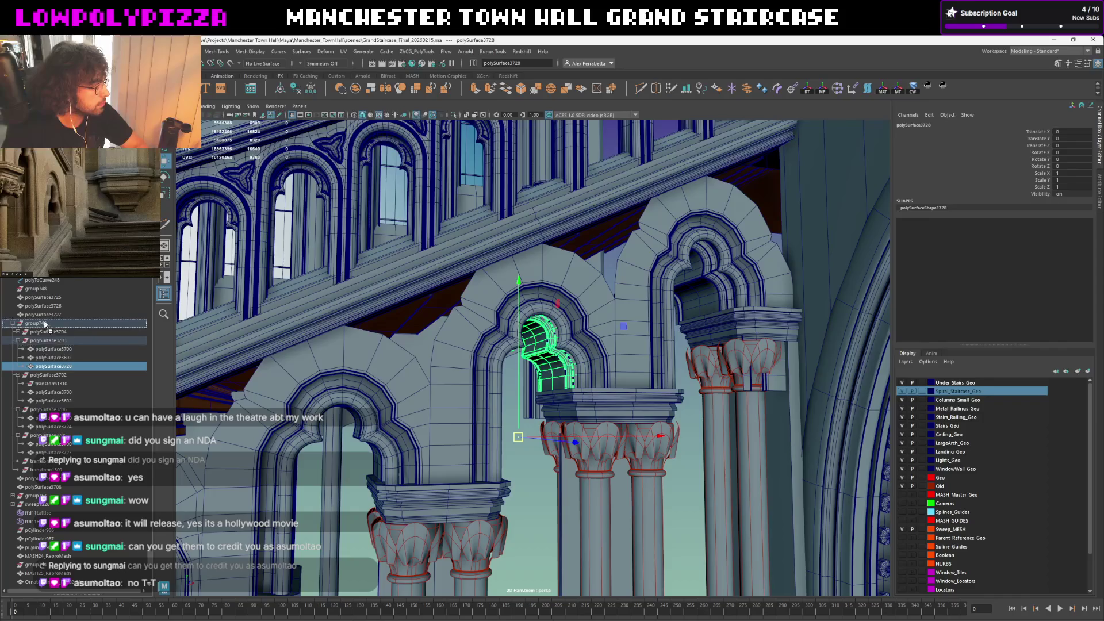
left_click(716, 286)
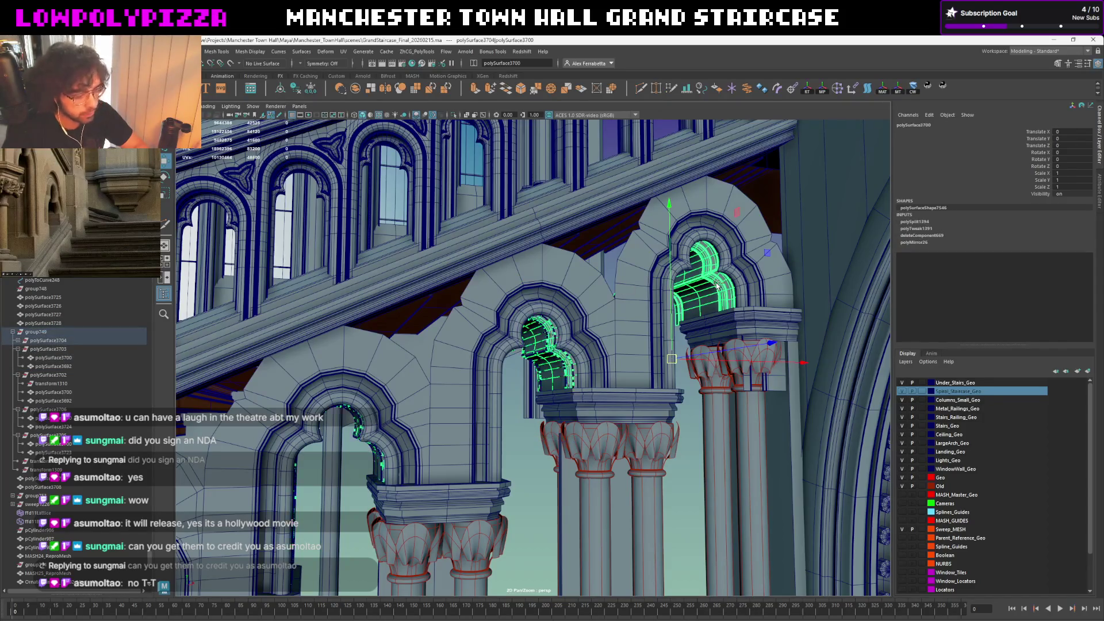
left_click(18, 340)
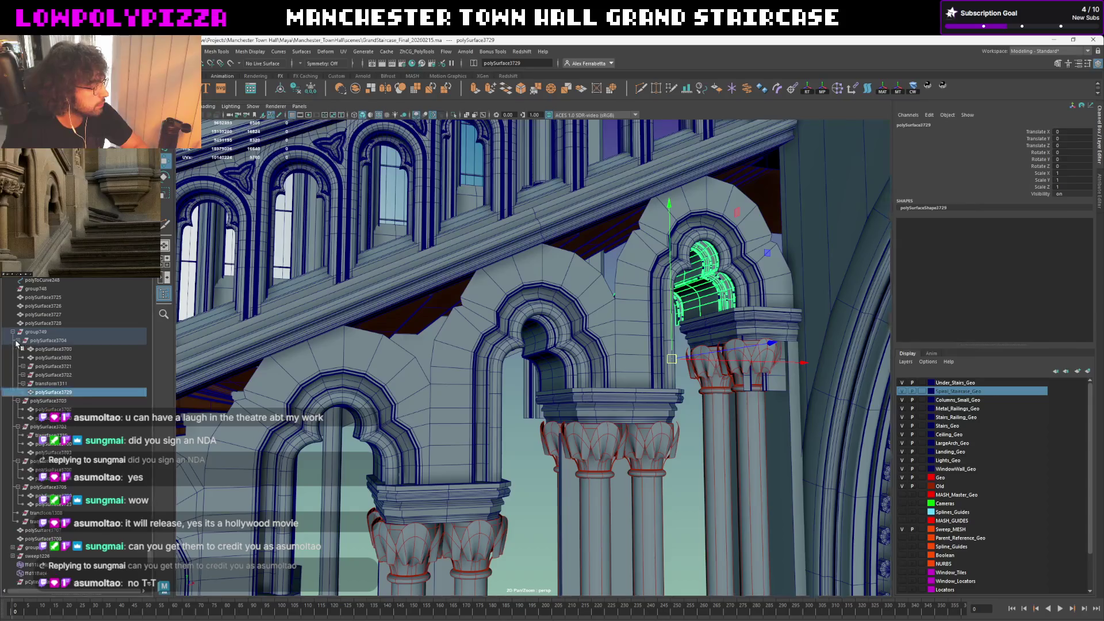
middle_click_drag(37, 392, 102, 338)
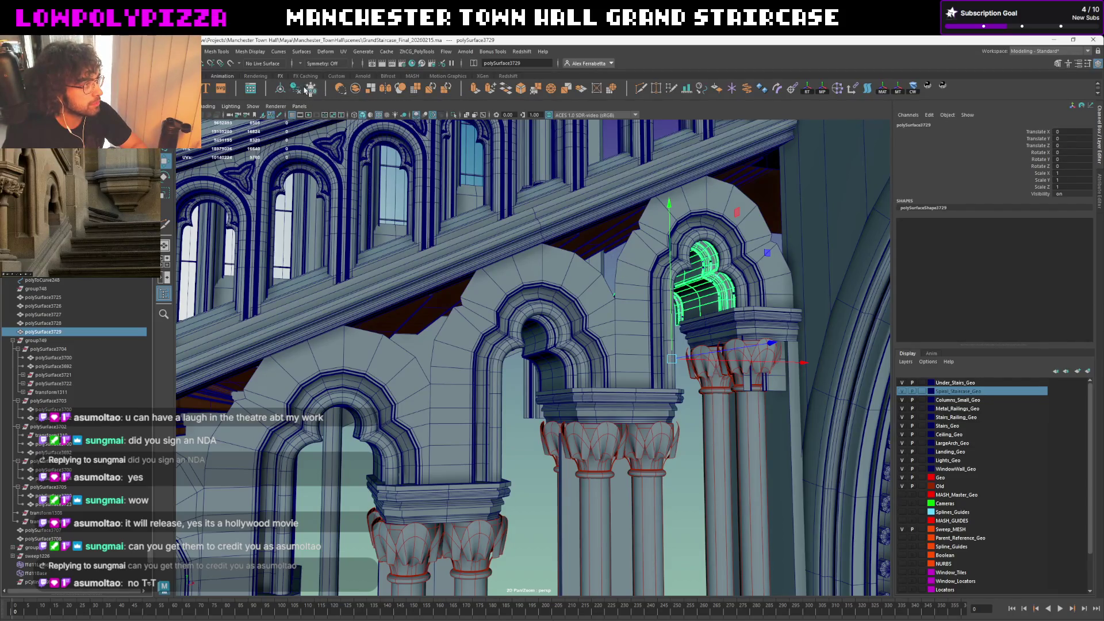
left_click(557, 353)
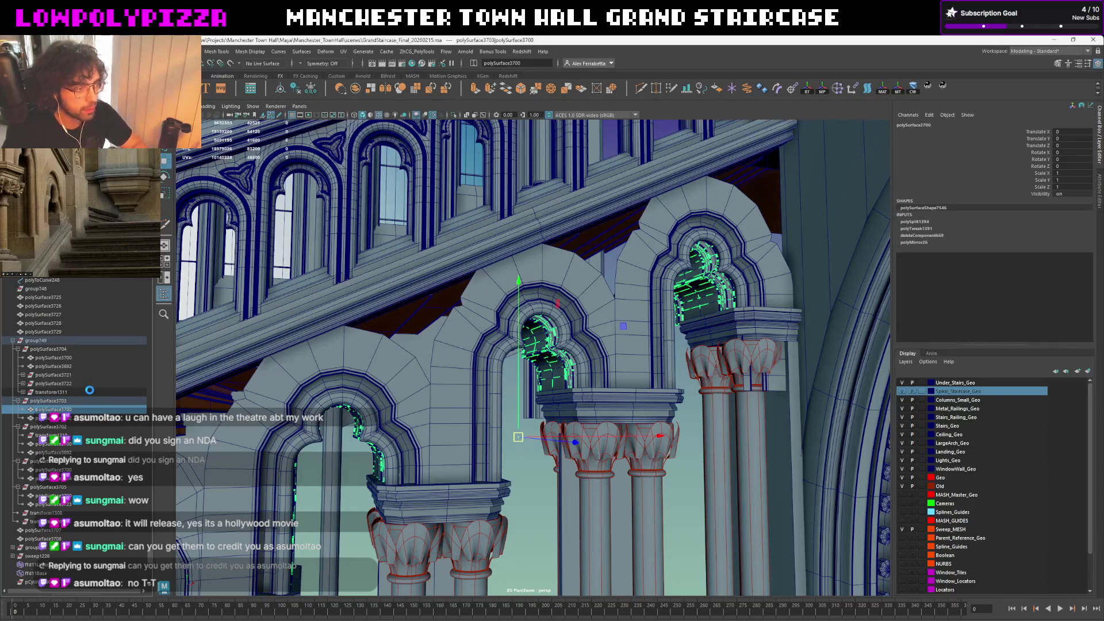
left_click(87, 392)
mouse_move(604, 293)
left_mouse_down("alt")
mouse_move(569, 320)
mouse_move(711, 212)
mouse_move(384, 418)
left_mouse_up("alt")
Move the arch moulding pieces polySurface3723 and 3724 out of group749 to top level
left_click(381, 419)
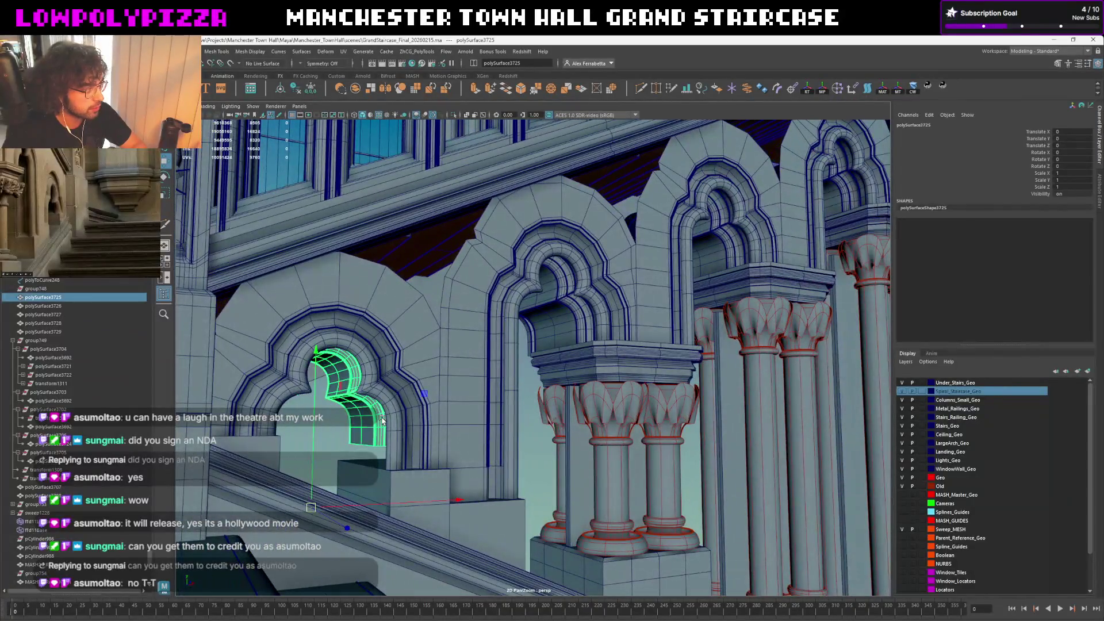
left_click(550, 308)
left_click(713, 244)
left_click_drag(669, 264, 621, 294, "alt")
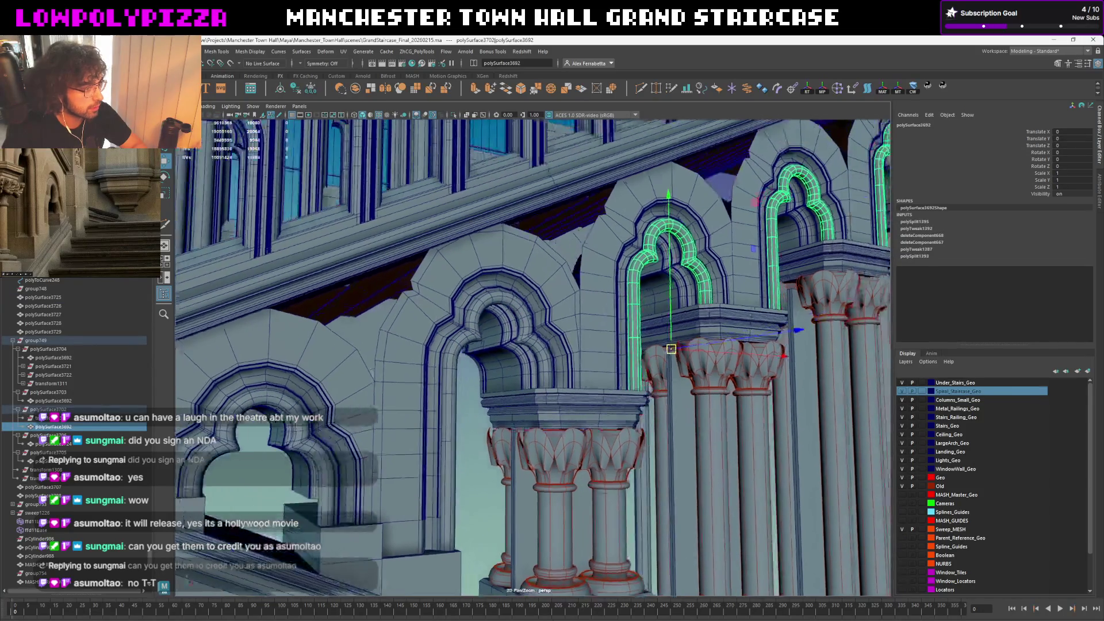
left_click(294, 437)
left_click(454, 345)
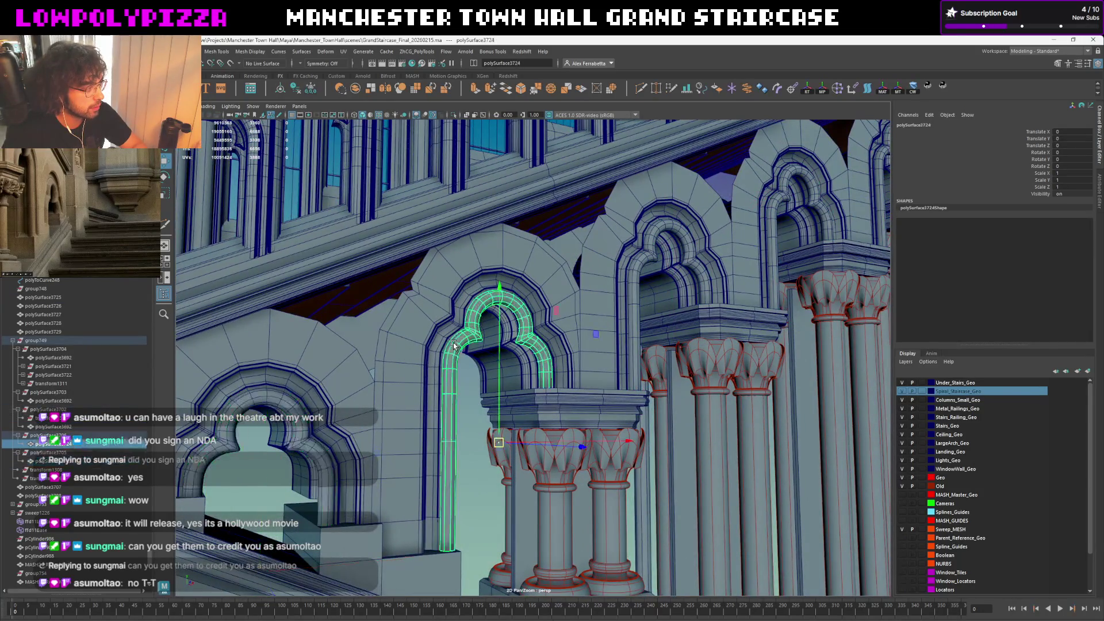
left_click(313, 395)
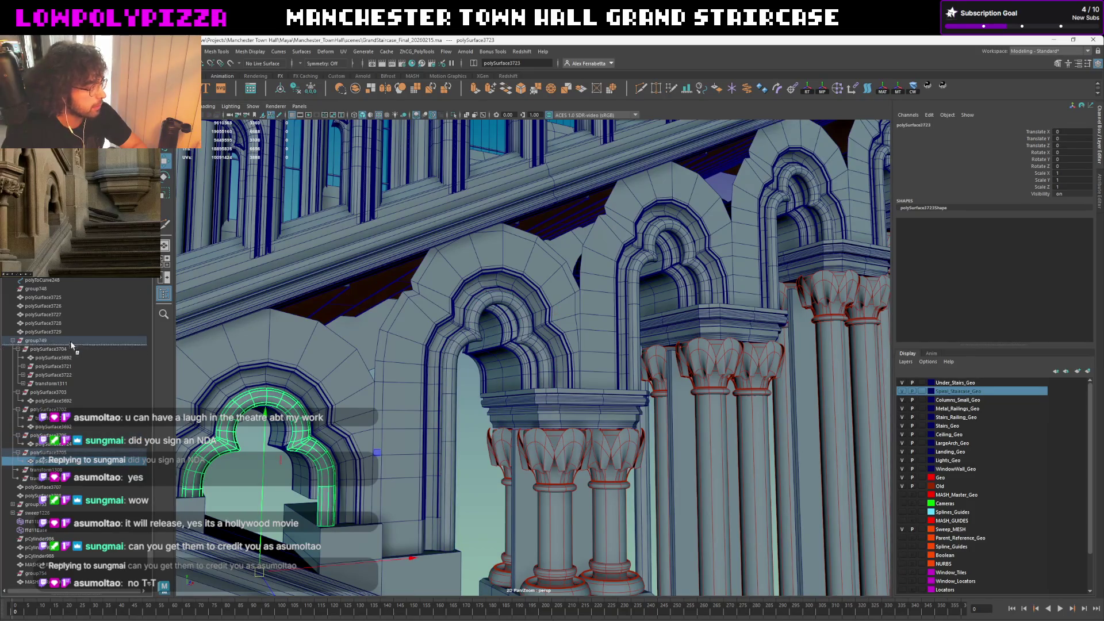
middle_click_drag(70, 335, 70, 336)
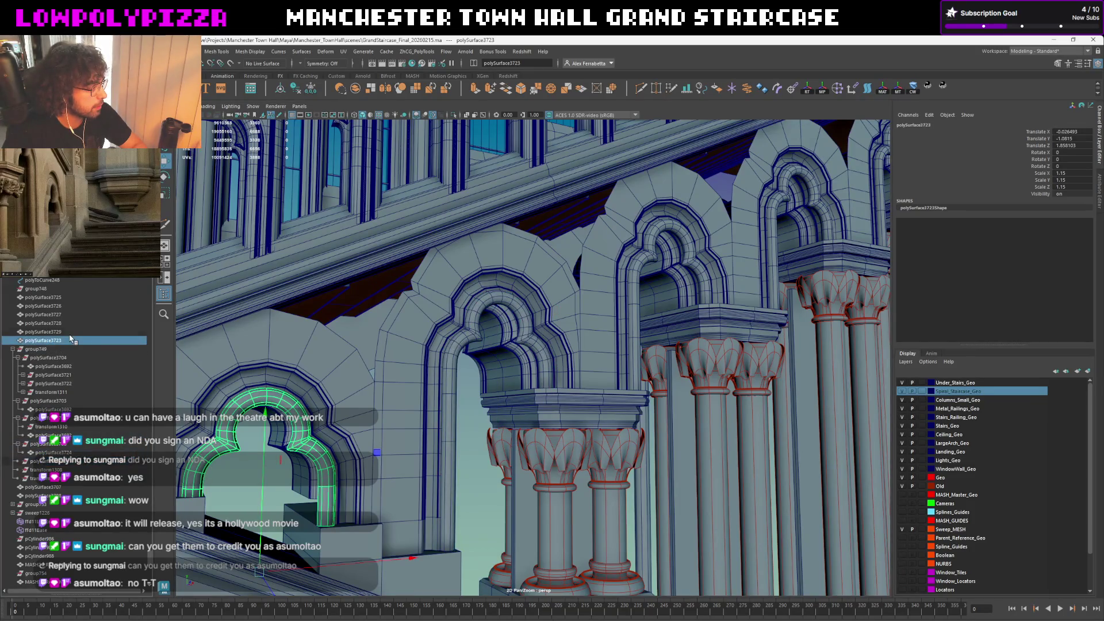
left_click(547, 352)
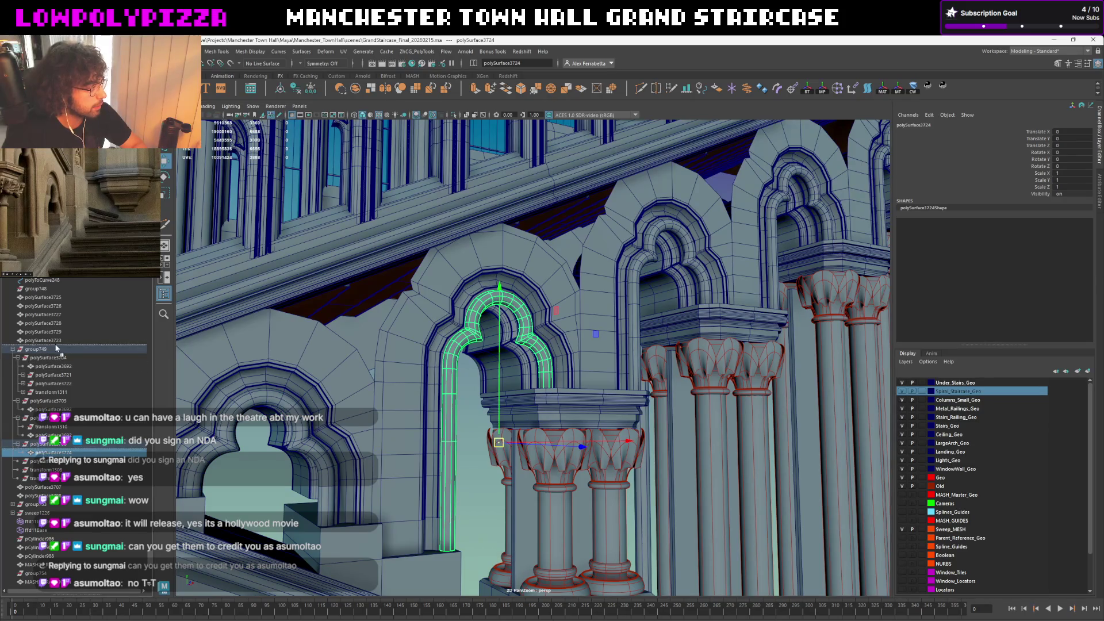
middle_click_drag(39, 451, 52, 349)
Split further mouldings polySurface3730, 3731 and 3732 off polySurface3692 and move them to top level
left_click(61, 443)
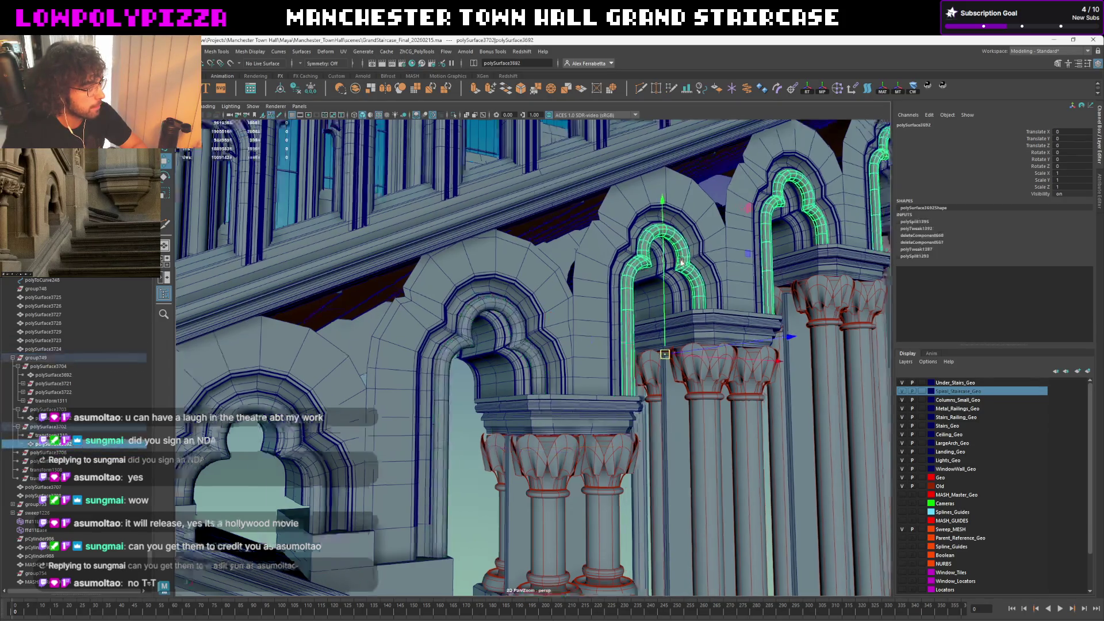
left_click(54, 452)
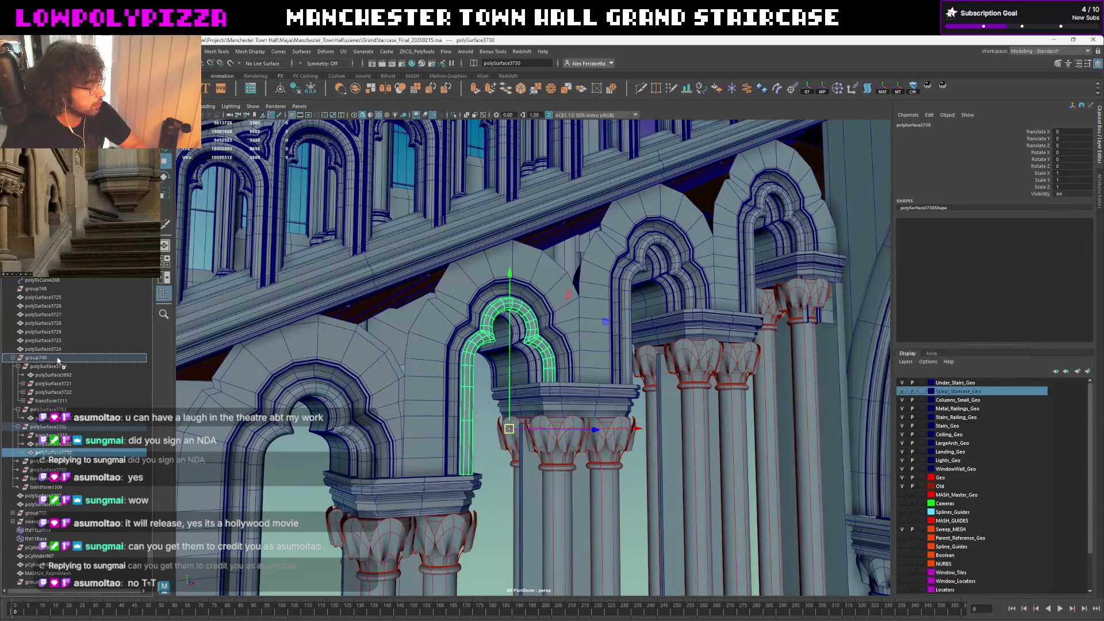
left_click_drag(60, 360, 62, 360)
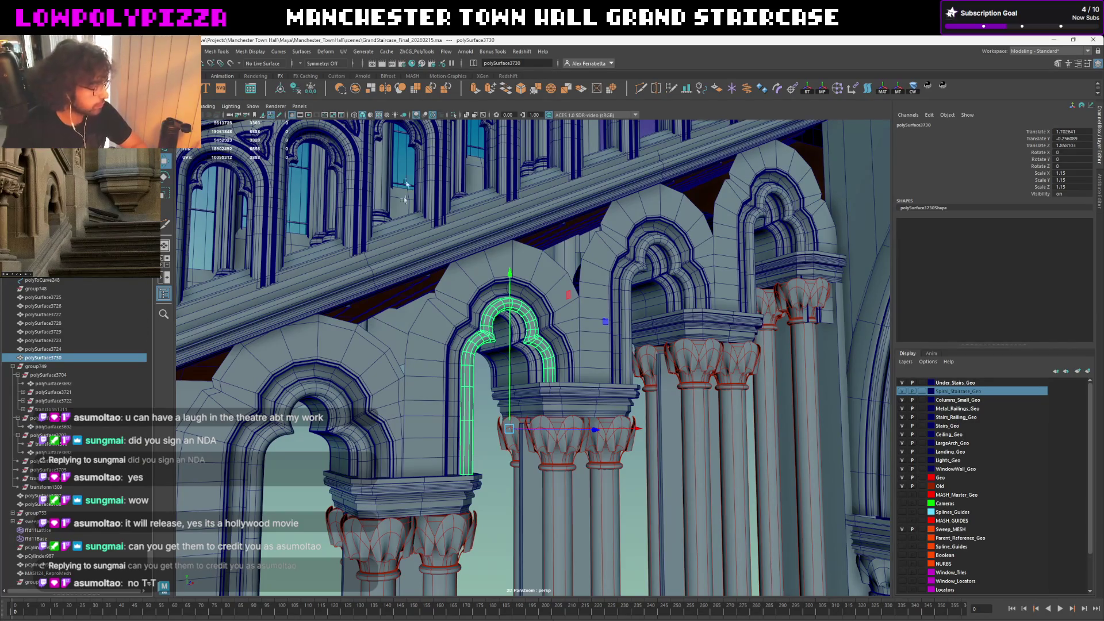
left_click_drag(450, 348, 539, 311, "alt")
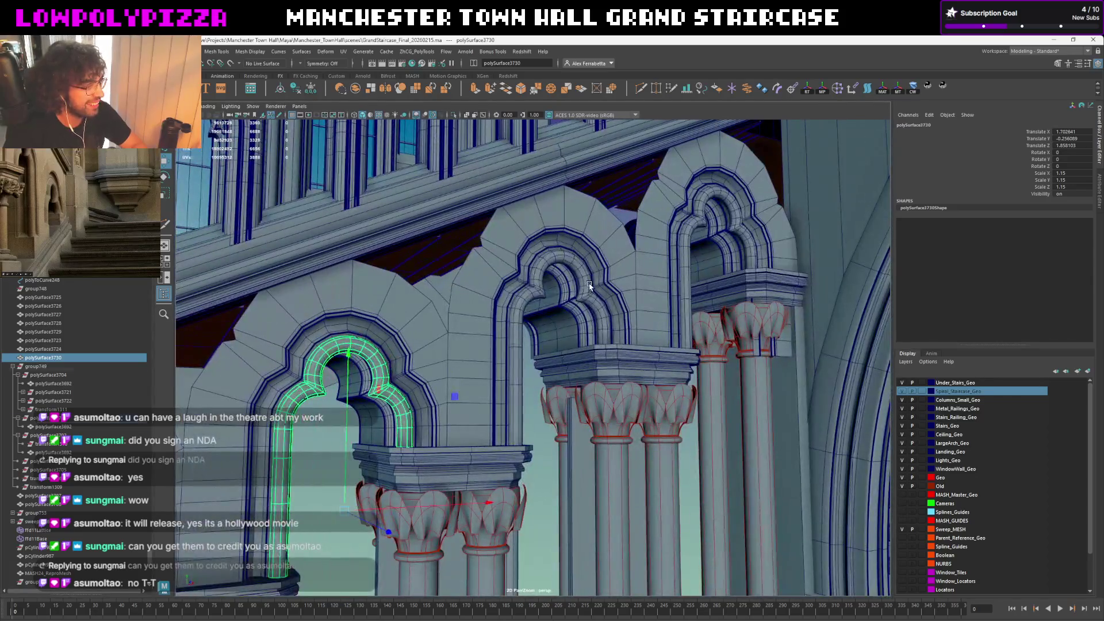
left_click(590, 287)
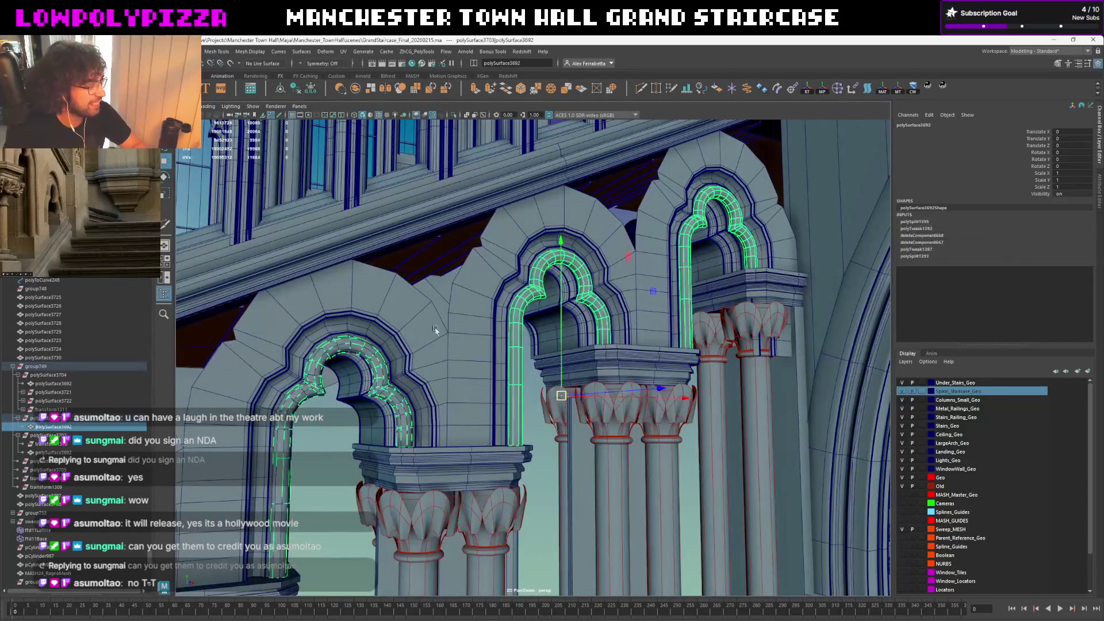
left_click(92, 436)
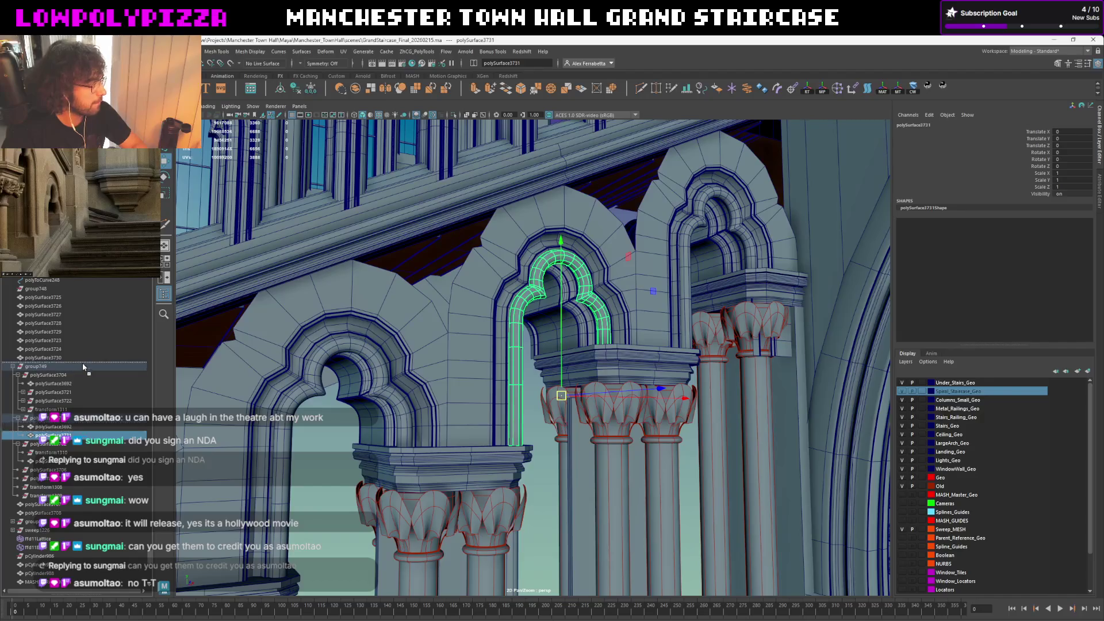
left_click_drag(87, 435, 86, 366)
left_click(745, 254)
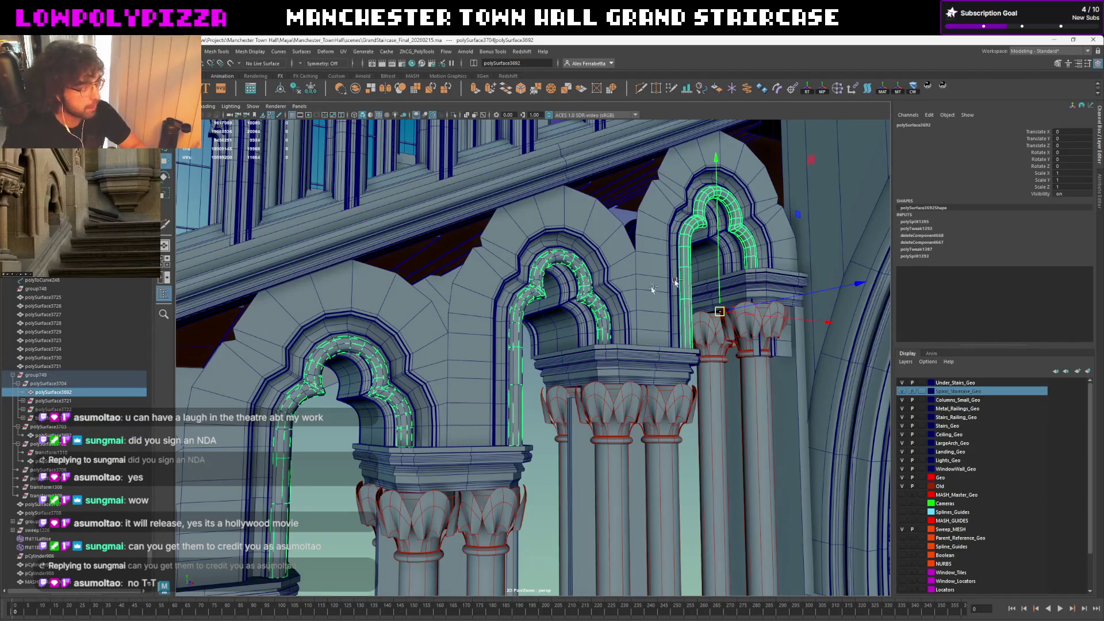
key("ctrl+e")
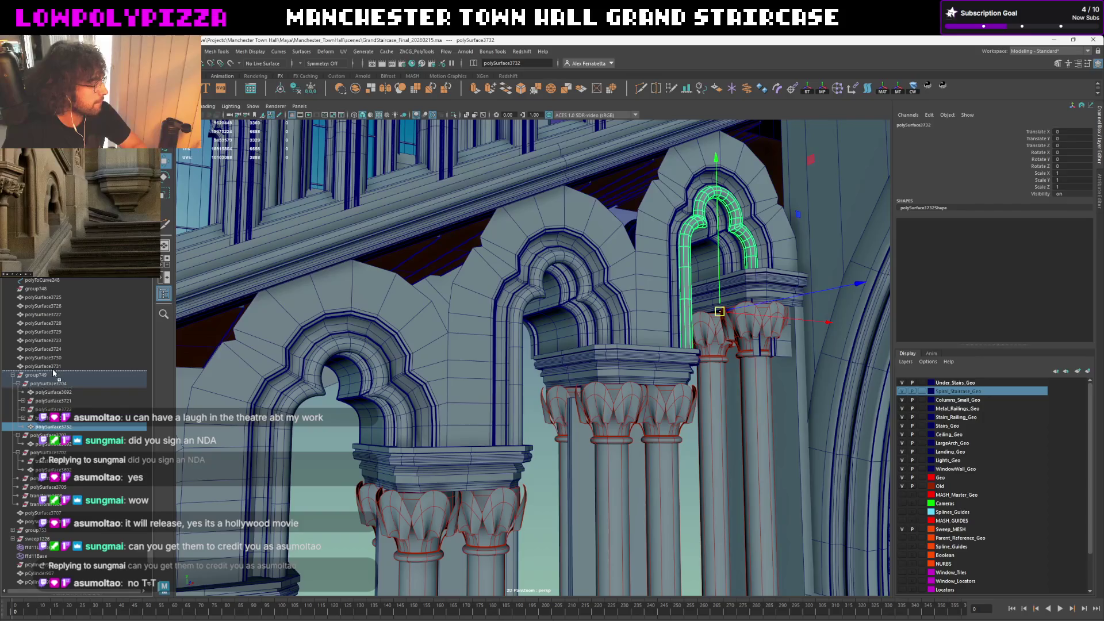
left_click_drag(61, 426, 54, 373)
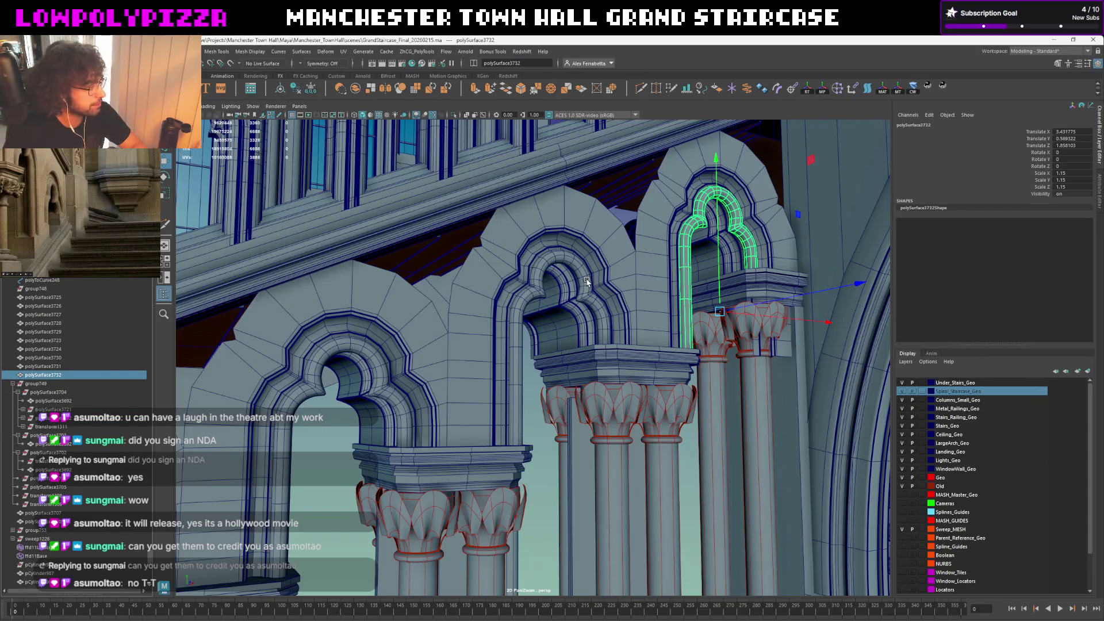
Select the combined spandrel wall mesh polySurface3703 to inspect its construction history
left_click(586, 280)
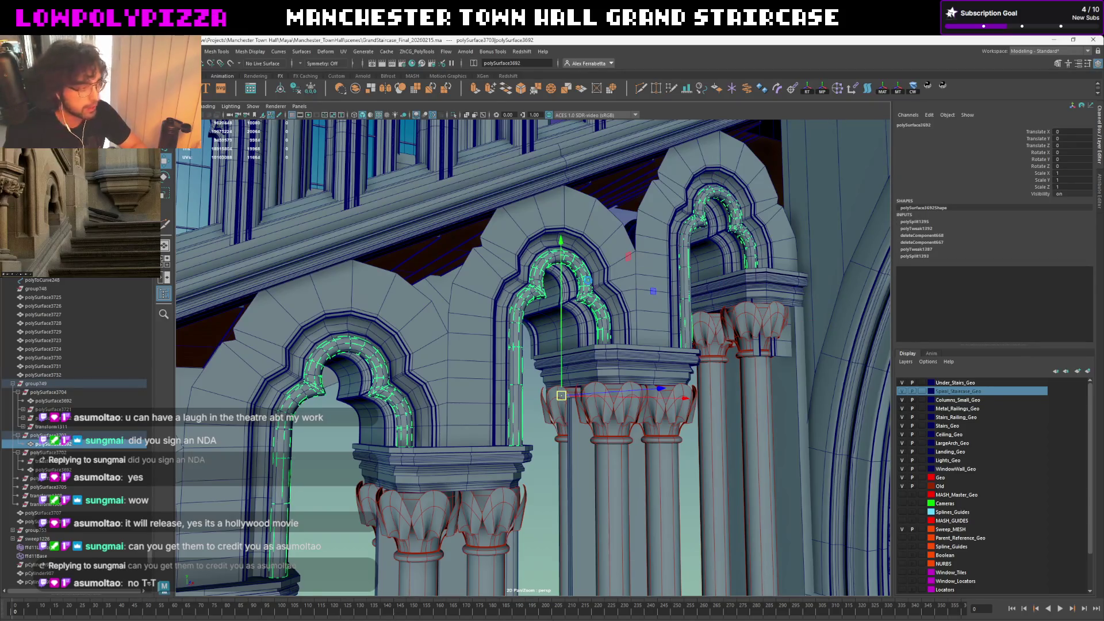
left_click(579, 290)
left_click(400, 408)
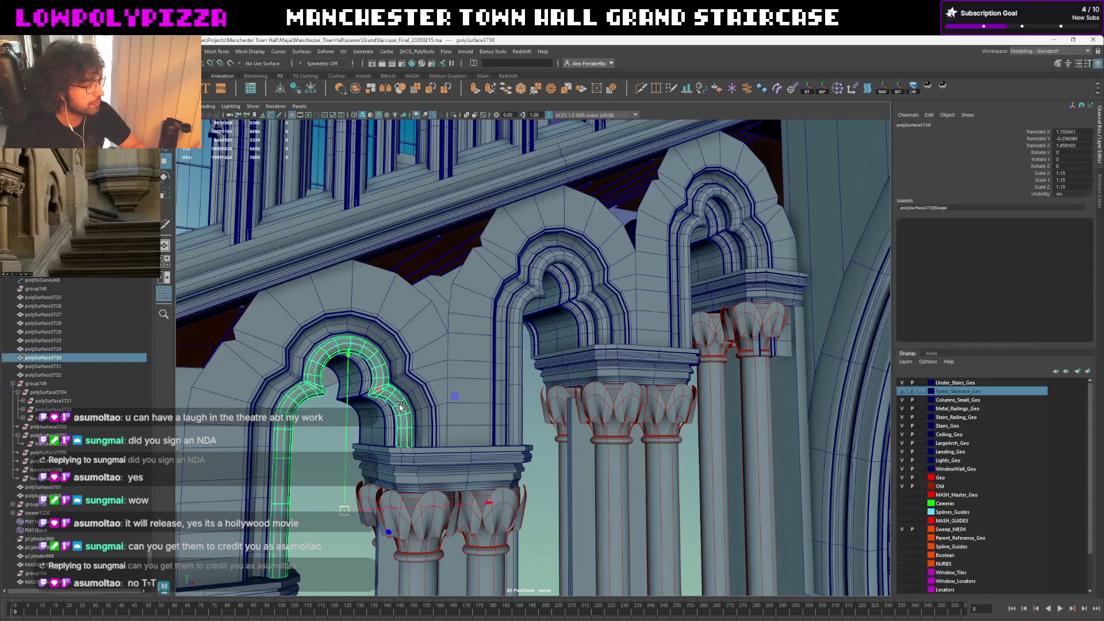
left_click(389, 414)
left_click(420, 394)
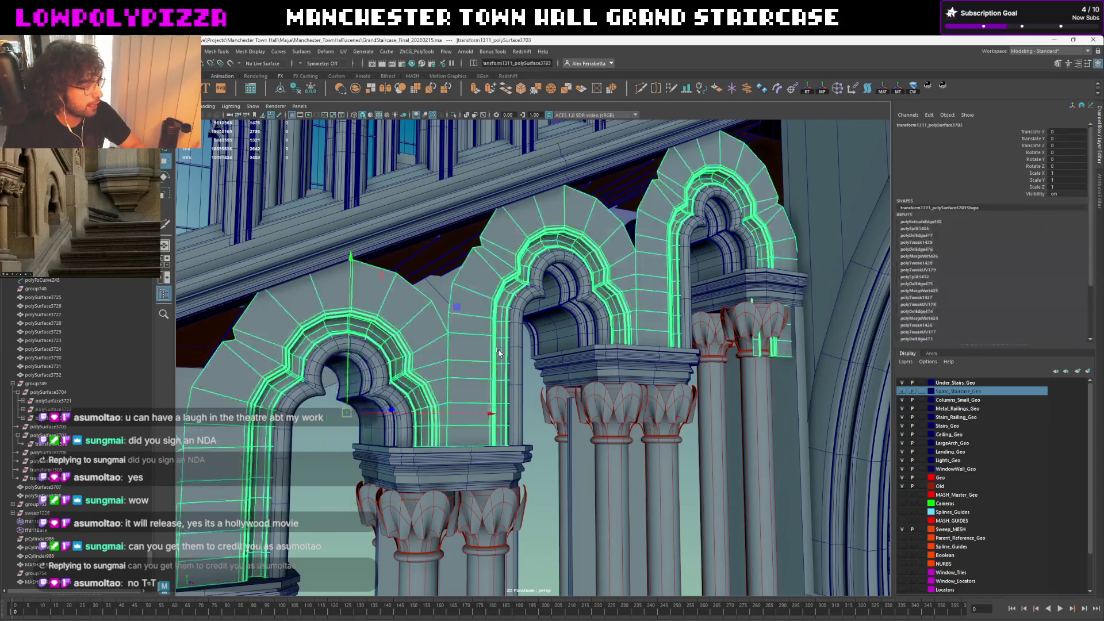
key("f")
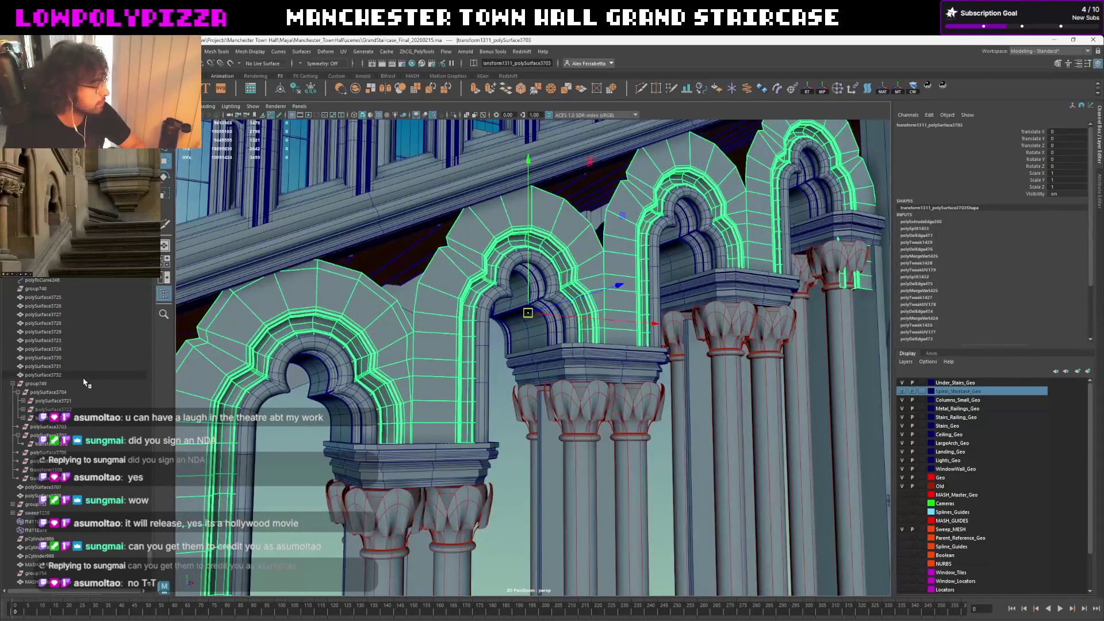
left_click(23, 403)
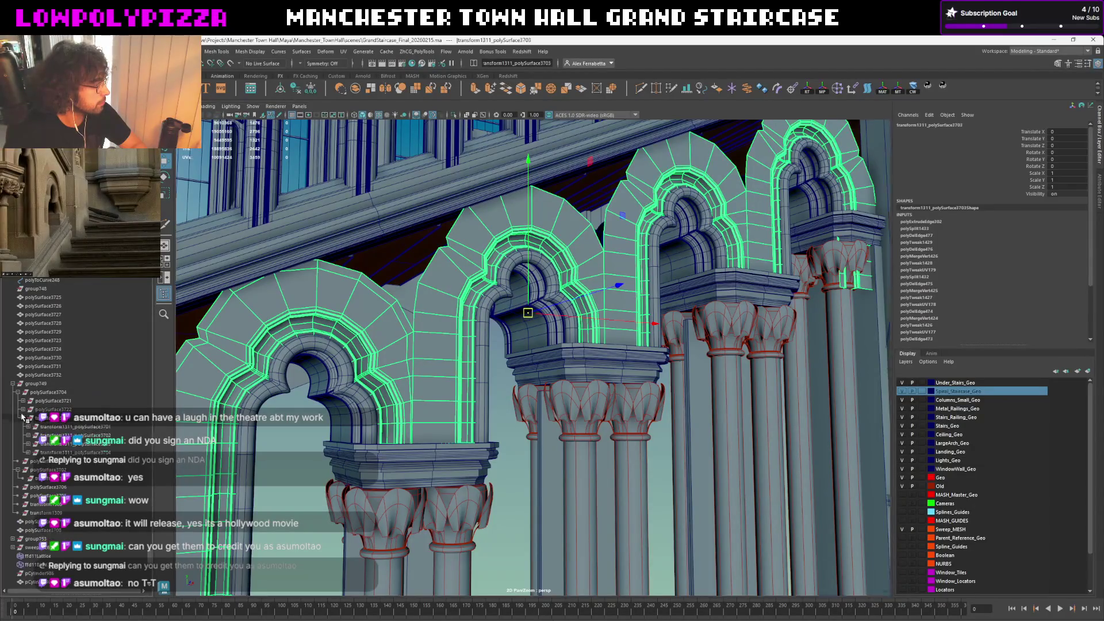
left_click(39, 383)
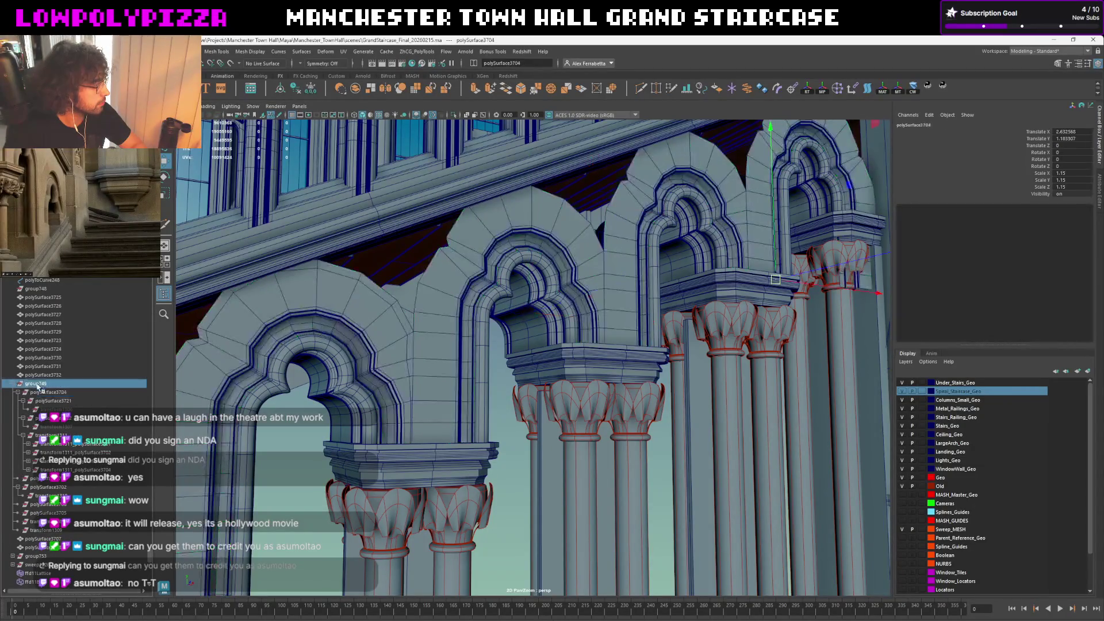
key("f")
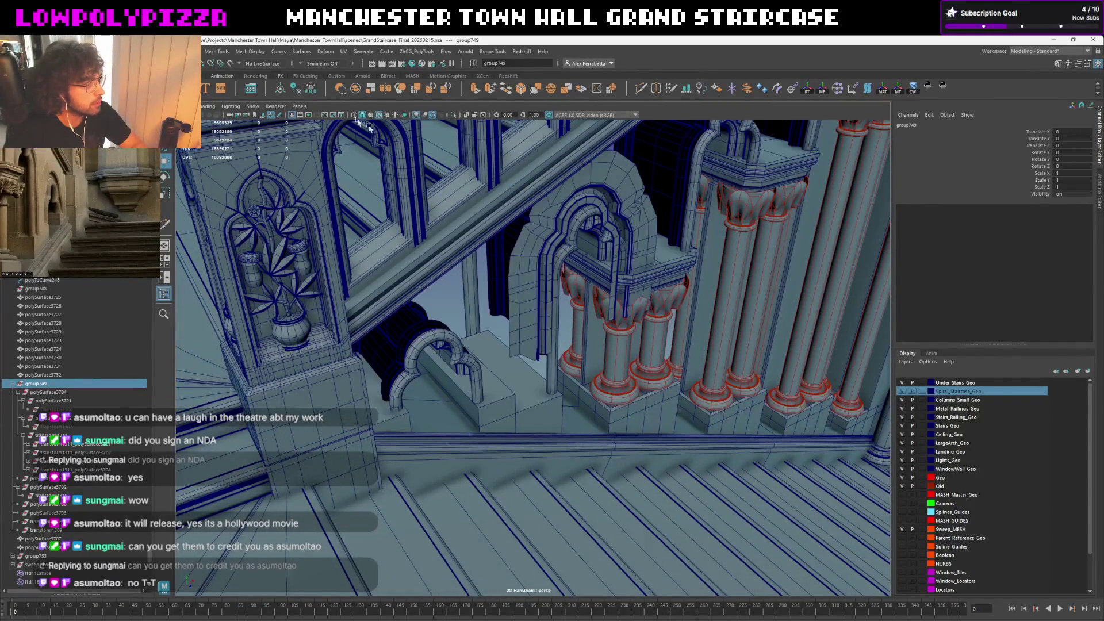
left_click_drag(566, 227, 614, 274, "alt")
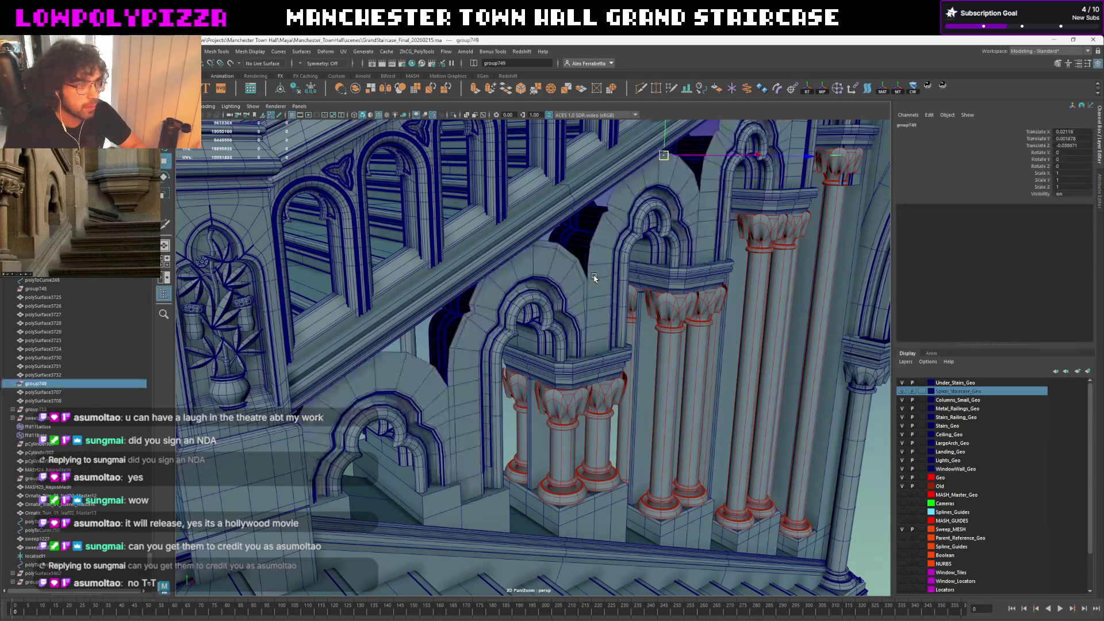
left_click(14, 384)
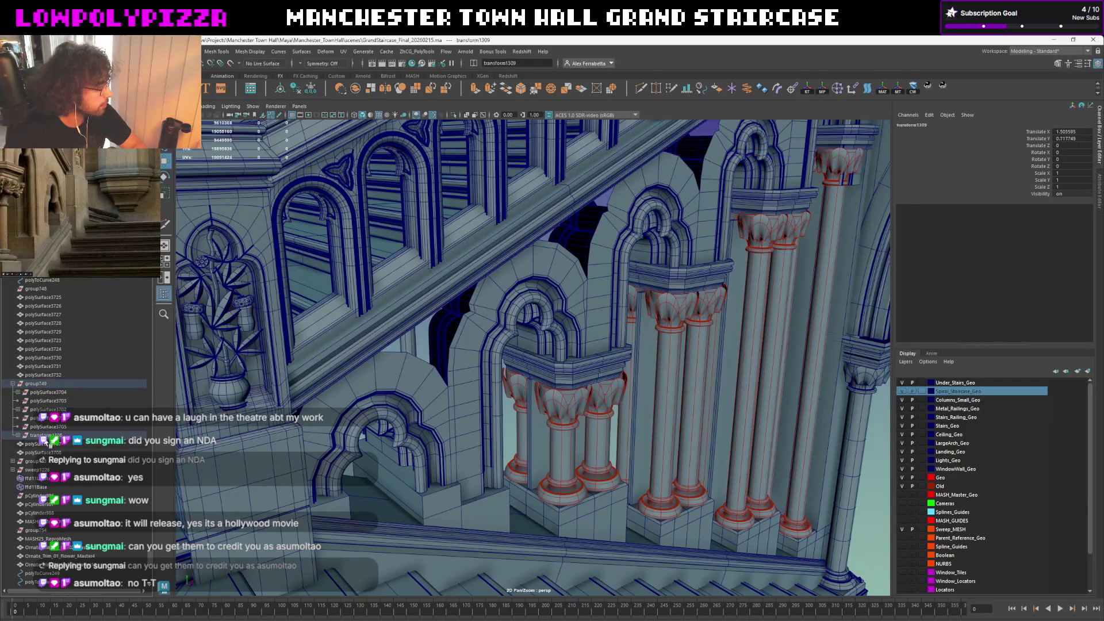
left_click(43, 436)
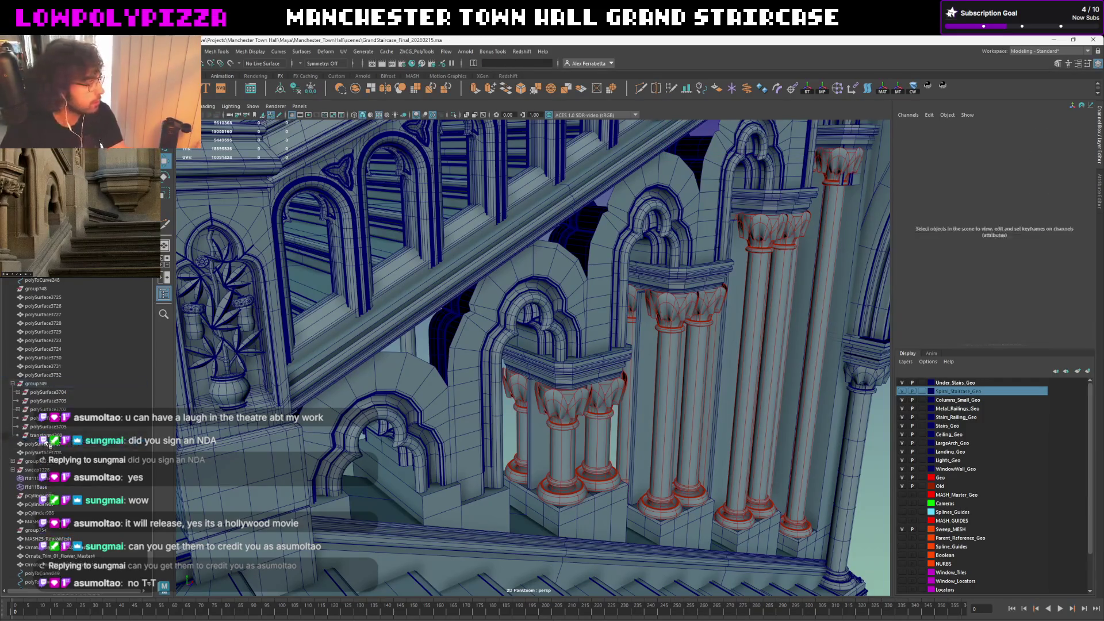
left_click(50, 432, "ctrl")
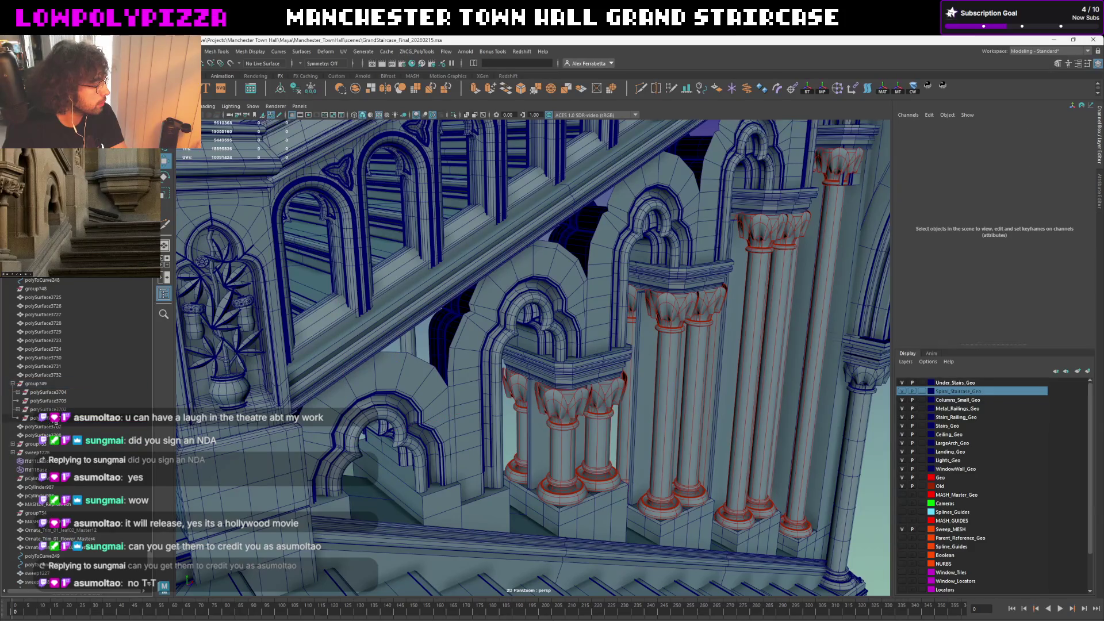
left_click(40, 394)
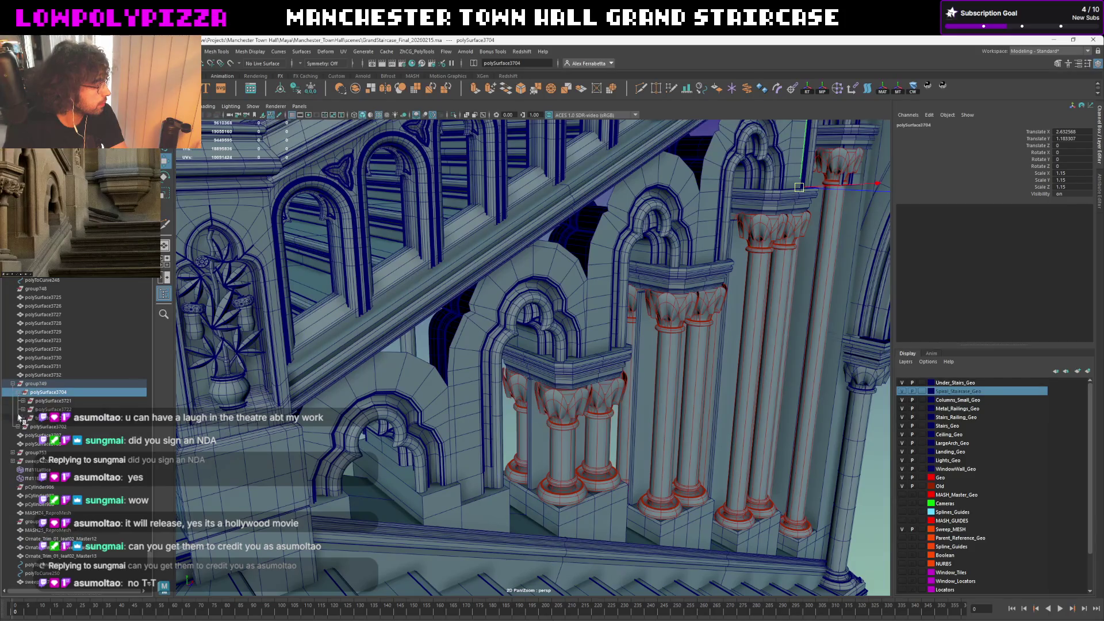
left_click(408, 414)
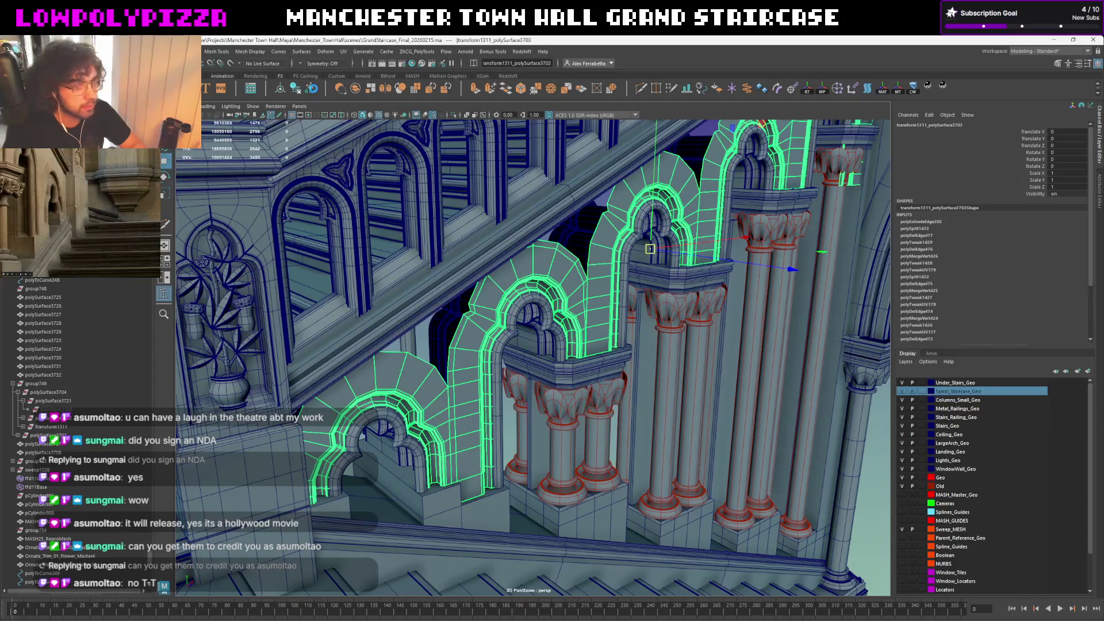
Delete the arch mesh's construction history and try a range selection of the small arch pieces
key("alt+shift+d")
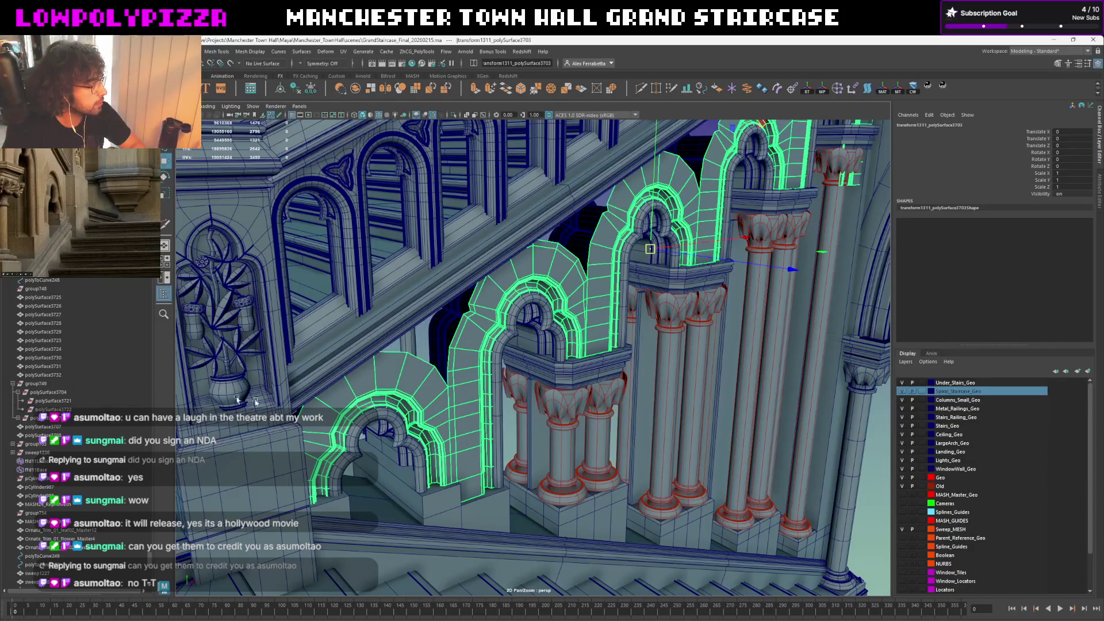
left_click(391, 423)
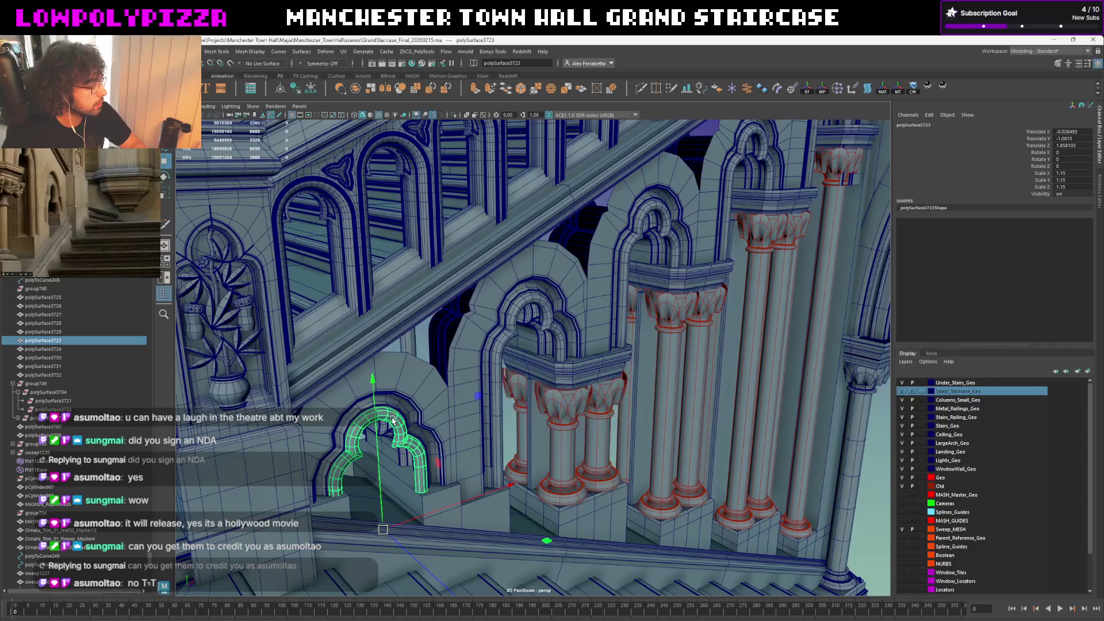
left_click(52, 297)
left_click(51, 375, "shift")
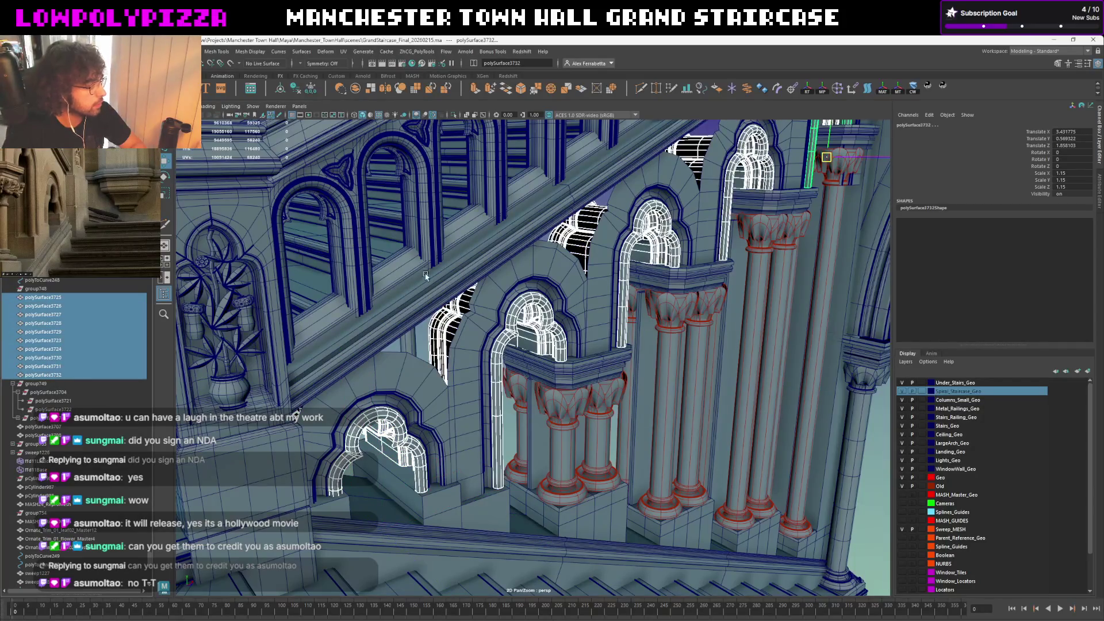
left_click_drag(425, 276, 354, 89, "alt")
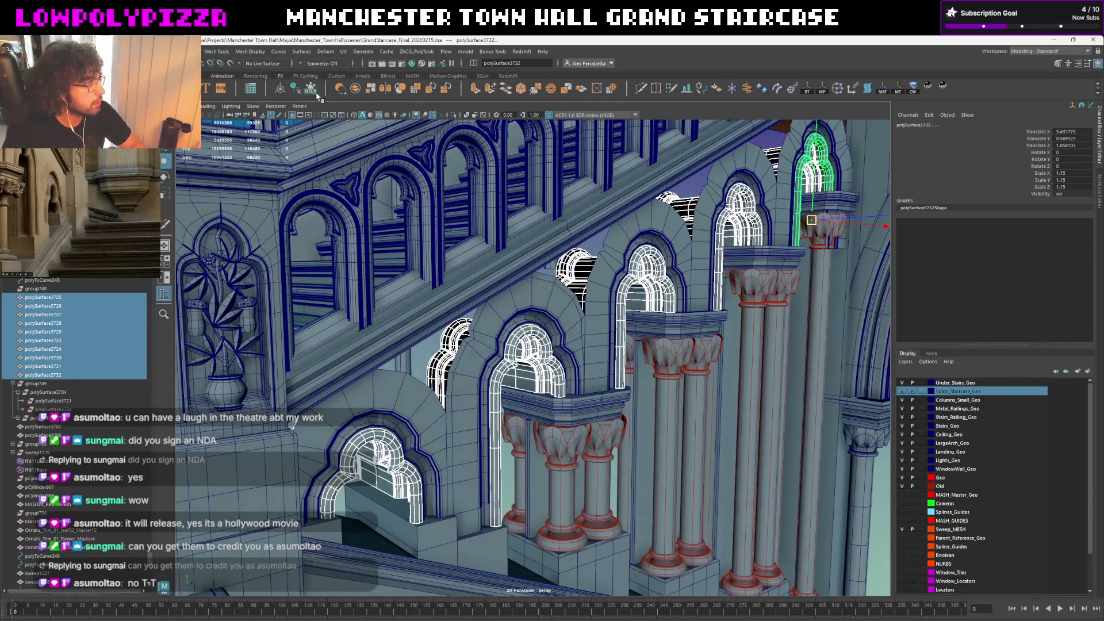
left_click(39, 386)
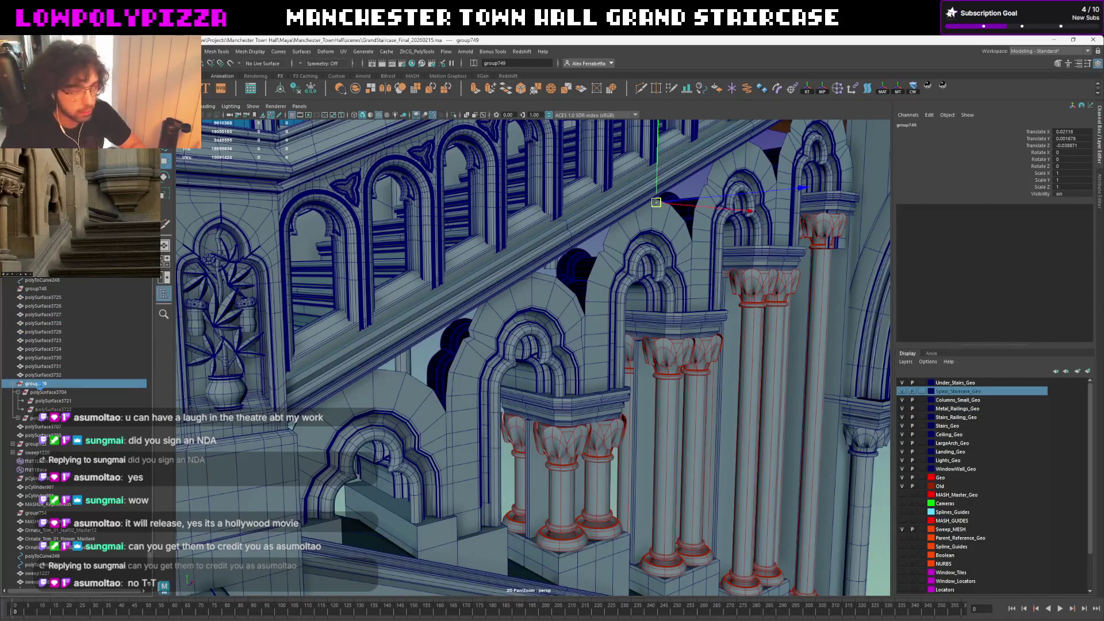
left_click(41, 390)
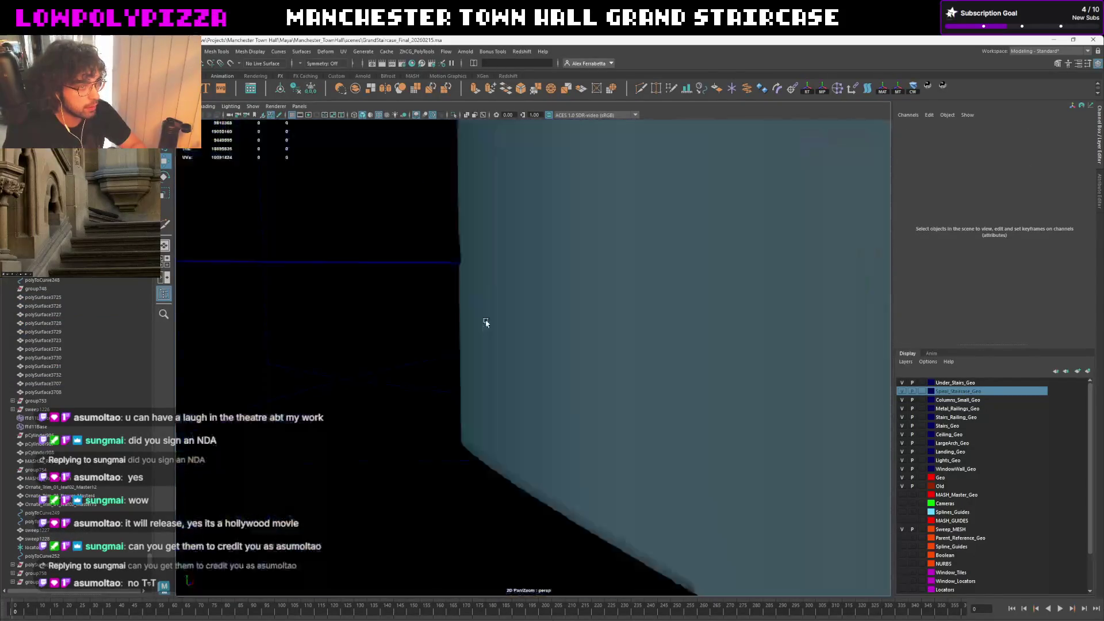
Select the arch surfaces through polySurface3708 in the Outliner and group them as group763
mouse_move(483, 320)
left_mouse_down("alt")
mouse_move(553, 311)
mouse_move(563, 246)
left_mouse_up("alt")
left_click(583, 312)
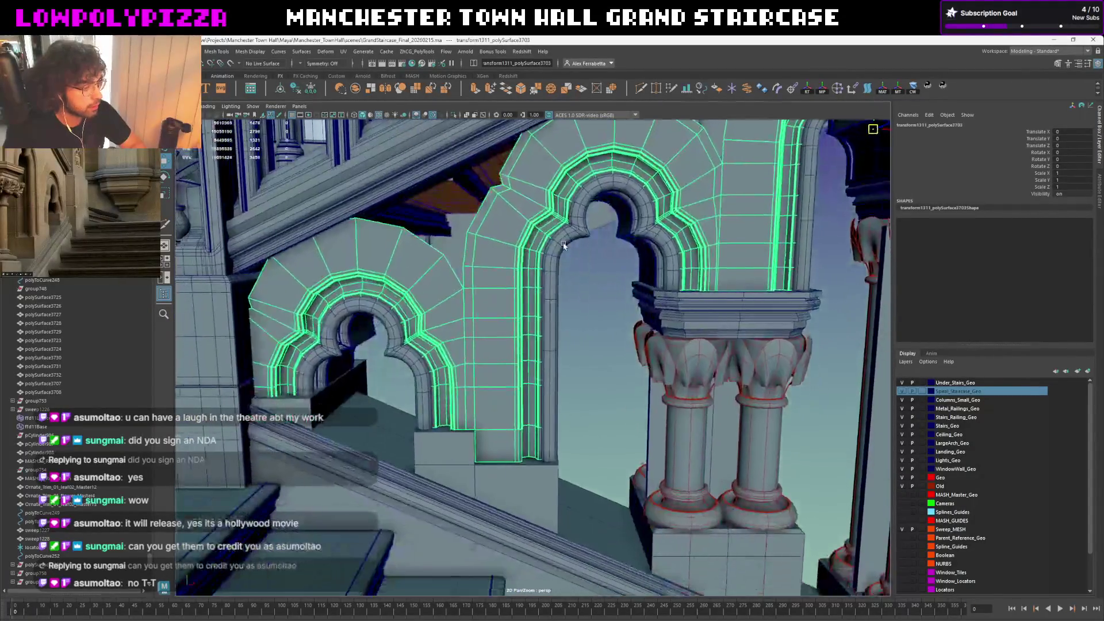
mouse_move(561, 321)
left_mouse_down("alt")
mouse_move(678, 325)
mouse_move(694, 309)
mouse_move(582, 261)
mouse_move(552, 286)
left_mouse_up("alt")
left_click(677, 325)
left_click(656, 286)
left_click(52, 392)
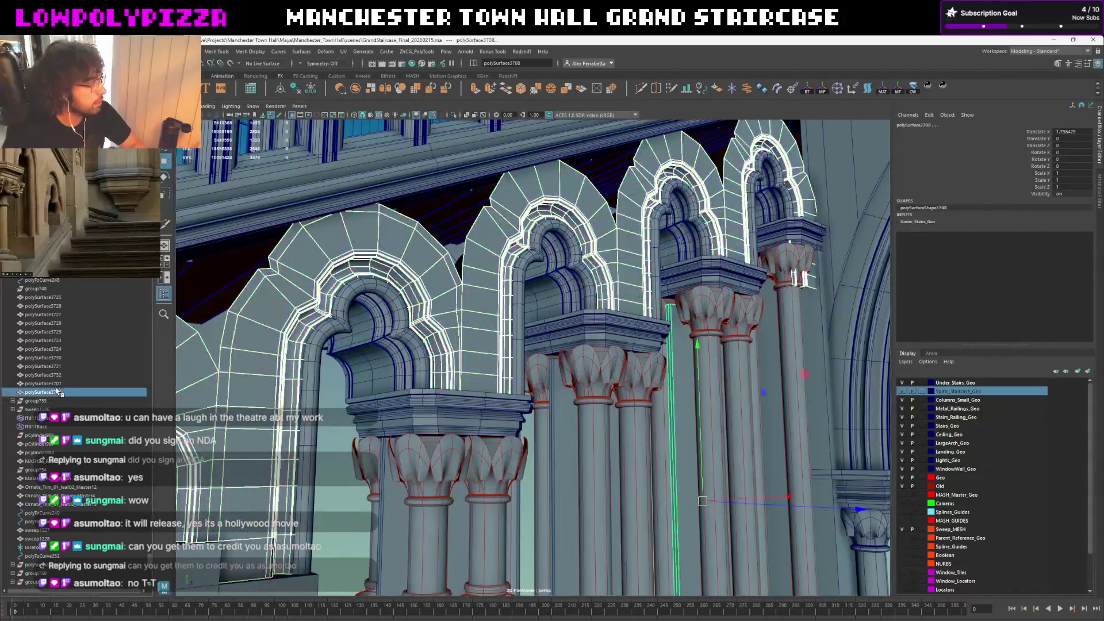
left_click(60, 300, "shift")
key("ctrl+g")
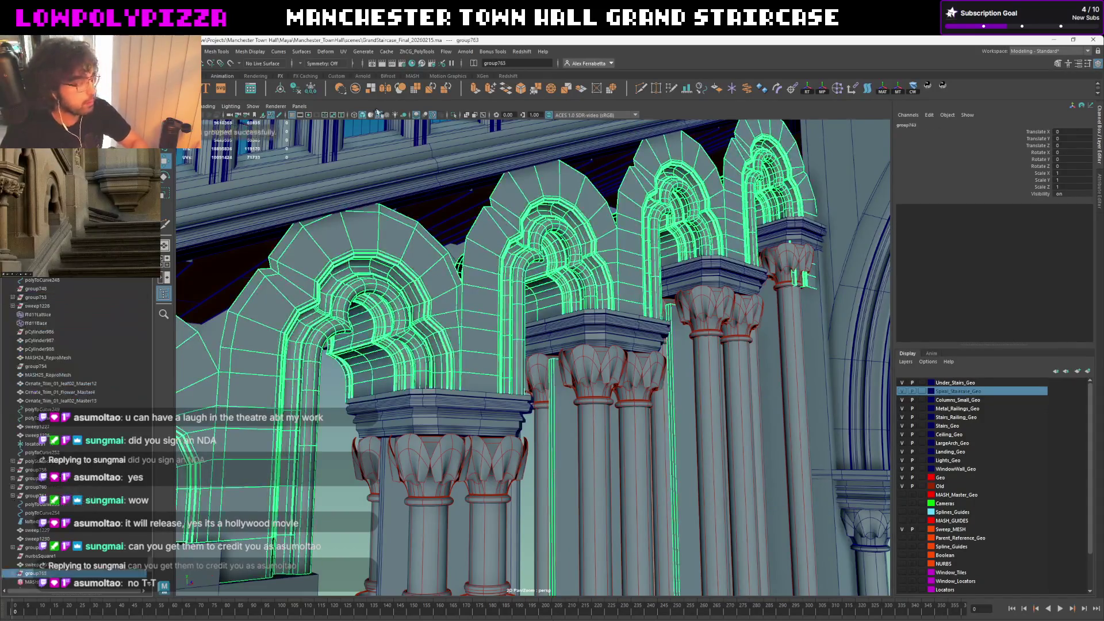
Snap group763's pivot to the column capital and shift the grouped arches along their depth
left_click_drag(343, 145, 663, 308, "alt")
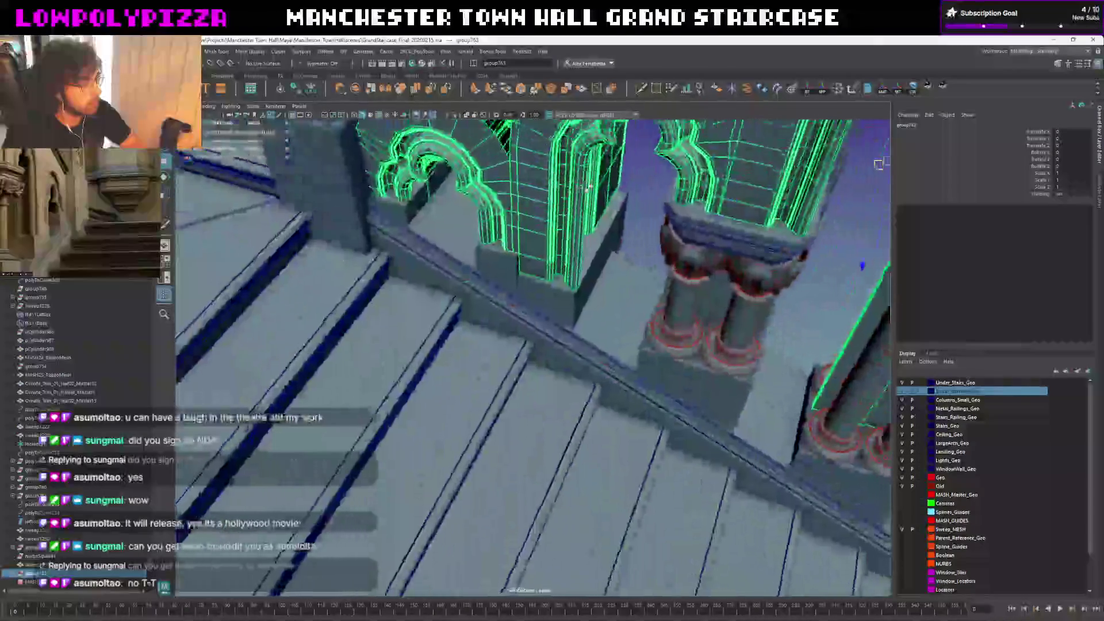
key("d")
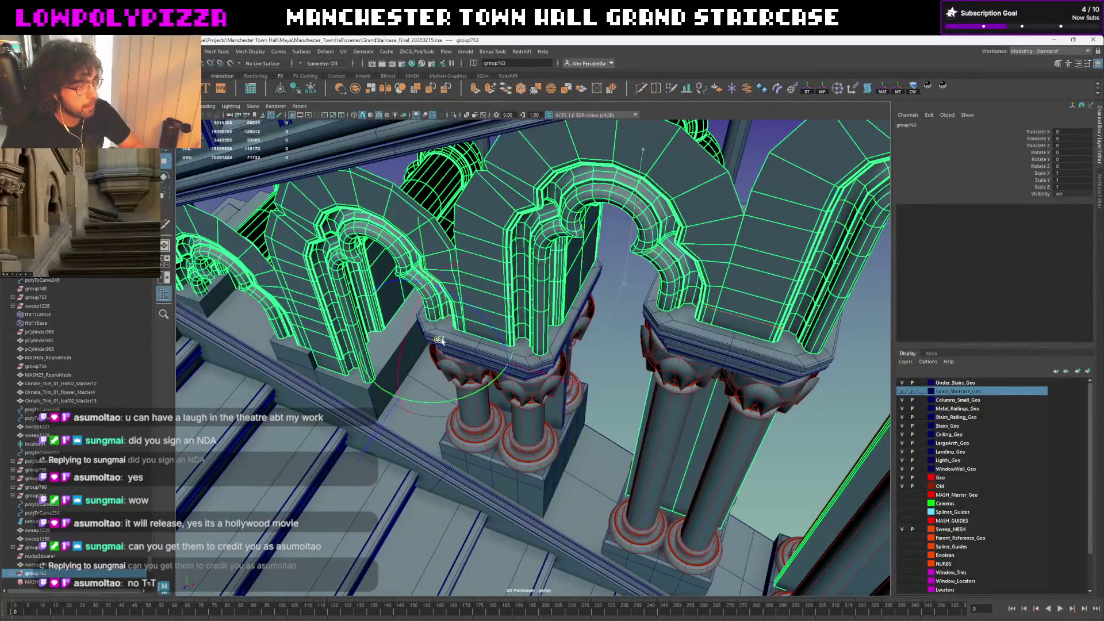
mouse_move(623, 284)
left_mouse_down()
mouse_move(467, 328)
mouse_move(608, 350)
left_mouse_up()
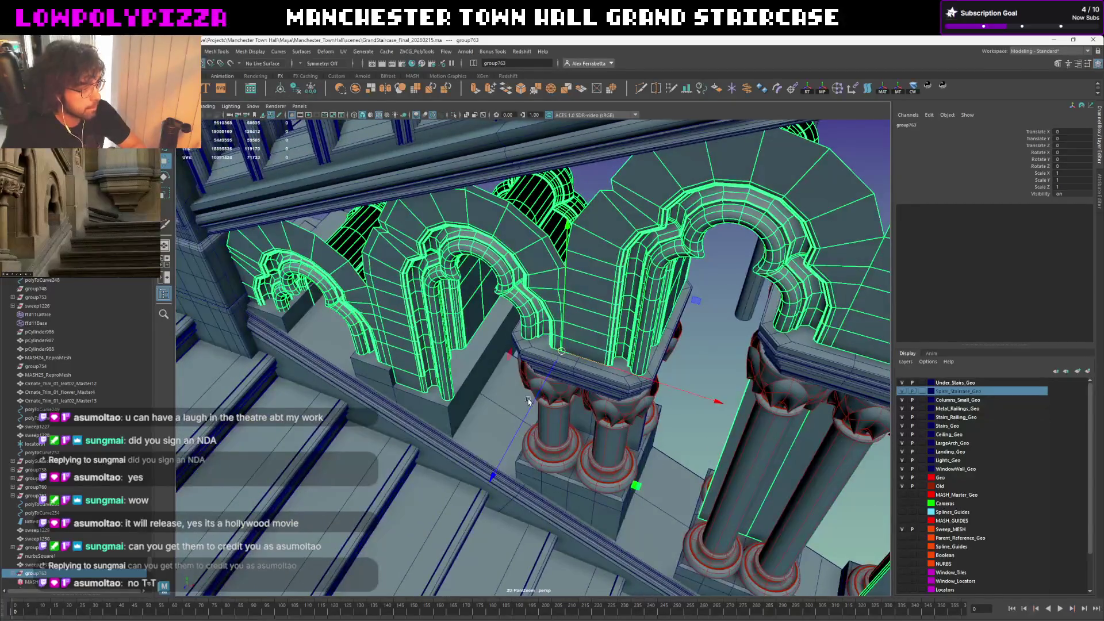
left_click_drag(533, 401, 389, 394)
mouse_move(633, 345)
left_mouse_down("alt")
mouse_move(636, 314)
mouse_move(540, 285)
mouse_move(539, 298)
mouse_move(615, 253)
left_mouse_up("alt")
left_click(636, 314)
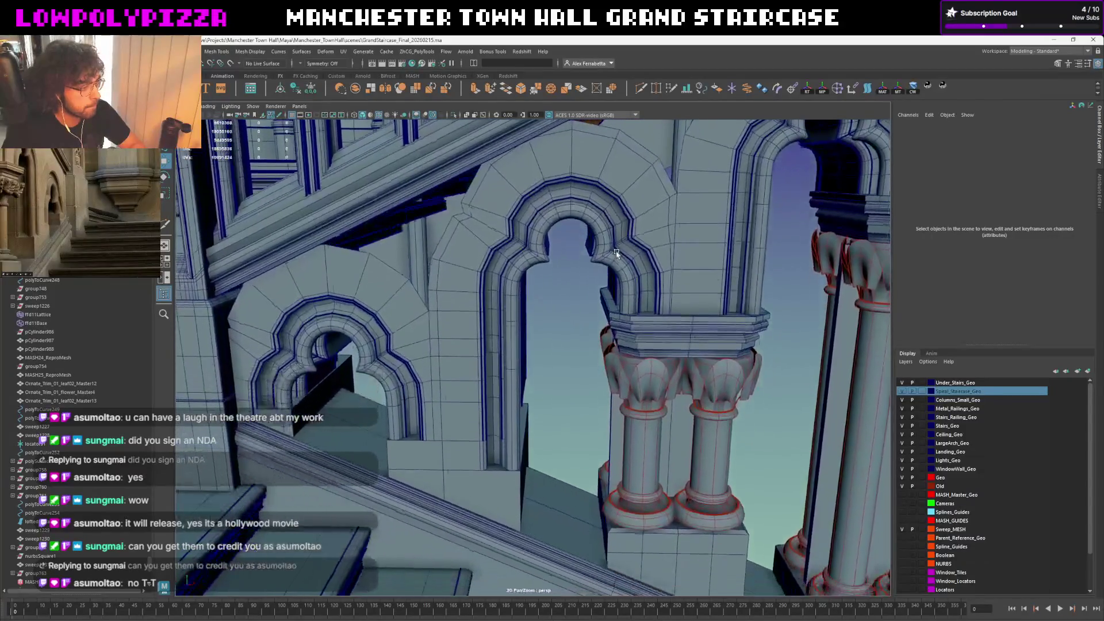
Inspect the combined arch mesh across the arcade and switch it to component editing
left_click(461, 373)
middle_click_drag(457, 382, 479, 317, "alt")
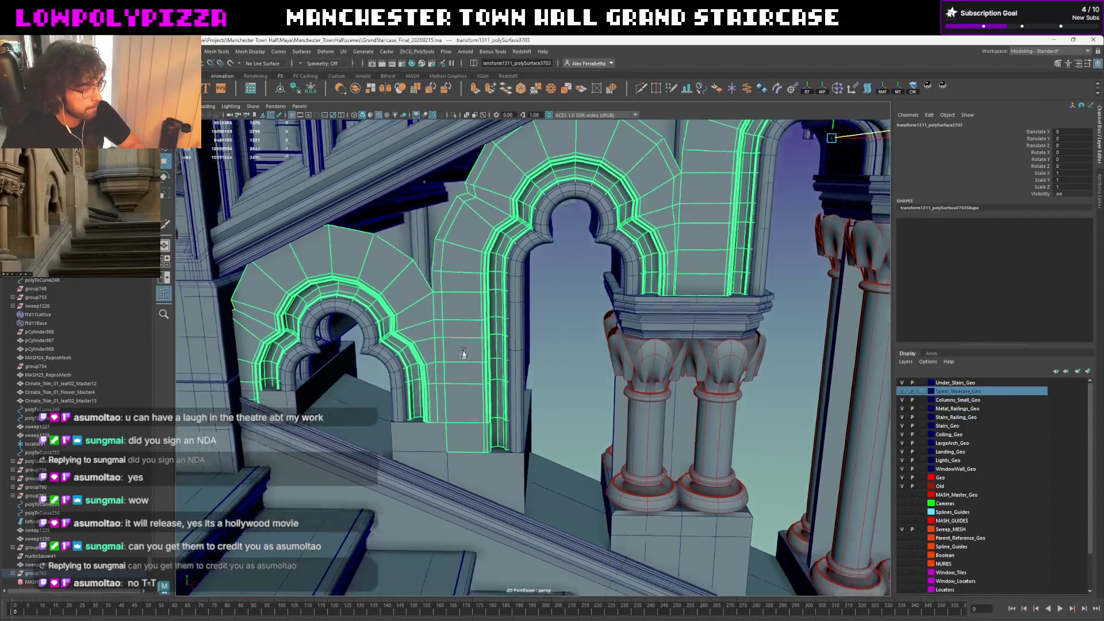
scroll(480, 317, "up", 2)
scroll(477, 311, "up", 2)
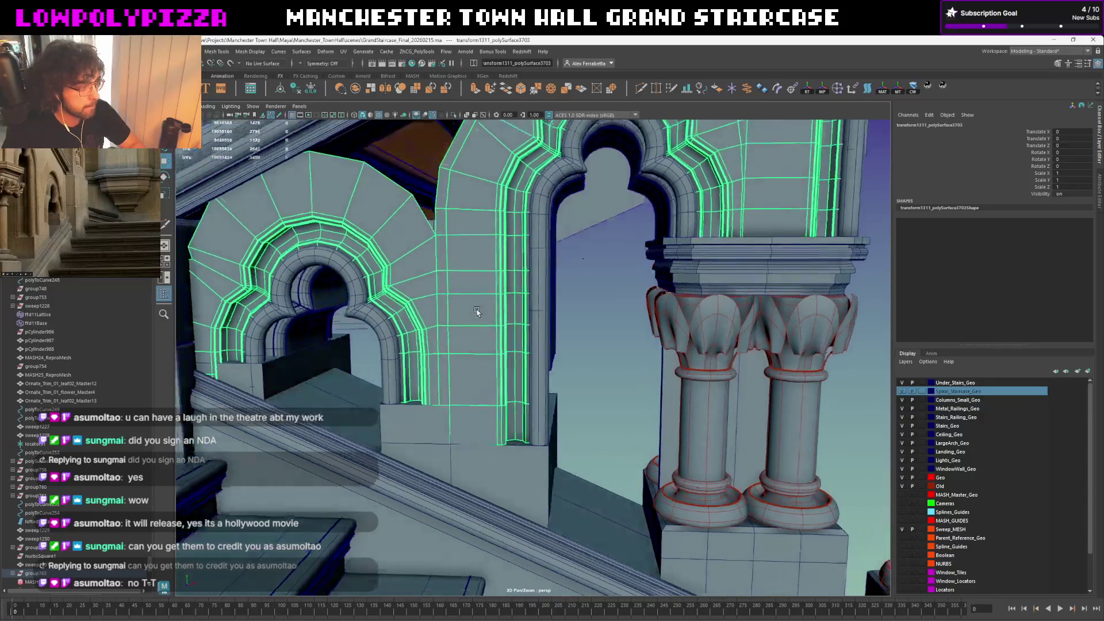
left_click(568, 353)
mouse_move(568, 347)
left_mouse_down("alt")
mouse_move(561, 338)
mouse_move(571, 338)
left_mouse_up("alt")
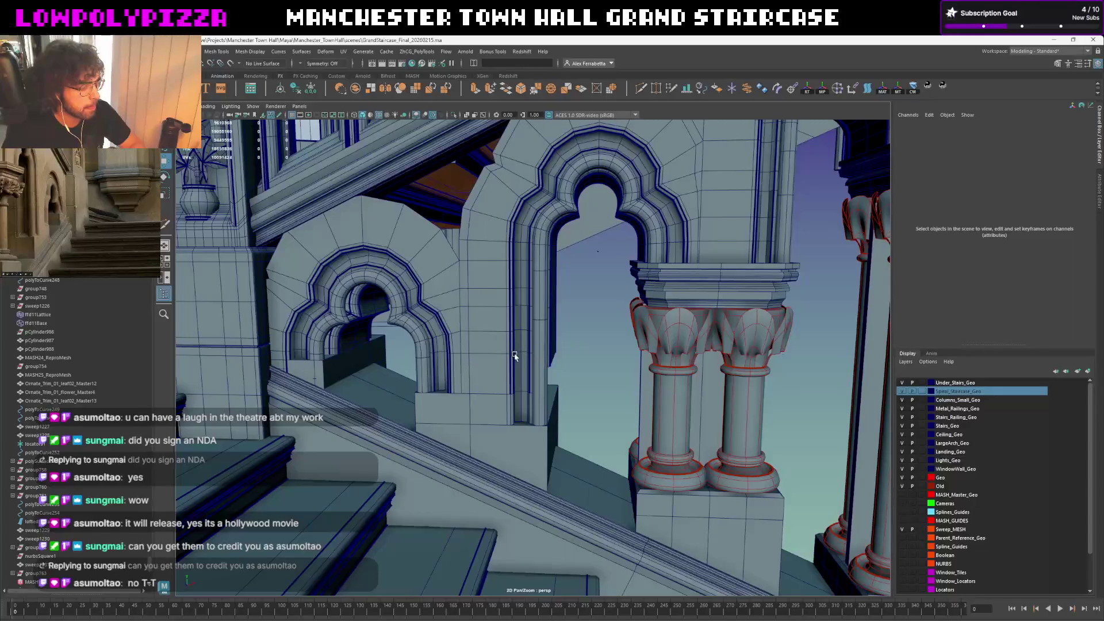
left_click(491, 359)
right_click_drag(490, 403, 485, 407)
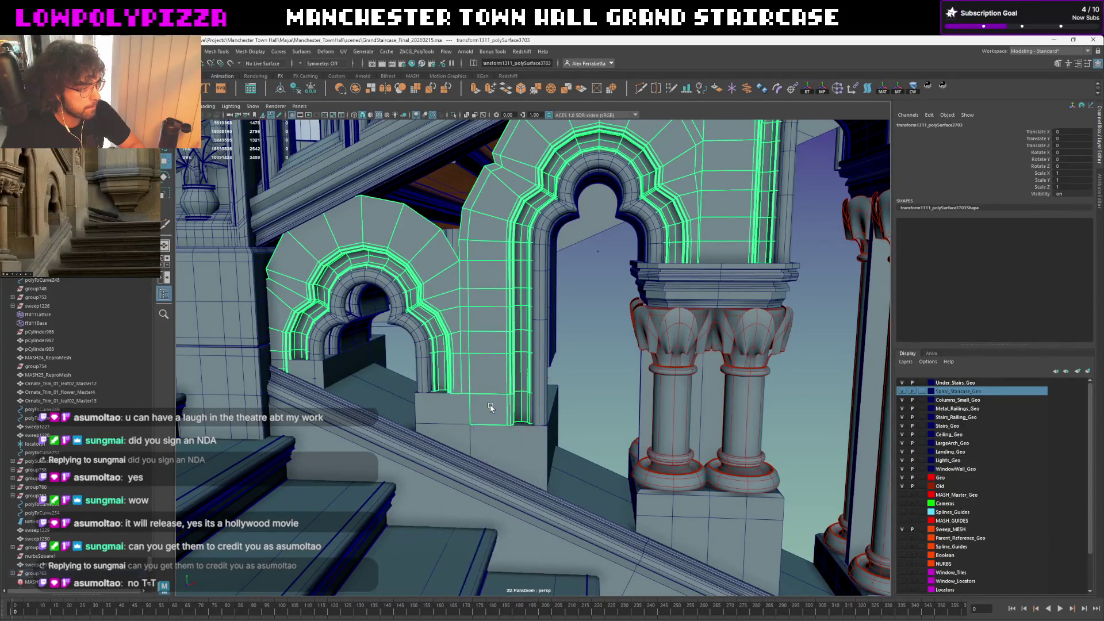
left_click_drag(491, 406, 497, 381, "alt")
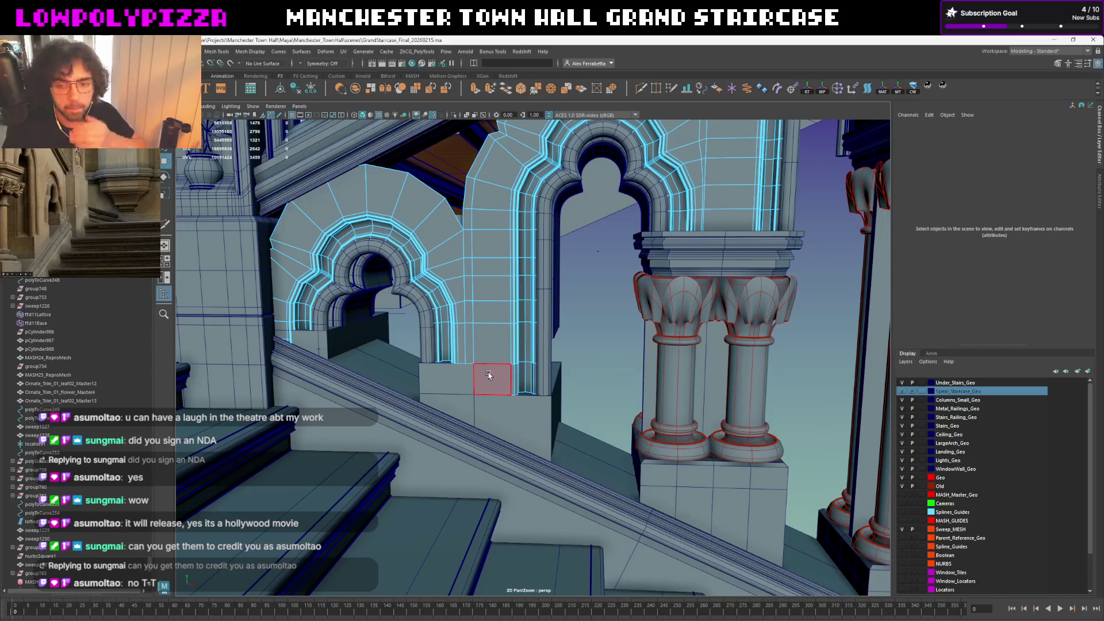
Back in object mode, select the spandrel arch meshes and column along the arcade
key("F8")
left_click(572, 300)
scroll(578, 299, "up", 3)
scroll(566, 302, "up", 3)
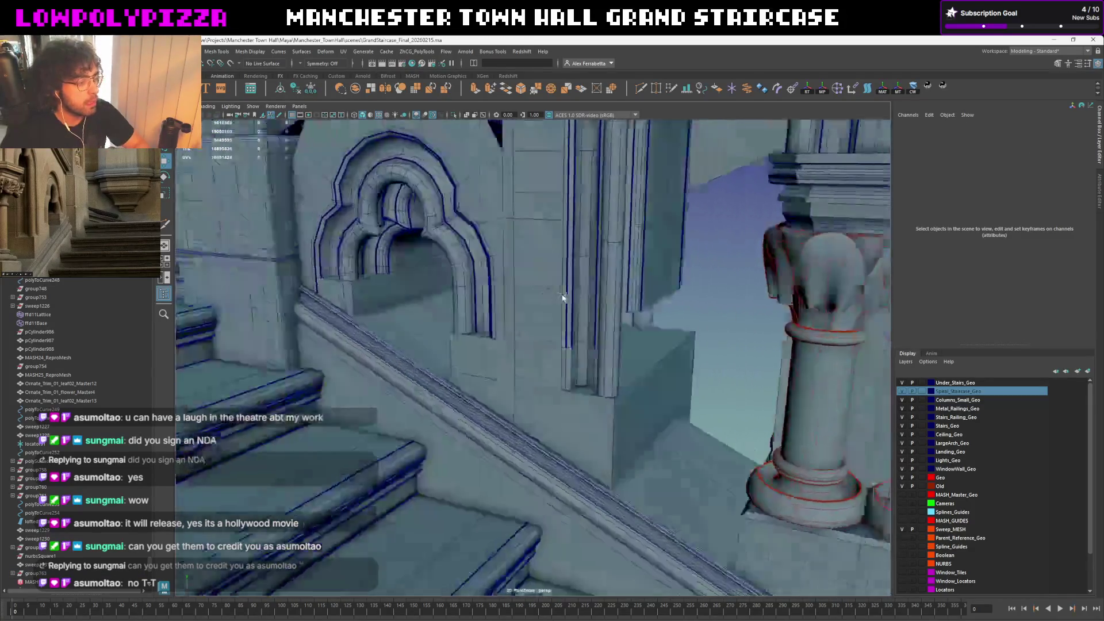
scroll(564, 302, "up", 3)
left_click(382, 118)
scroll(561, 414, "up", 3)
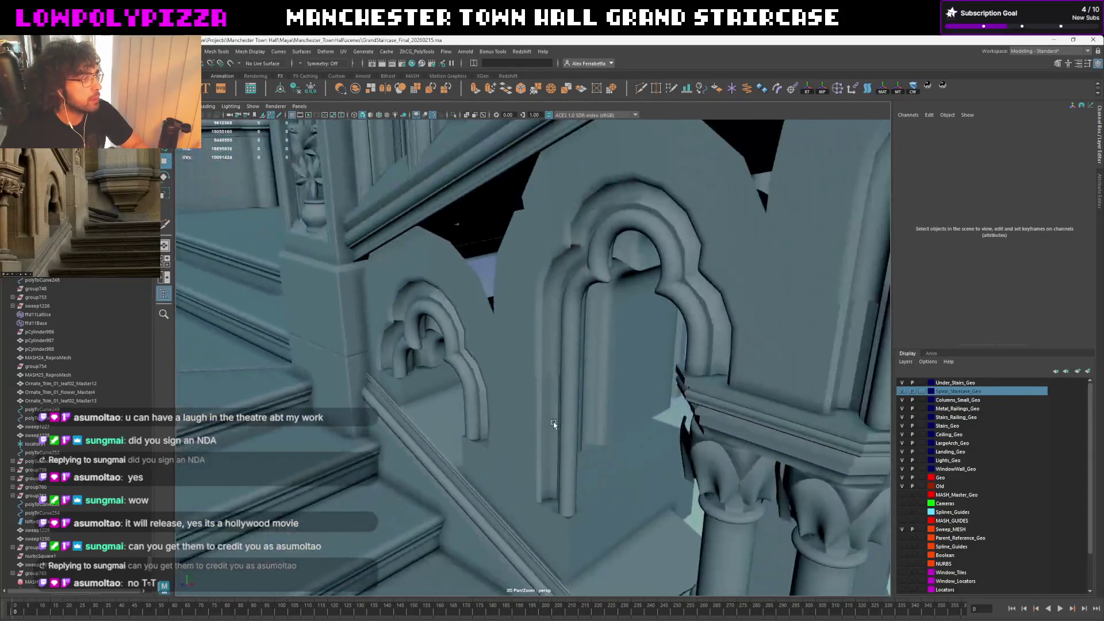
scroll(574, 406, "up", 3)
left_click(509, 343)
scroll(509, 344, "down", 3)
left_click(617, 432)
scroll(622, 394, "up", 3)
scroll(622, 394, "down", 3)
scroll(604, 388, "up", 3)
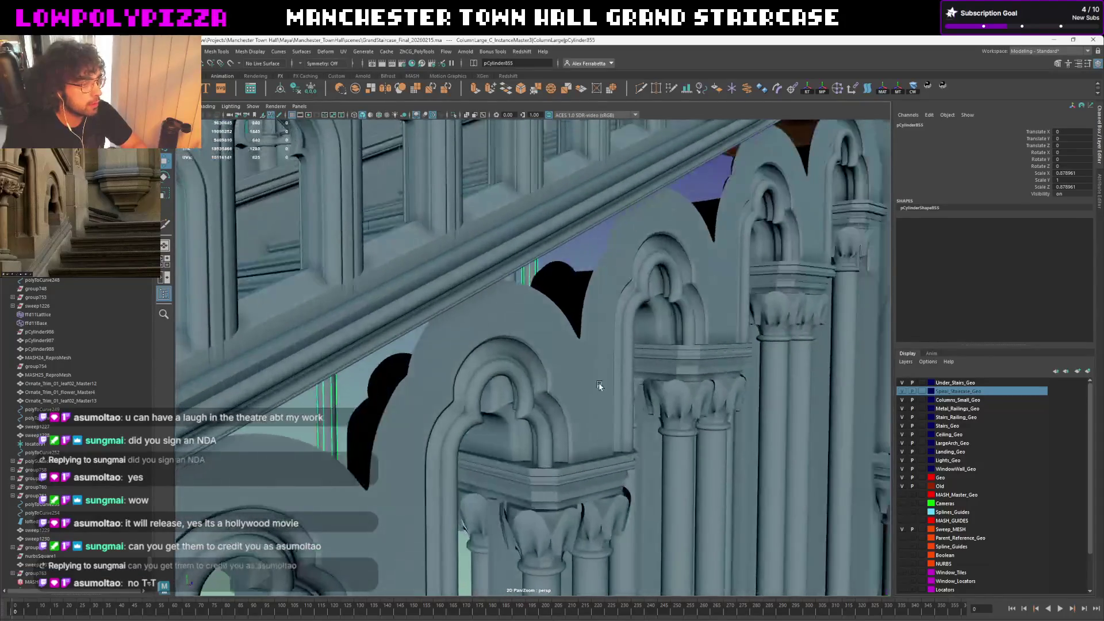
left_click(601, 385)
Frame the selected arches in a close frontal view and switch them to edge editing
left_click_drag(585, 346, 510, 345, "alt")
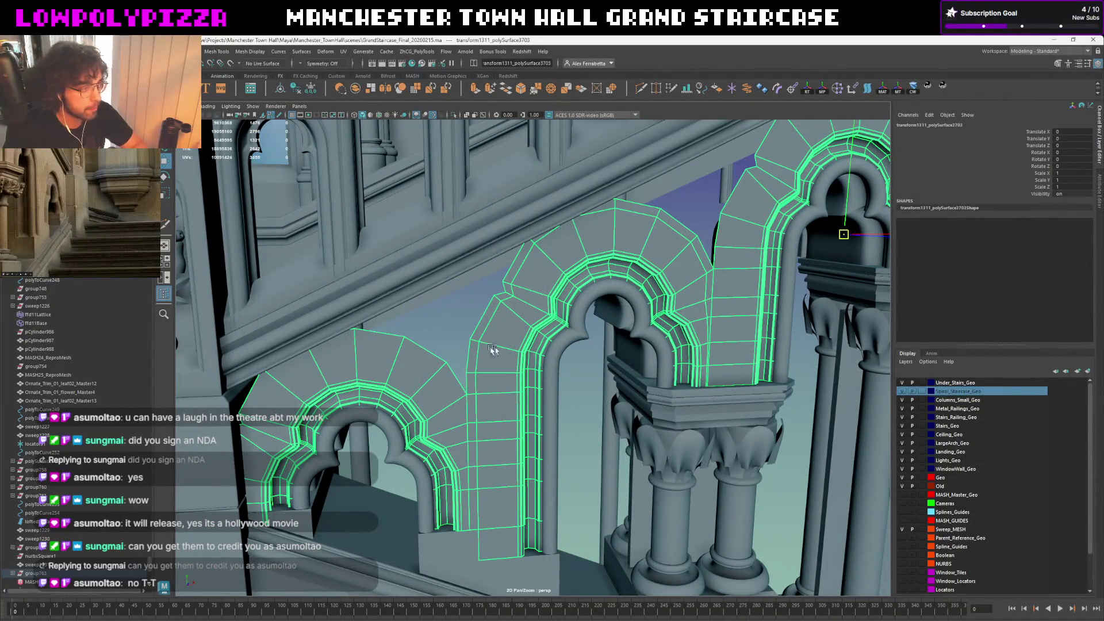
left_click_drag(492, 349, 514, 294, "alt")
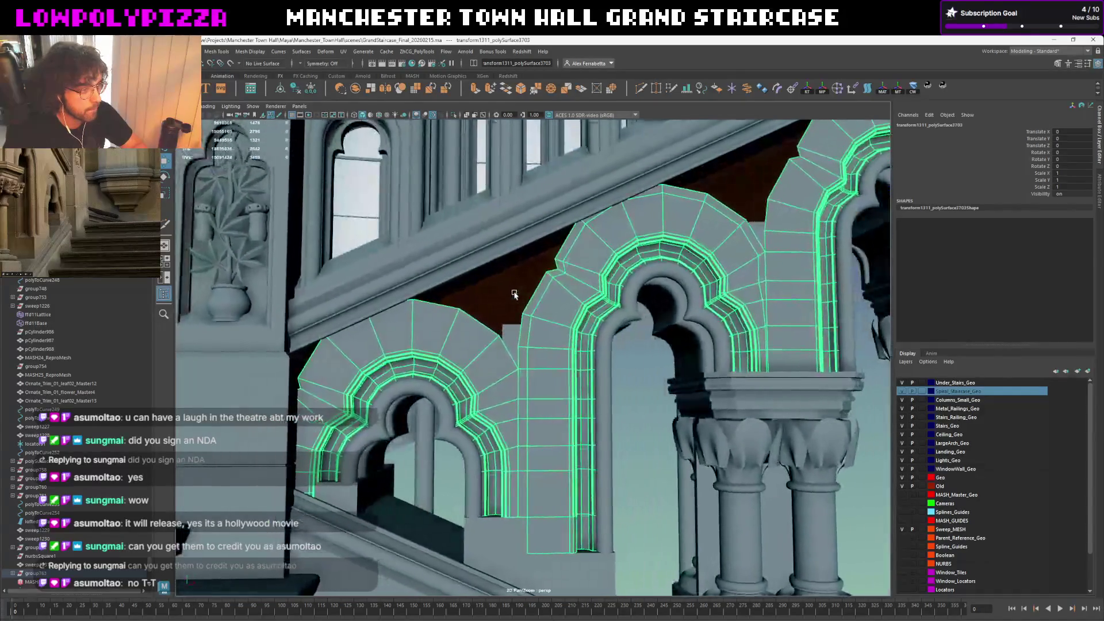
left_click_drag(588, 315, 520, 366, "alt")
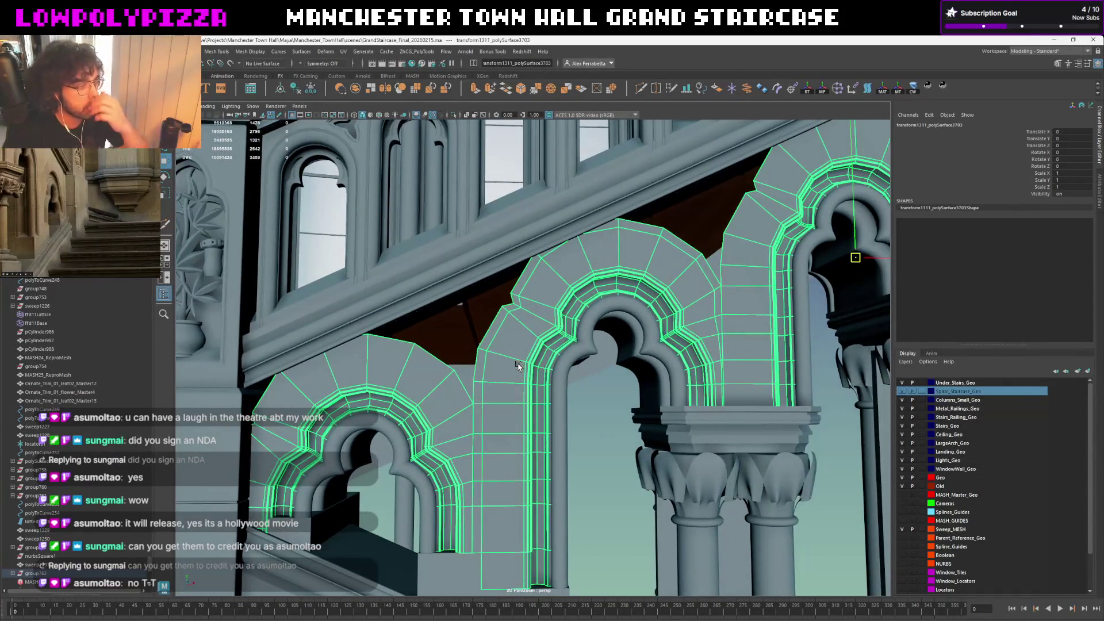
right_click_drag(519, 366, 472, 475)
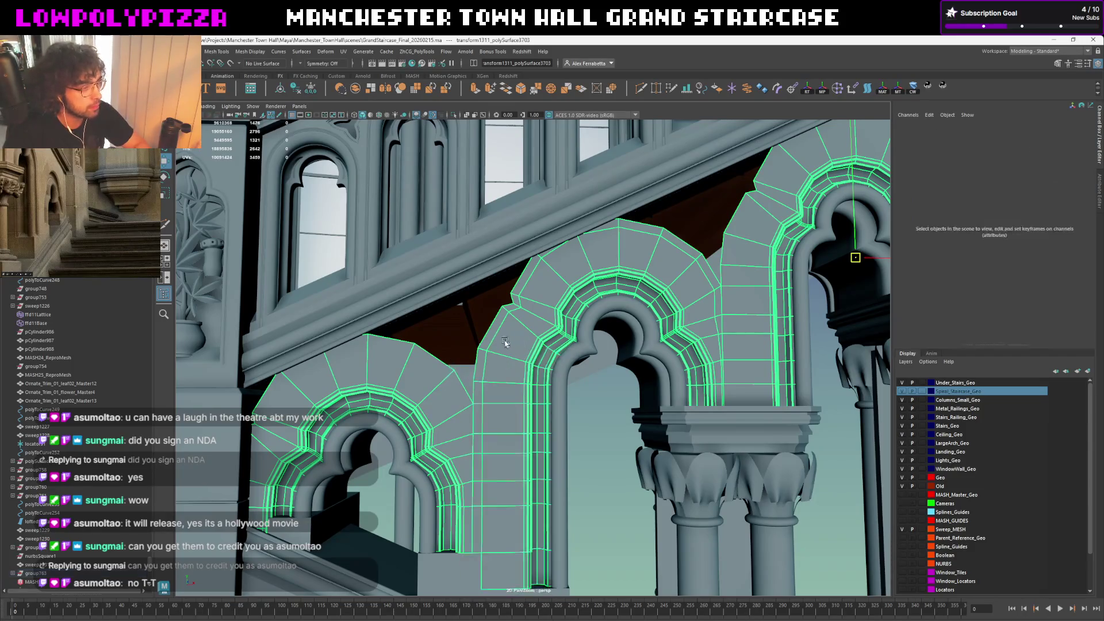
Delete the edge loop along the arch outline and try Straighten Line on two arch ring edges
double_click(480, 470)
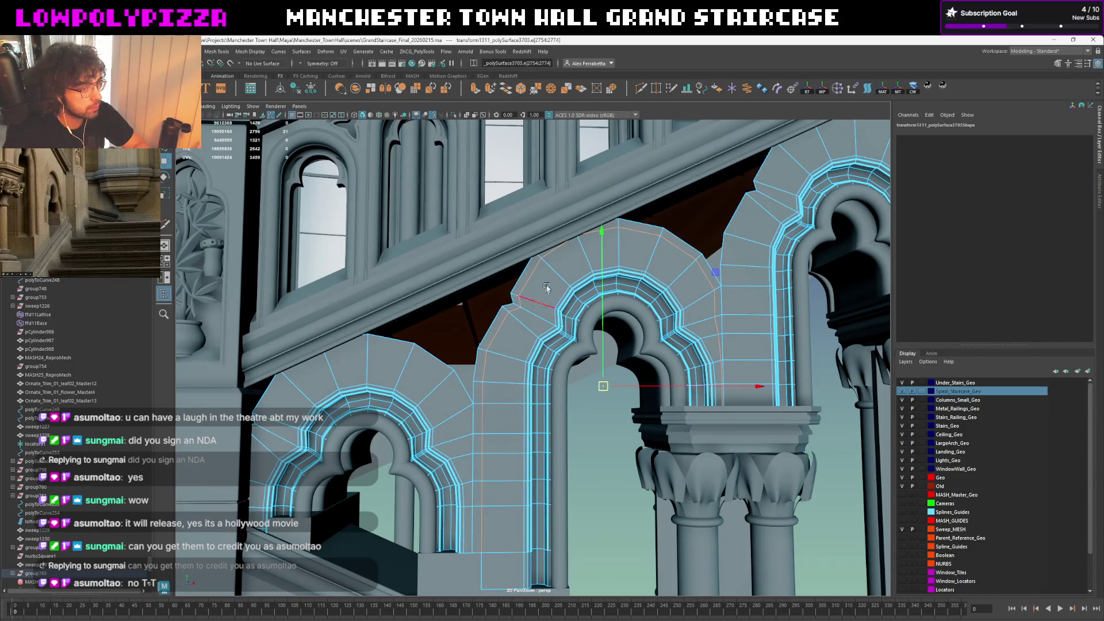
right_click_drag(546, 287, 518, 340, "shift")
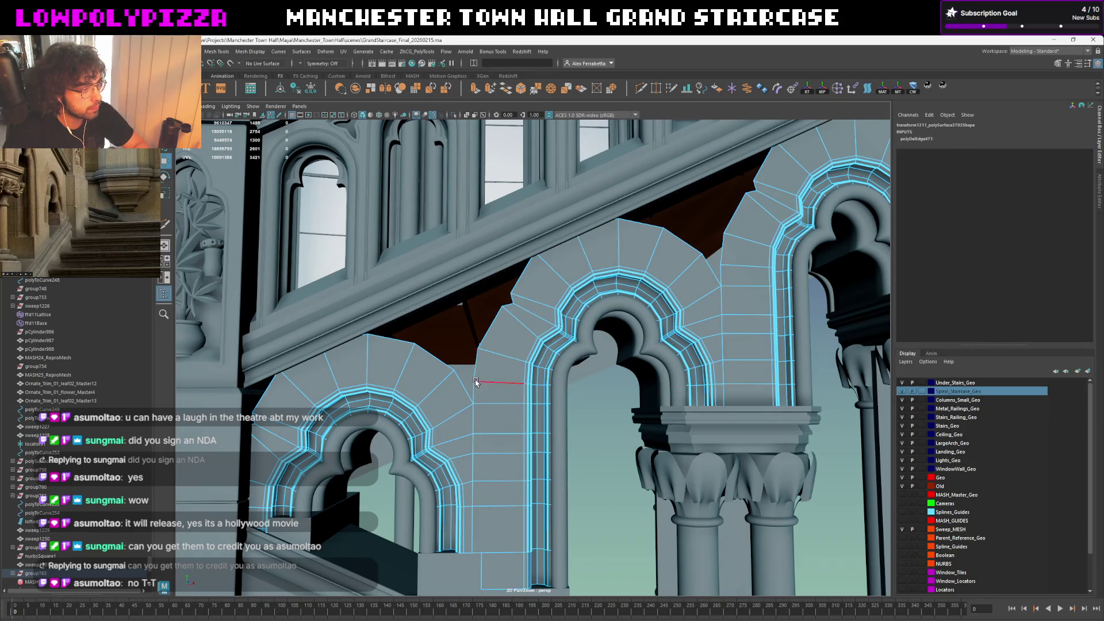
left_click(474, 389)
left_click(690, 268, "shift")
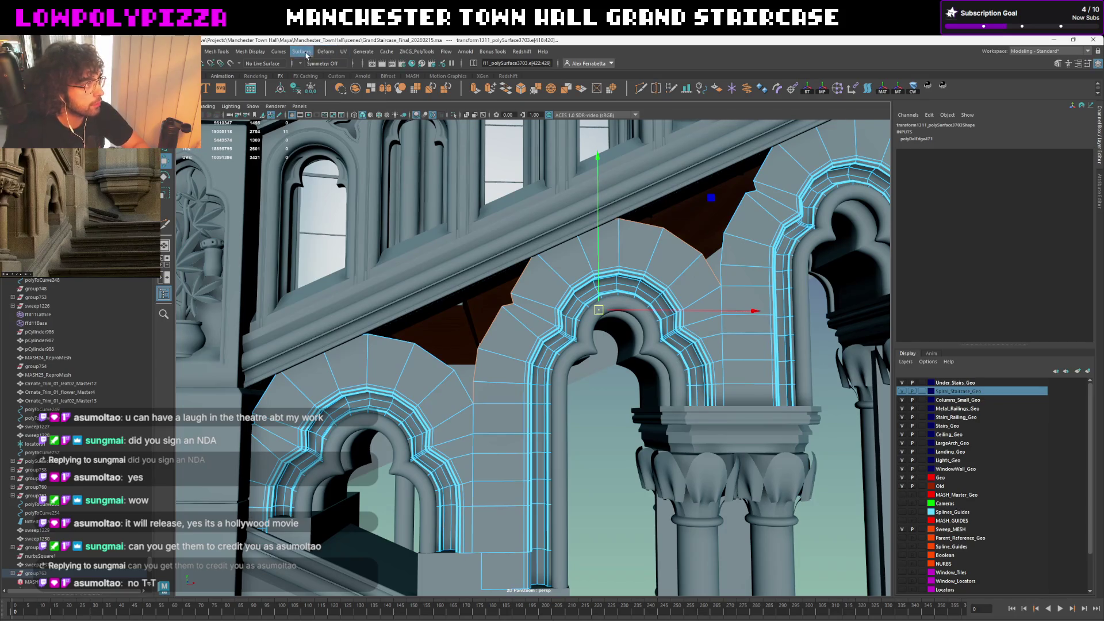
left_click(417, 51)
mouse_move(423, 106)
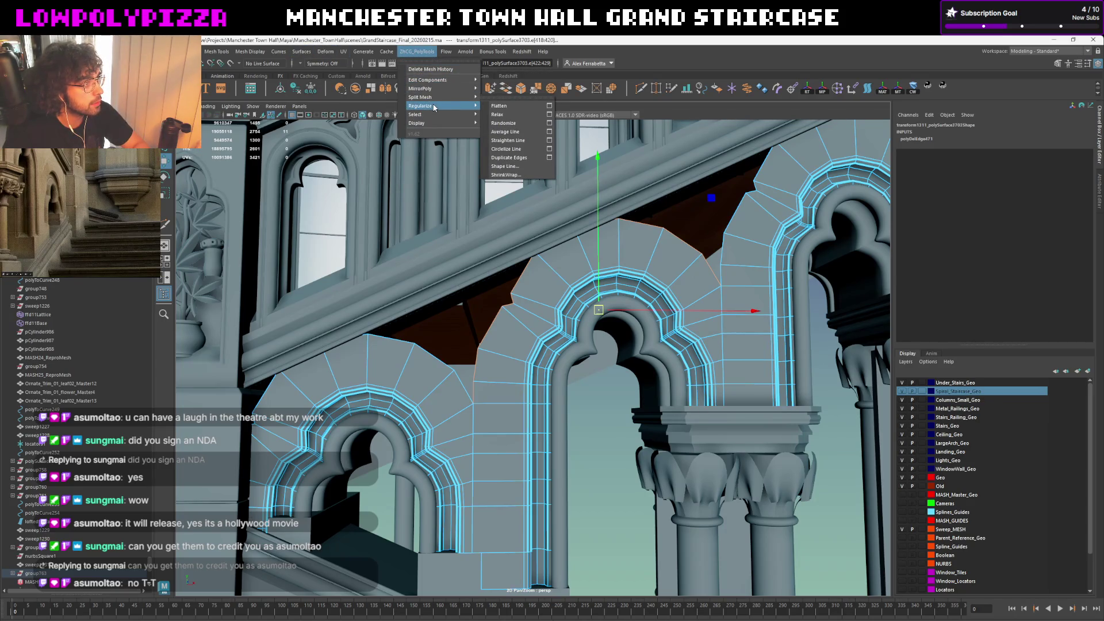
left_click(523, 140)
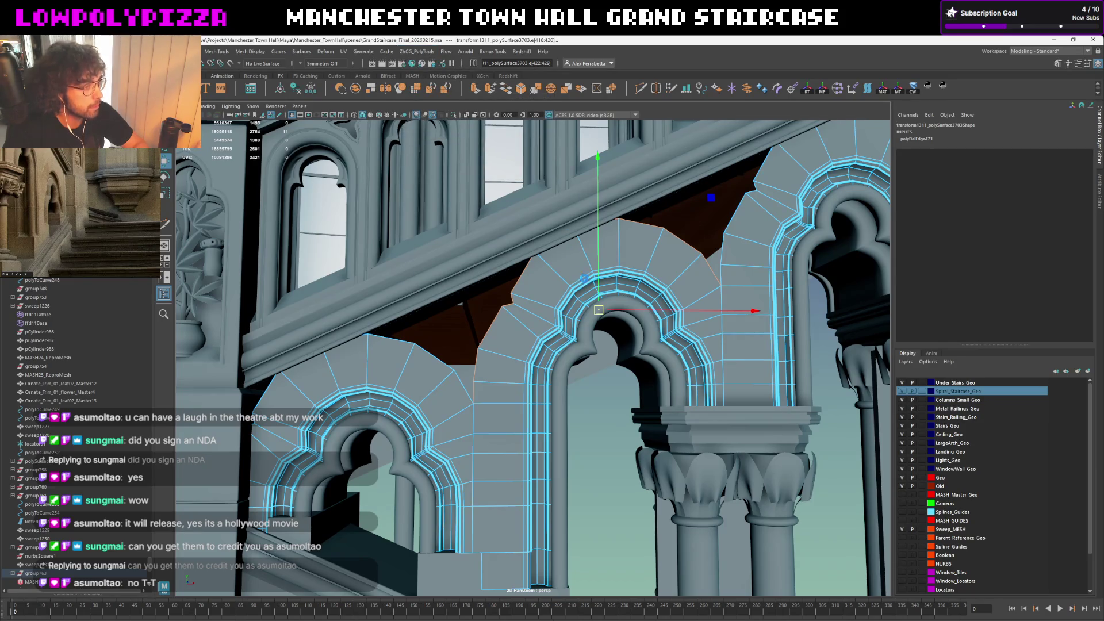
Undo the straightening, show the arch unsmoothed and pick the vertical edge on the arch wall
key("bracketleft")
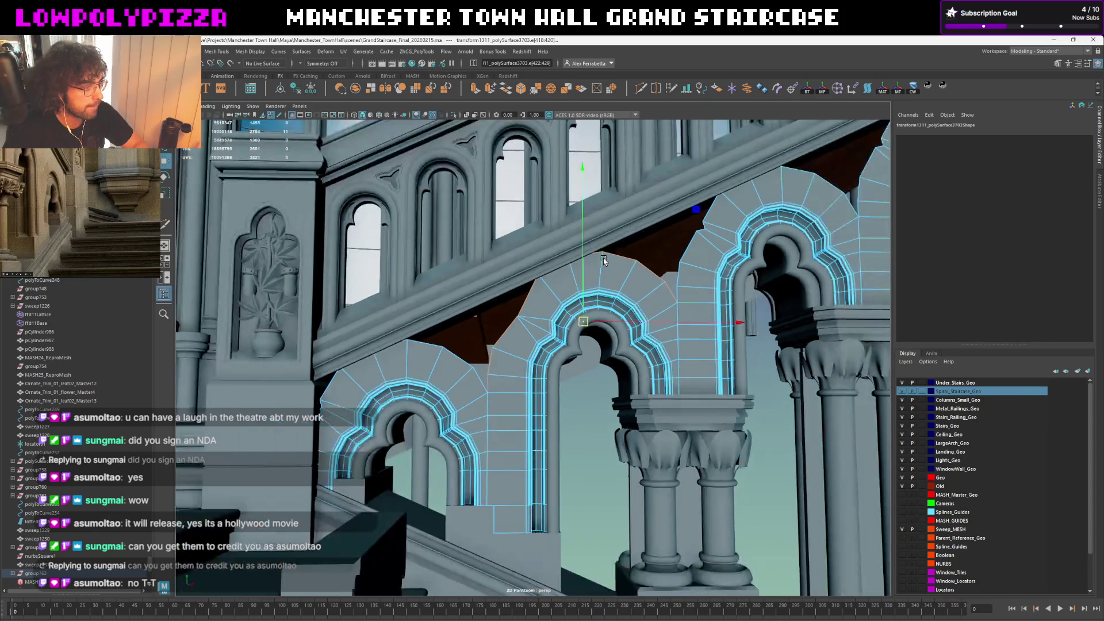
key("bracketleft")
key("shift+z")
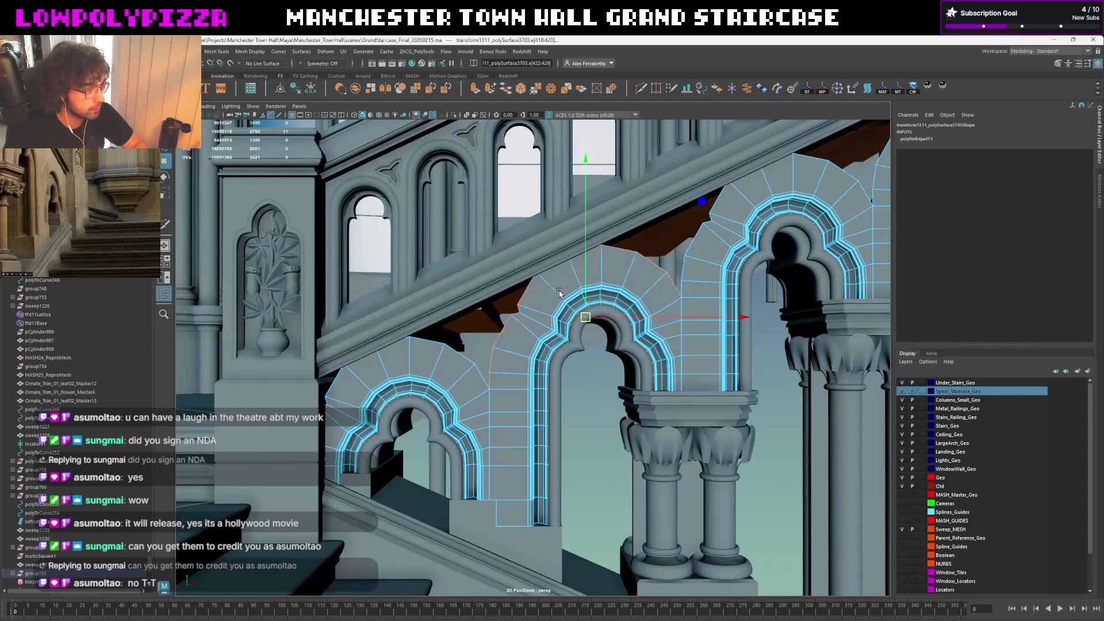
scroll(543, 300, "up", 2)
scroll(529, 304, "up", 2)
key("z")
key("z")
key("1")
left_click_drag(542, 280, 585, 292, "alt")
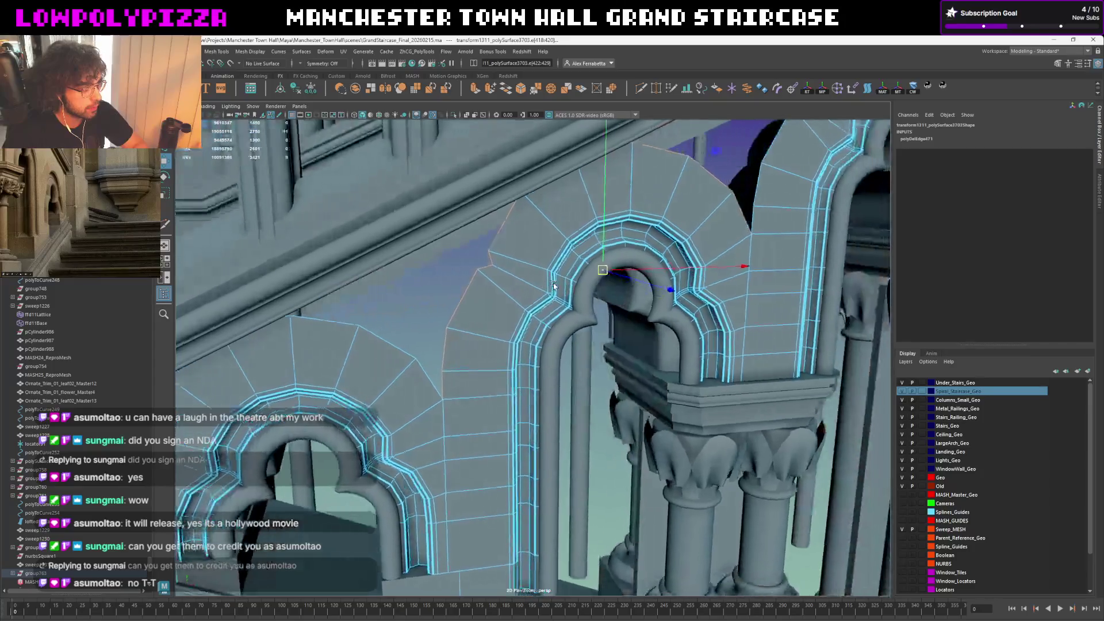
scroll(585, 292, "up", 1)
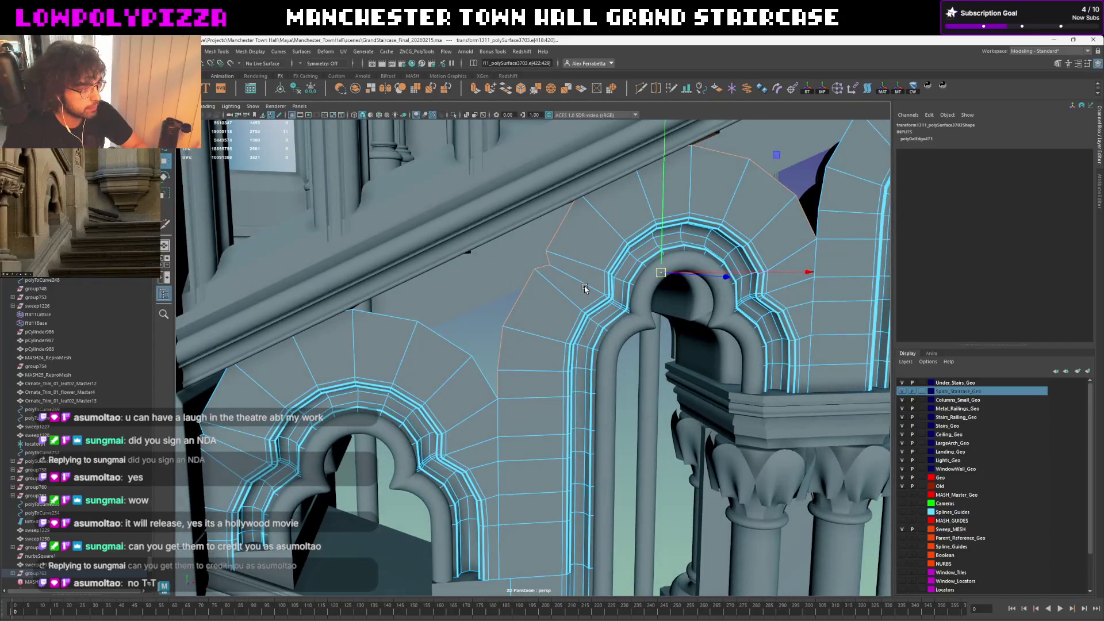
left_click_drag(585, 289, 398, 369, "alt")
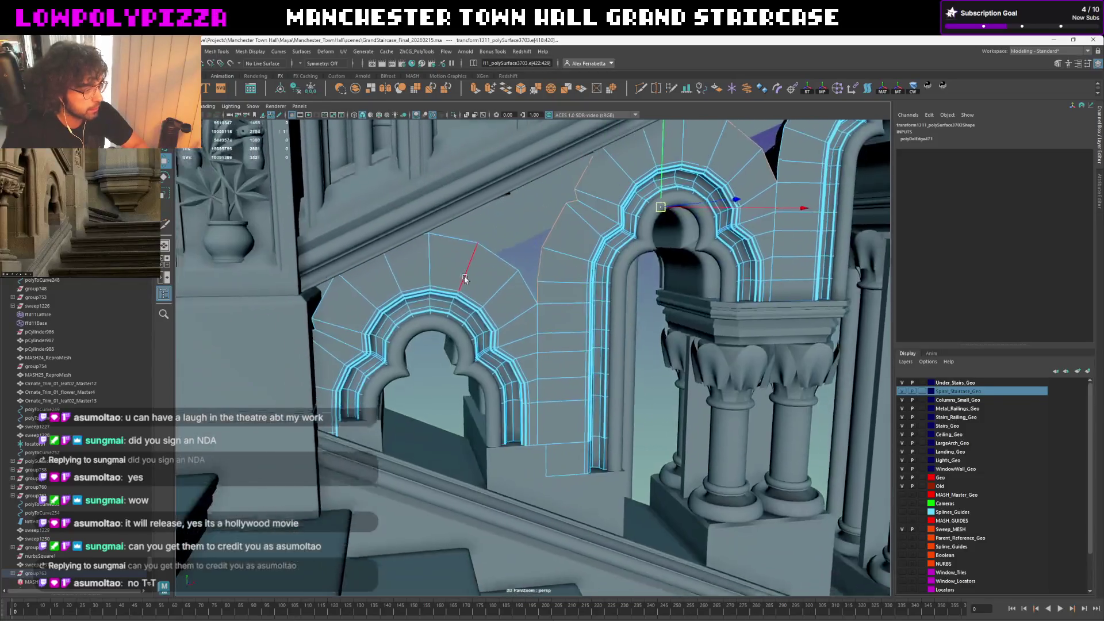
left_click_drag(431, 335, 476, 296, "alt")
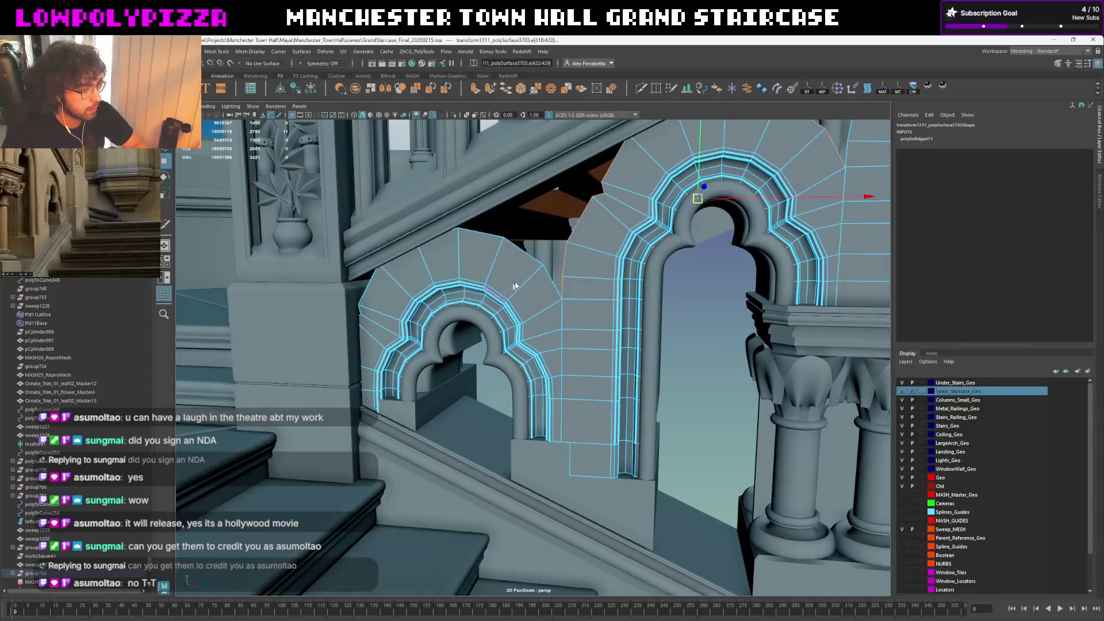
left_click(595, 306)
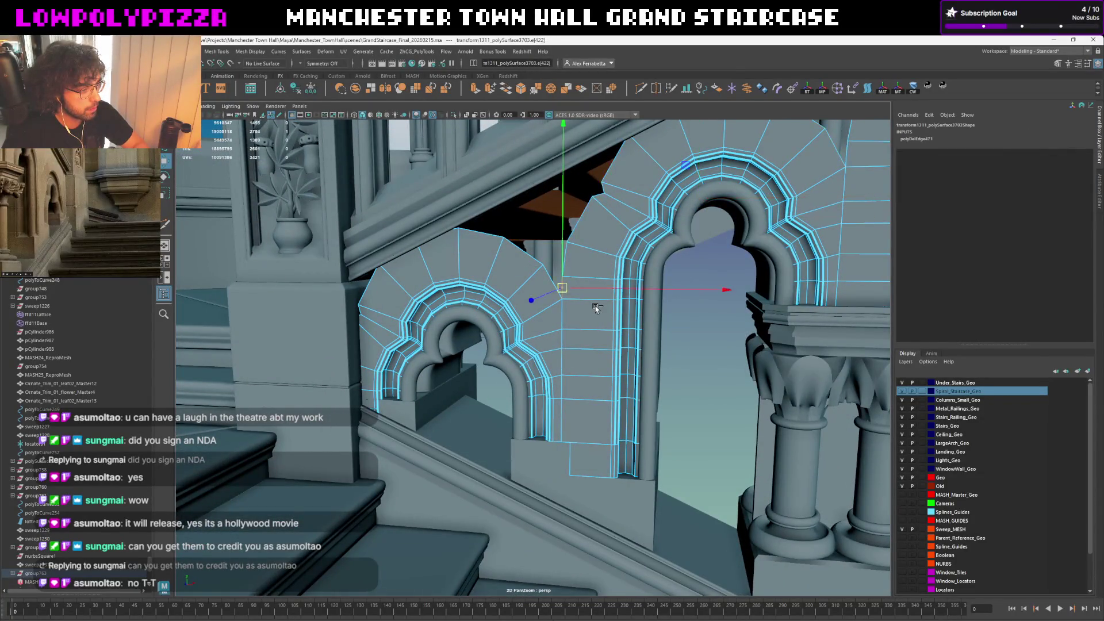
scroll(613, 337, "up", 3)
scroll(590, 298, "up", 3)
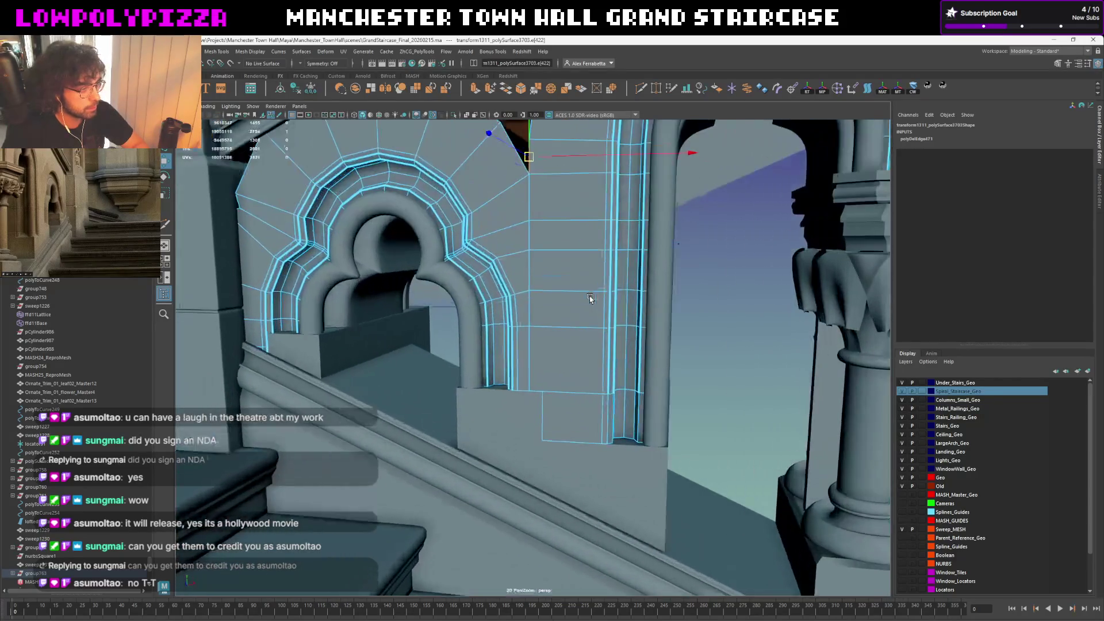
Start the Multi-Cut tool, cancel a first cut and face the unsmoothed arch wall
key("y")
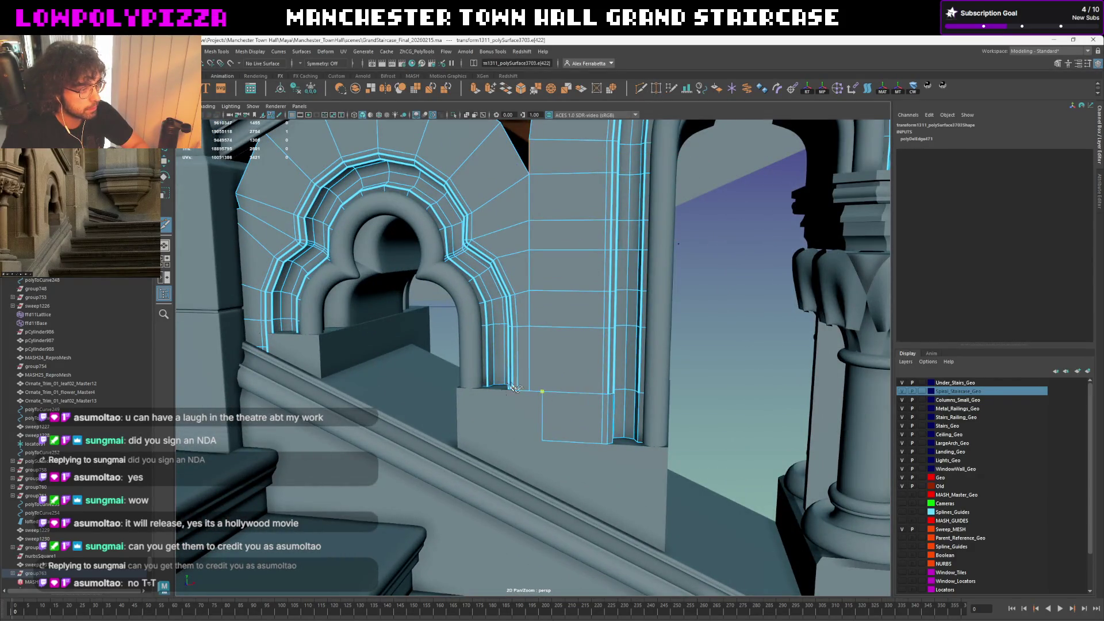
mouse_move(558, 335)
left_mouse_down("alt")
mouse_move(547, 382)
mouse_move(557, 365)
left_mouse_up("alt")
scroll(547, 382, "up", 1)
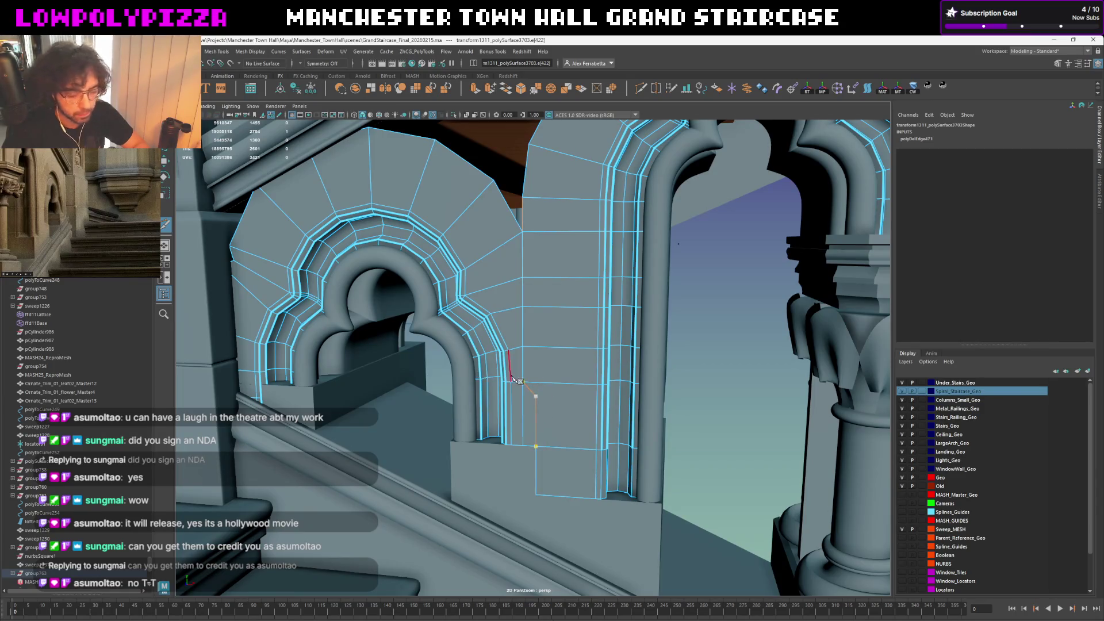
key("Return")
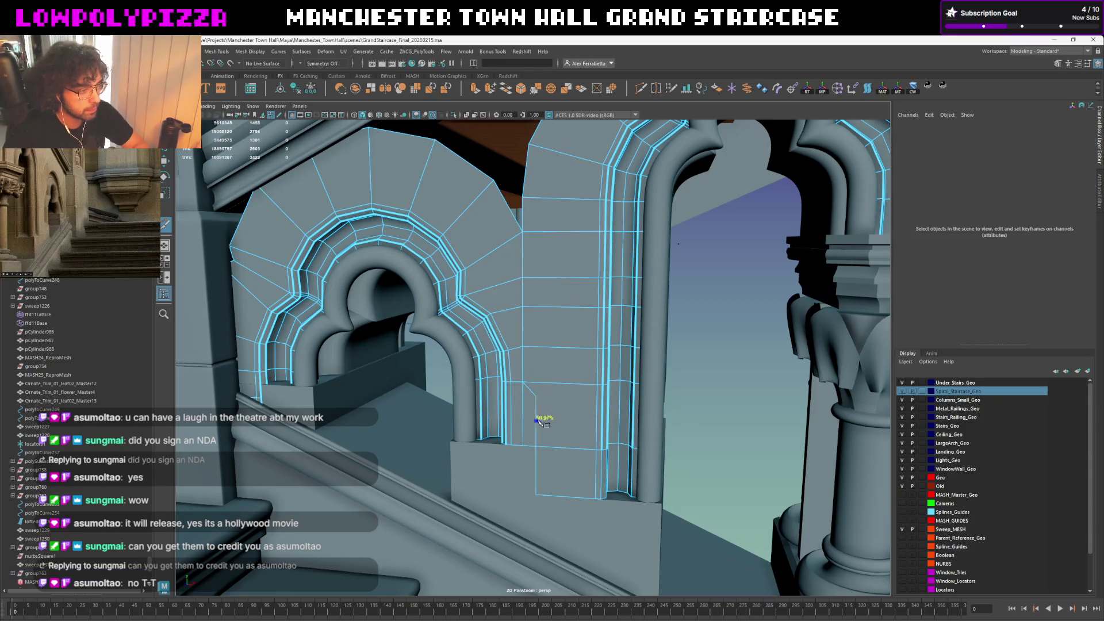
left_click_drag(541, 420, 512, 378, "alt")
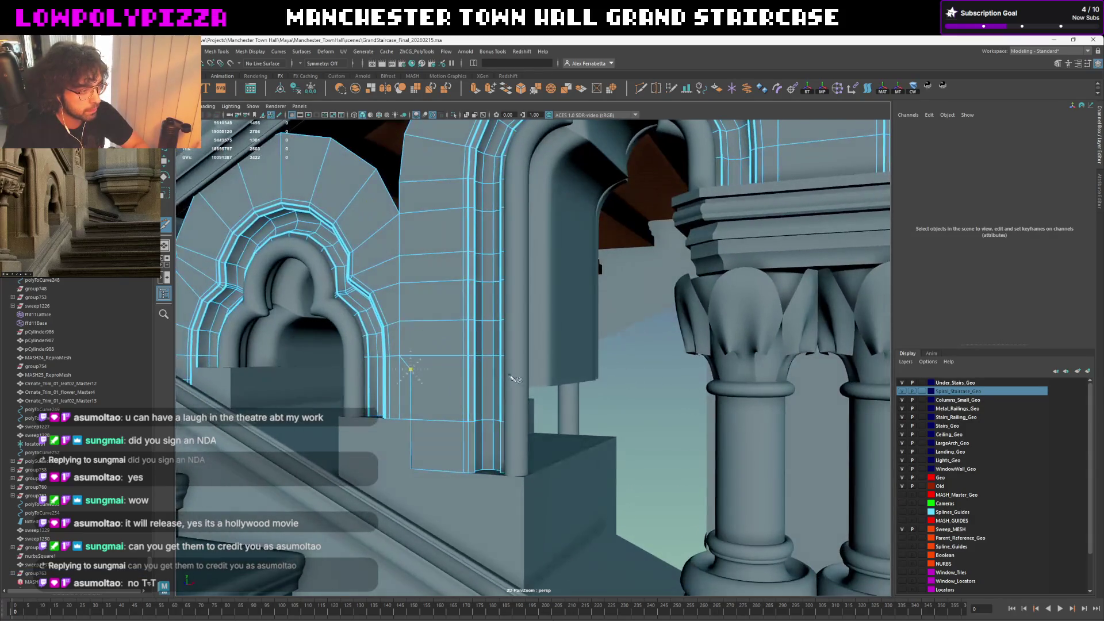
mouse_move(519, 374)
left_mouse_down("alt")
mouse_move(476, 377)
mouse_move(480, 355)
left_mouse_up("alt")
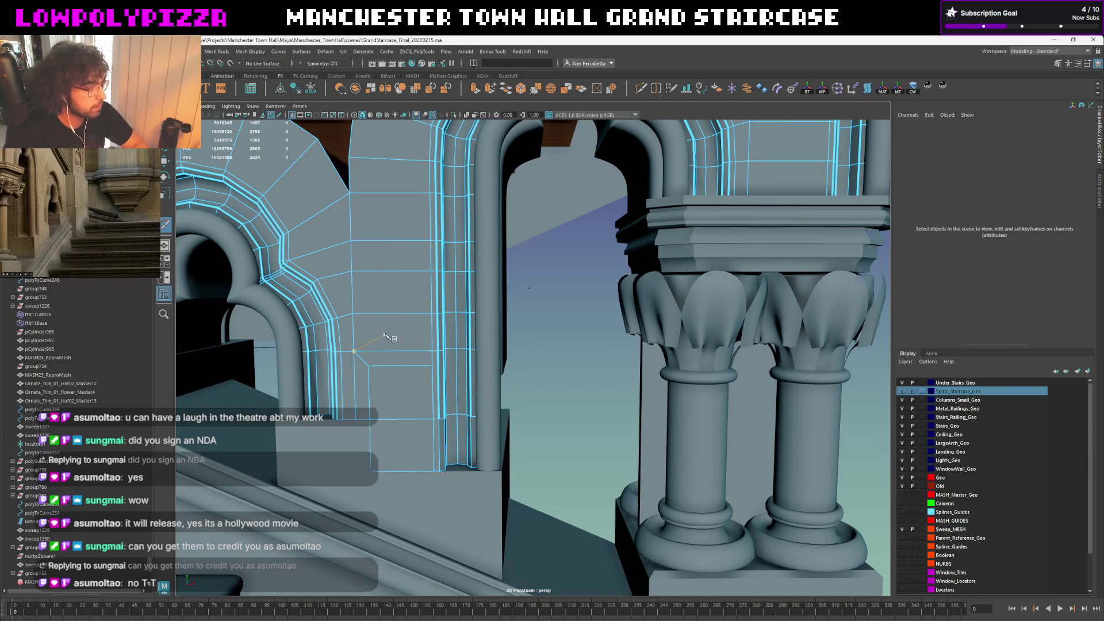
scroll(388, 335, "down", 3)
left_click_drag(389, 332, 468, 329, "alt")
scroll(469, 321, "up", 2)
scroll(483, 324, "up", 1)
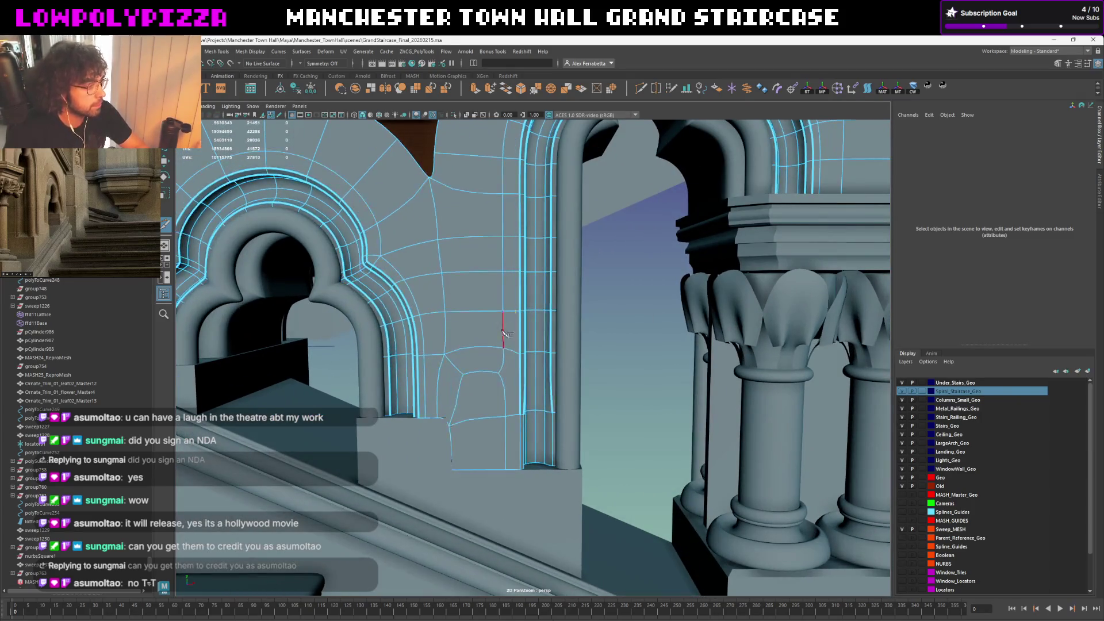
key("1")
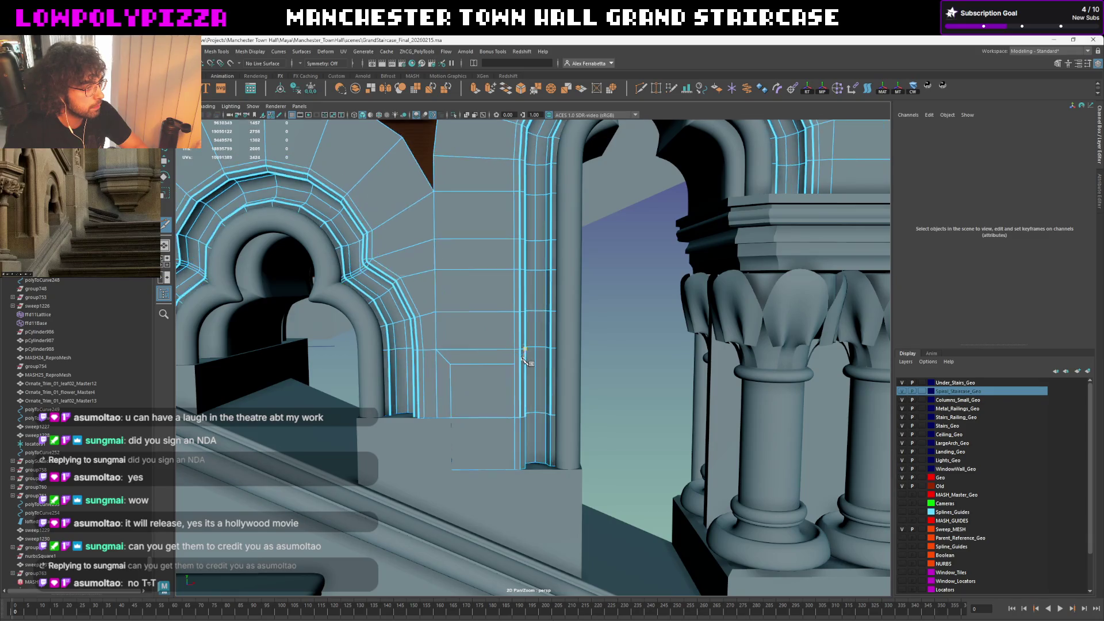
Cut a horizontal edge loop across the wall, delete it, then isolate the whole arch object
left_click(520, 367)
left_click_drag(529, 369, 511, 381, "alt")
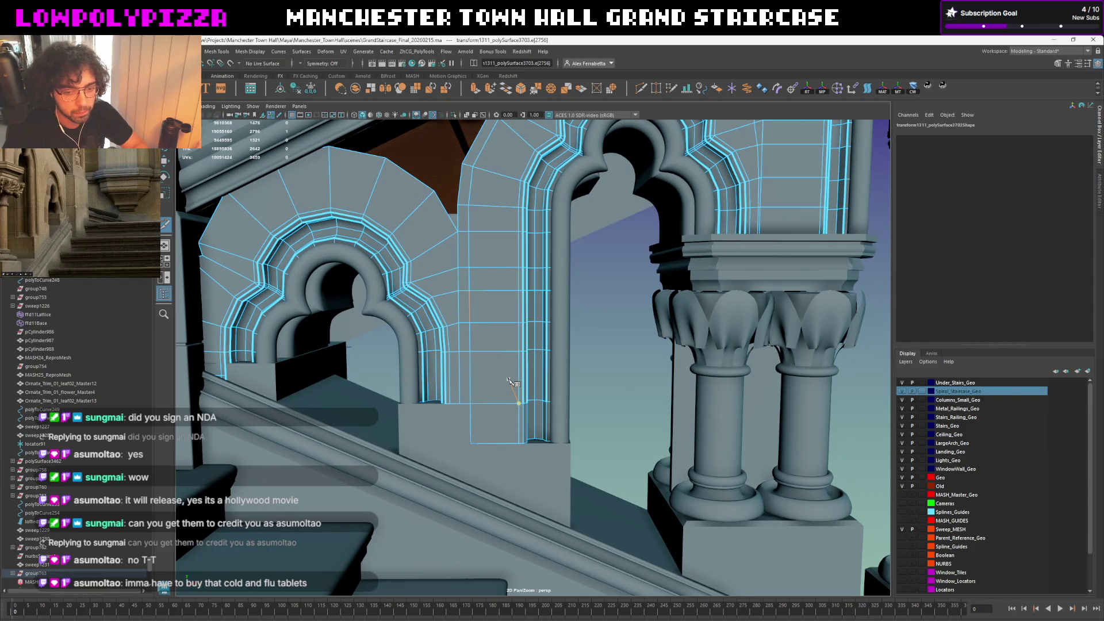
left_click(510, 379, "ctrl")
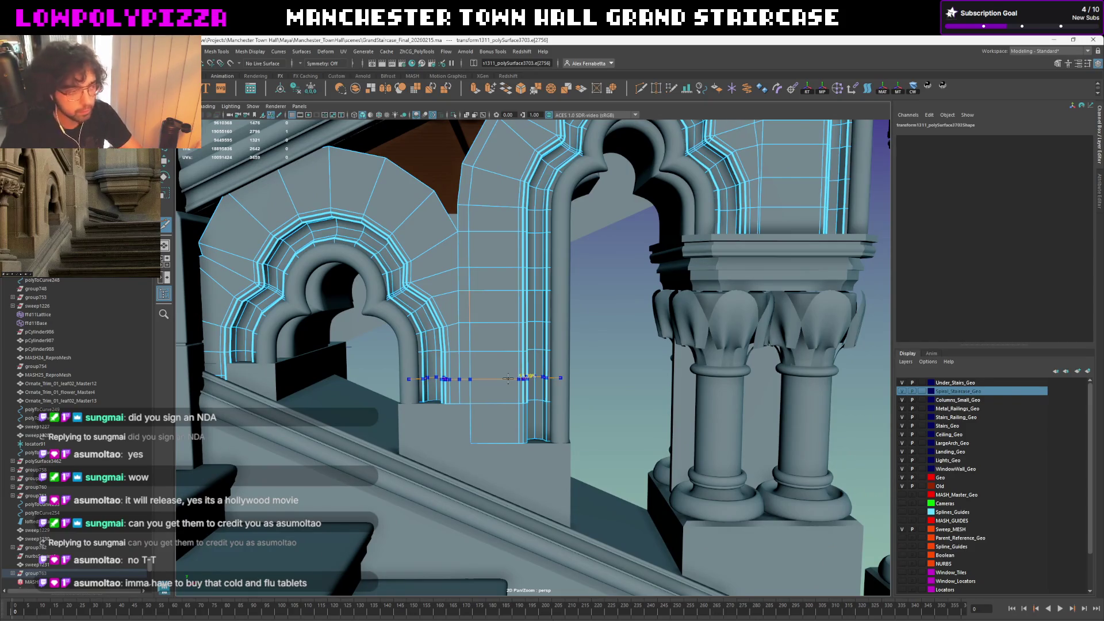
key("Delete")
key("F8")
mouse_move(508, 324)
left_mouse_down("alt")
mouse_move(524, 320)
mouse_move(387, 390)
mouse_move(536, 350)
mouse_move(461, 371)
left_mouse_up("alt")
key("ctrl+1")
key("ctrl+1")
left_click_drag(532, 330, 480, 350, "alt")
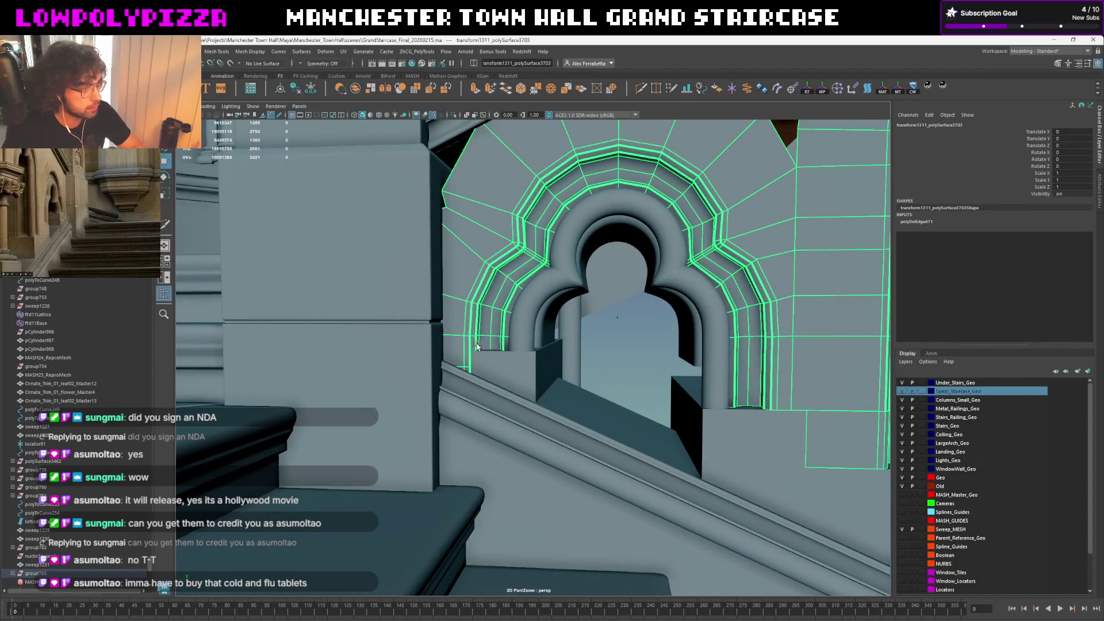
Raise the arch's lower edge loop slightly and isolate the arch mesh facing front
left_click(464, 337)
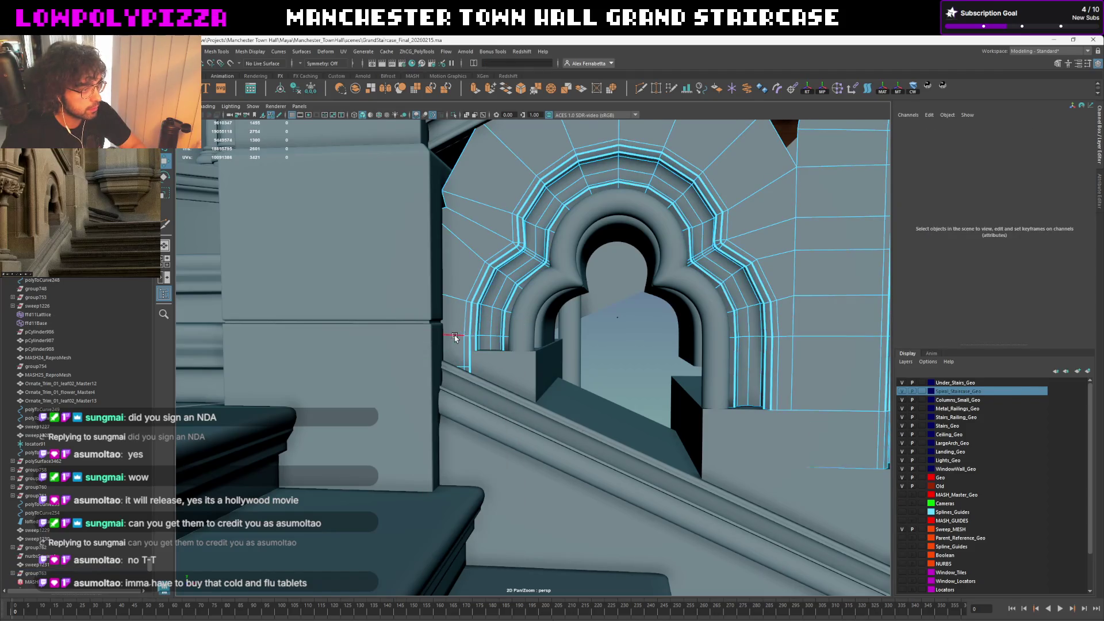
left_click(456, 341)
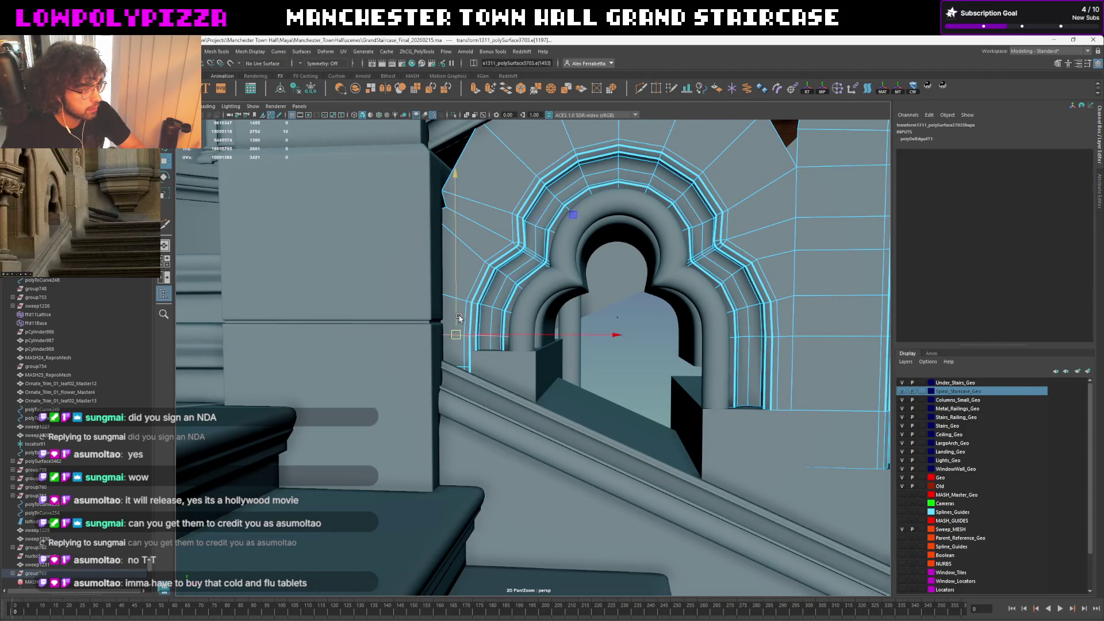
mouse_move(457, 359)
left_mouse_down()
mouse_move(491, 339)
mouse_move(535, 347)
left_mouse_up()
scroll(491, 340, "up", 2)
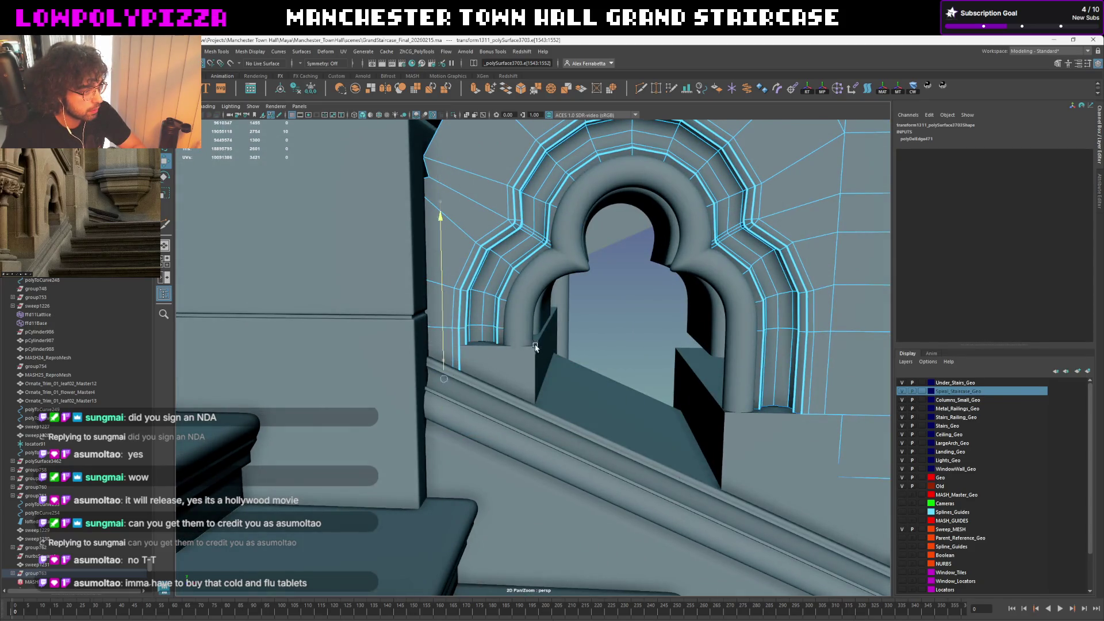
right_click_drag(476, 295, 517, 266)
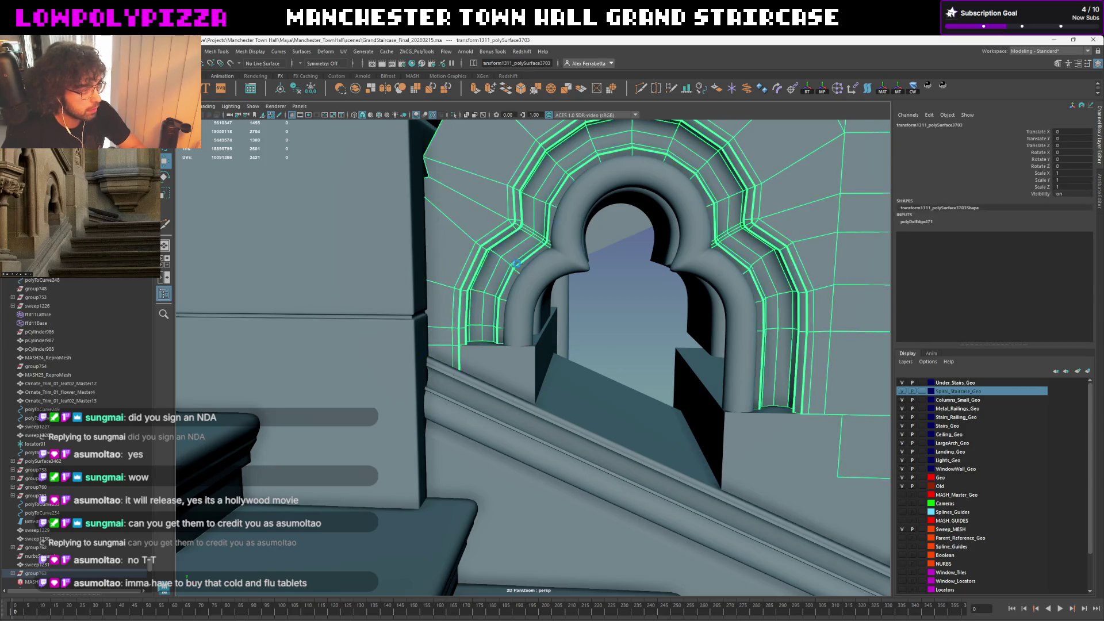
key("ctrl+1")
key("F8")
left_click_drag(488, 307, 529, 346, "alt")
Delete the leftover faces at the bottom of the left pier and reselect the arch wall mesh
left_click_drag(522, 386, 386, 545)
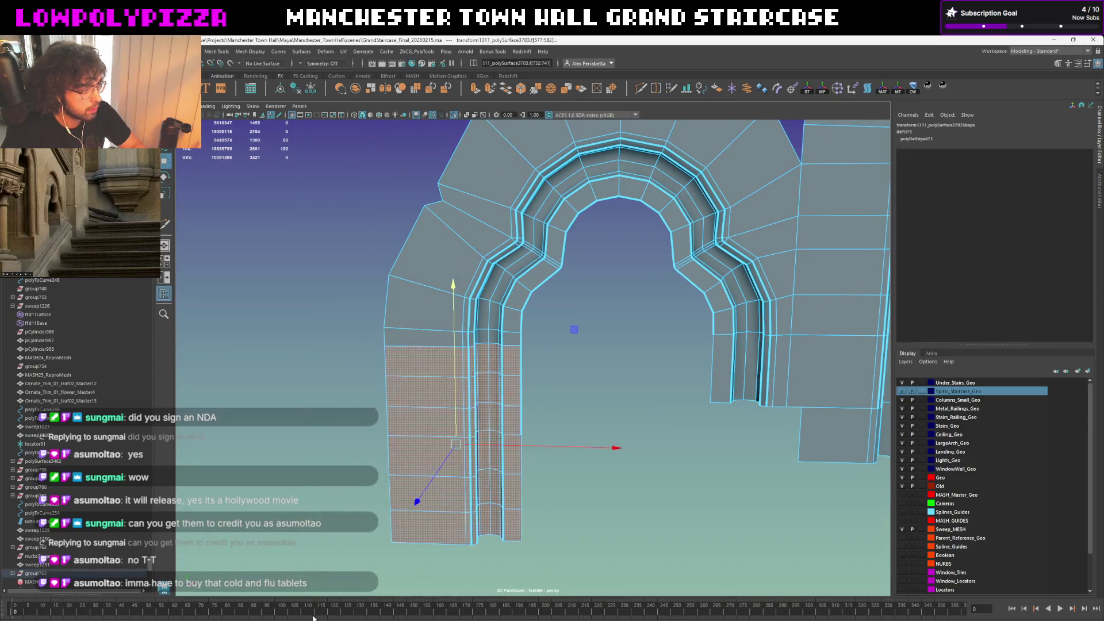
key("Delete")
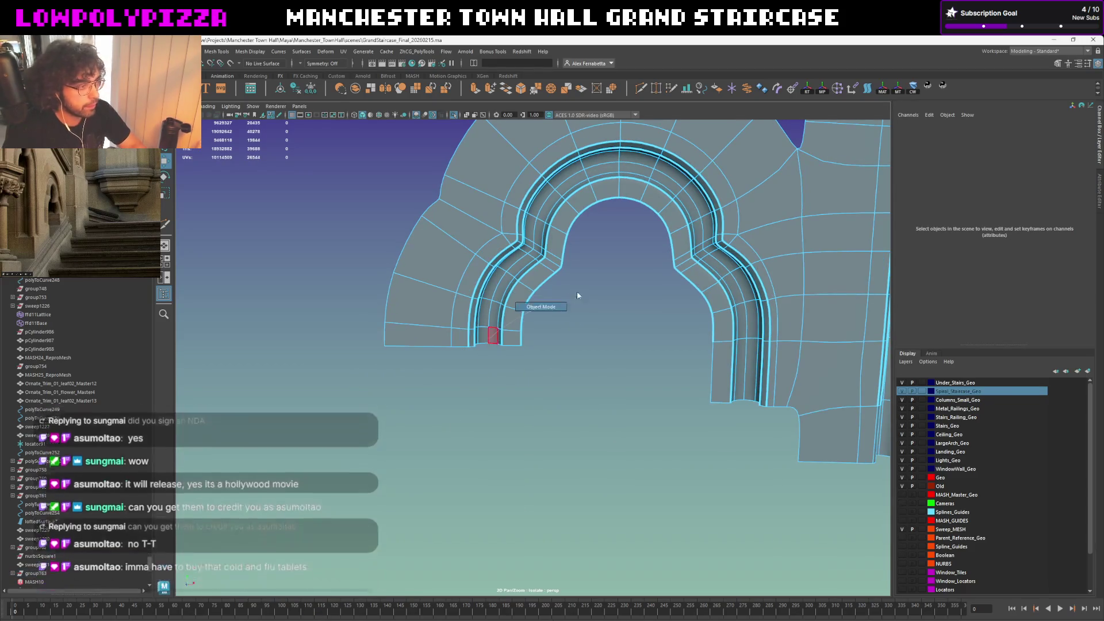
left_click(587, 291)
scroll(577, 322, "up", 2)
mouse_move(544, 368)
left_mouse_down("alt")
mouse_move(438, 370)
mouse_move(432, 339)
mouse_move(639, 260)
mouse_move(580, 331)
left_mouse_up("alt")
scroll(546, 362, "down", 3)
scroll(552, 352, "down", 2)
left_click(438, 371)
scroll(580, 332, "up", 2)
scroll(587, 330, "up", 2)
scroll(601, 328, "up", 2)
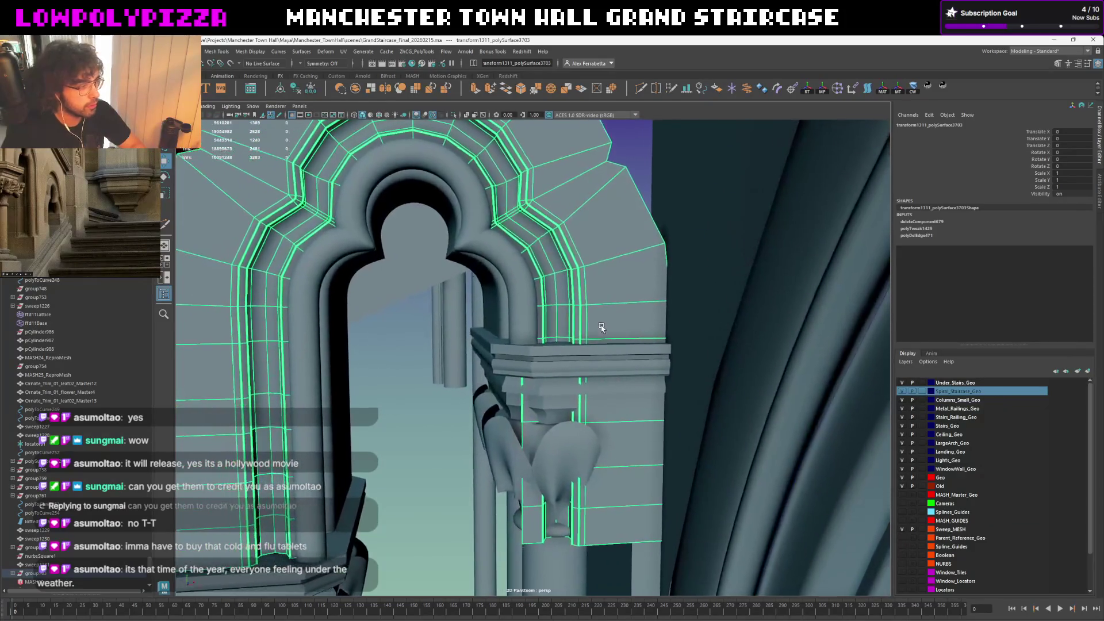
Delete the stray edge loop and extra edge from the arch pier with Ctrl+Delete
key("F10")
double_click(595, 342)
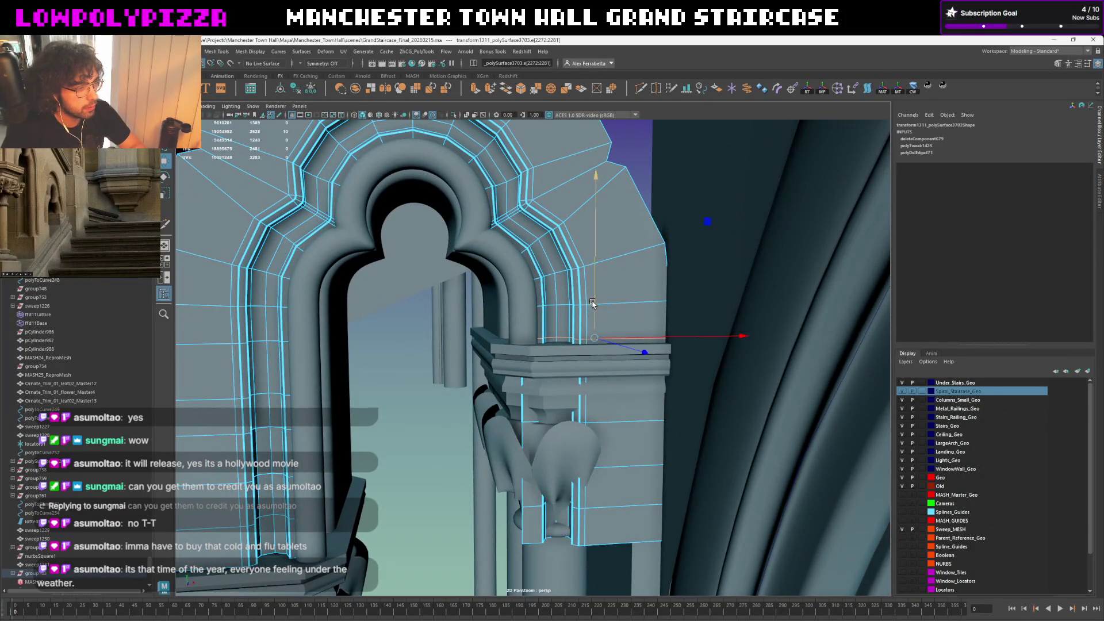
key("ctrl+Delete")
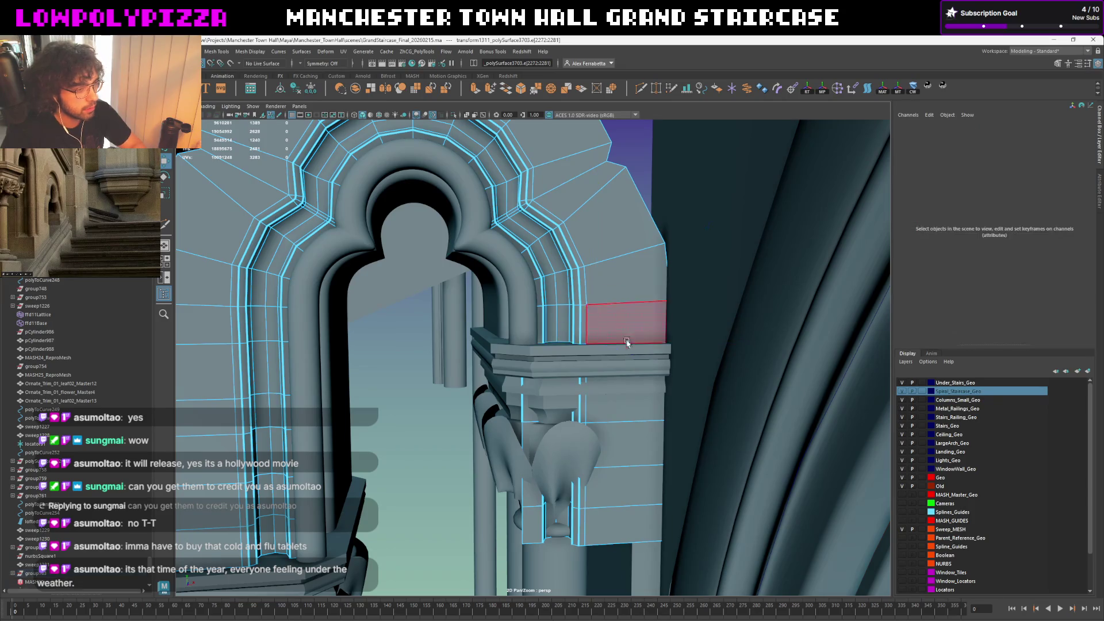
left_click(632, 373)
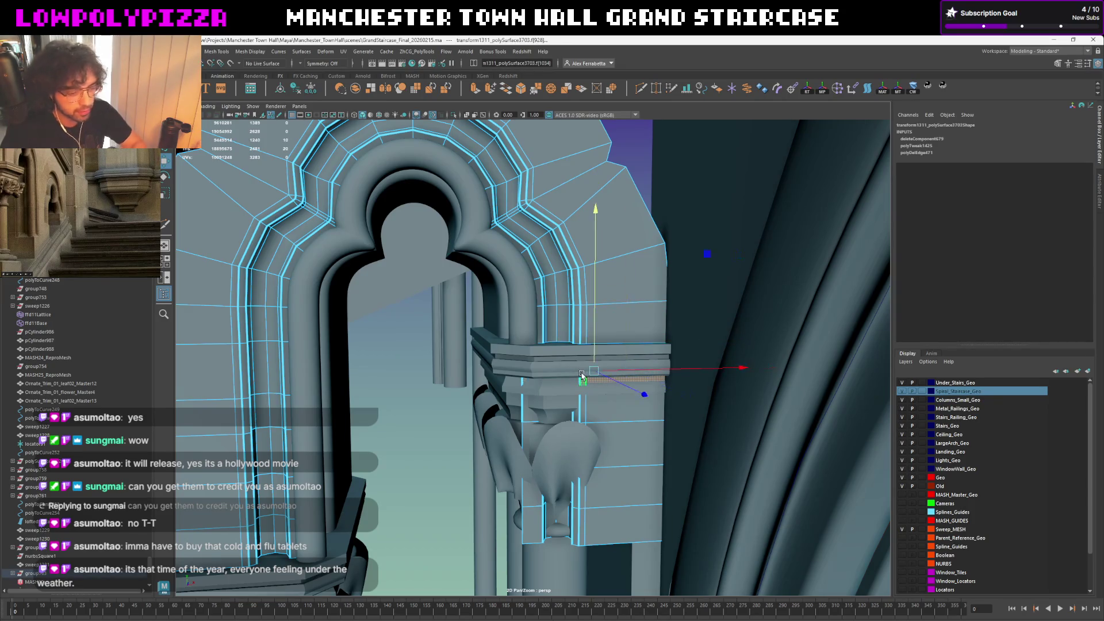
key("ctrl+Delete")
key("F8")
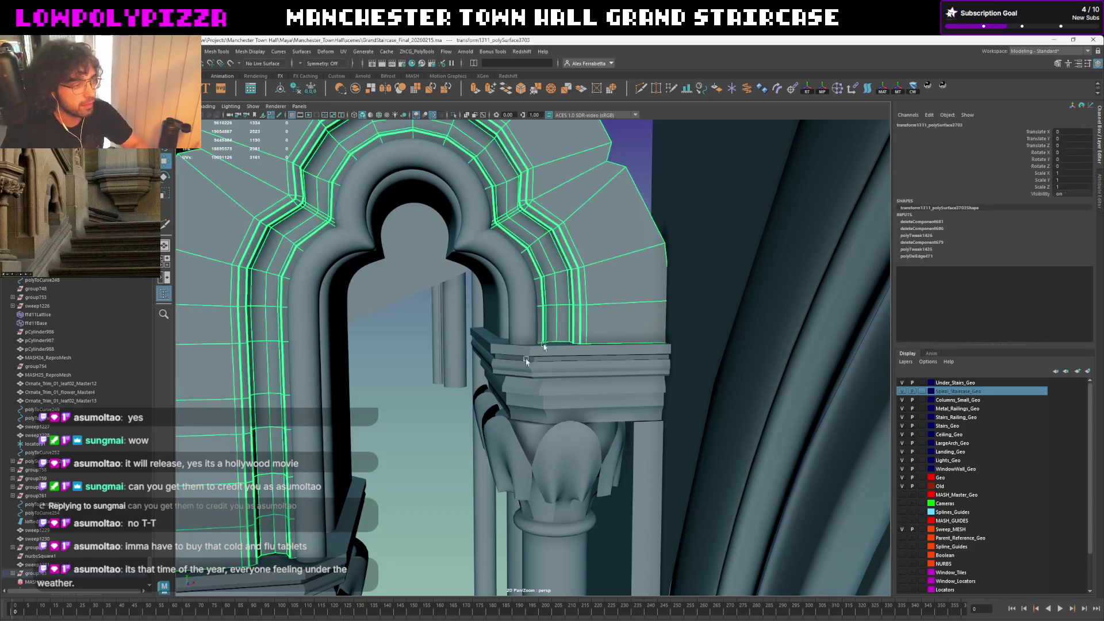
Select the arch mesh, delete its construction history and isolate it in view
left_click_drag(387, 460, 464, 392, "alt")
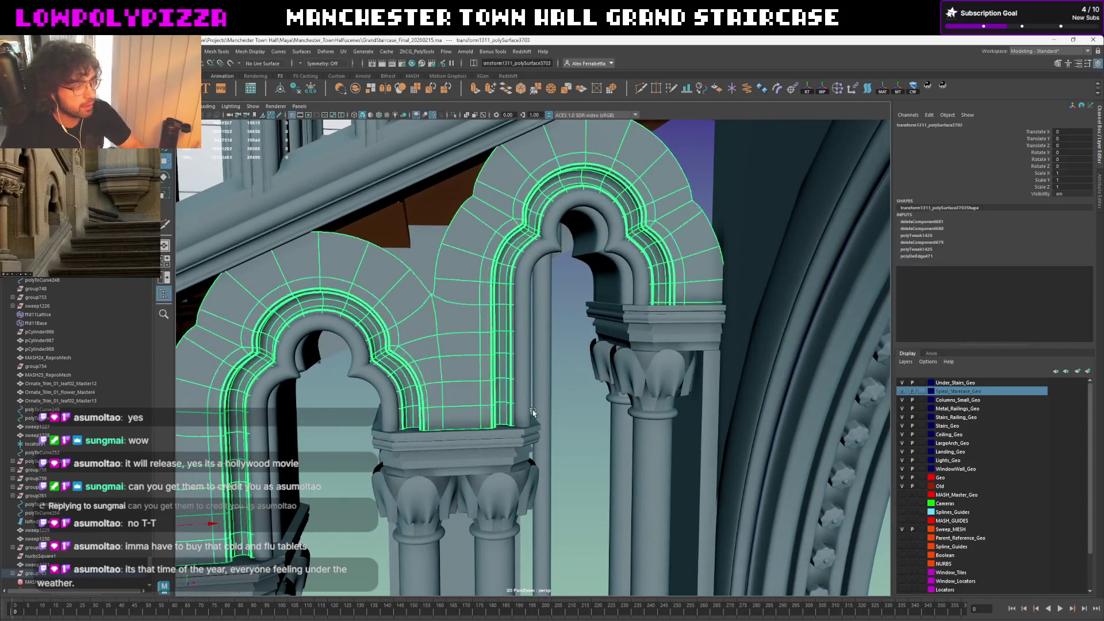
left_click(540, 413)
key("f")
left_click_drag(826, 261, 597, 302, "alt")
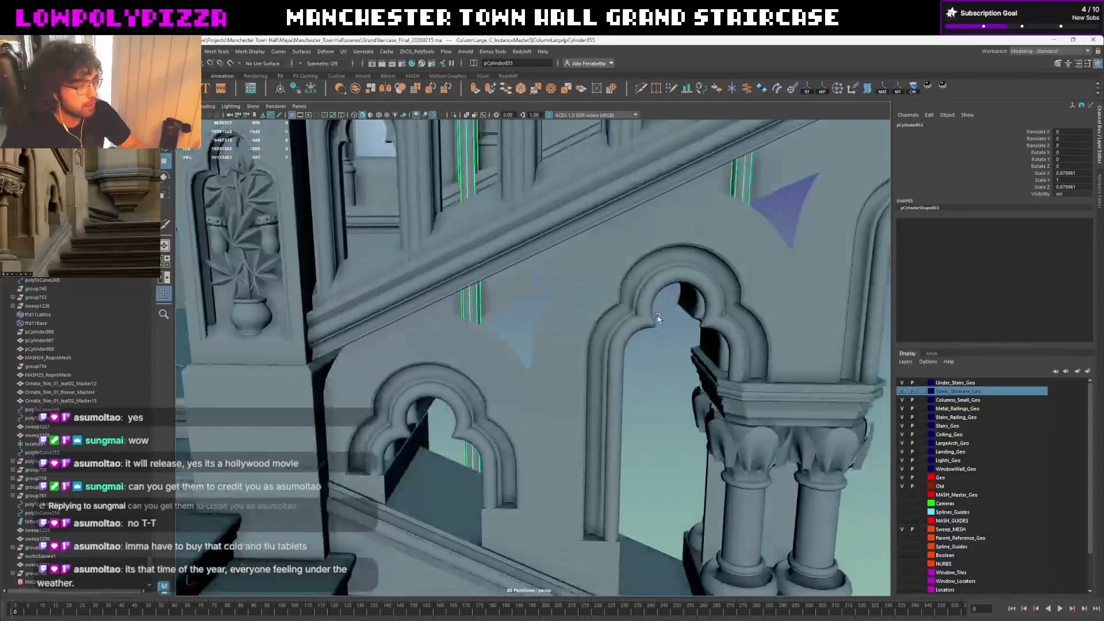
left_click(548, 261)
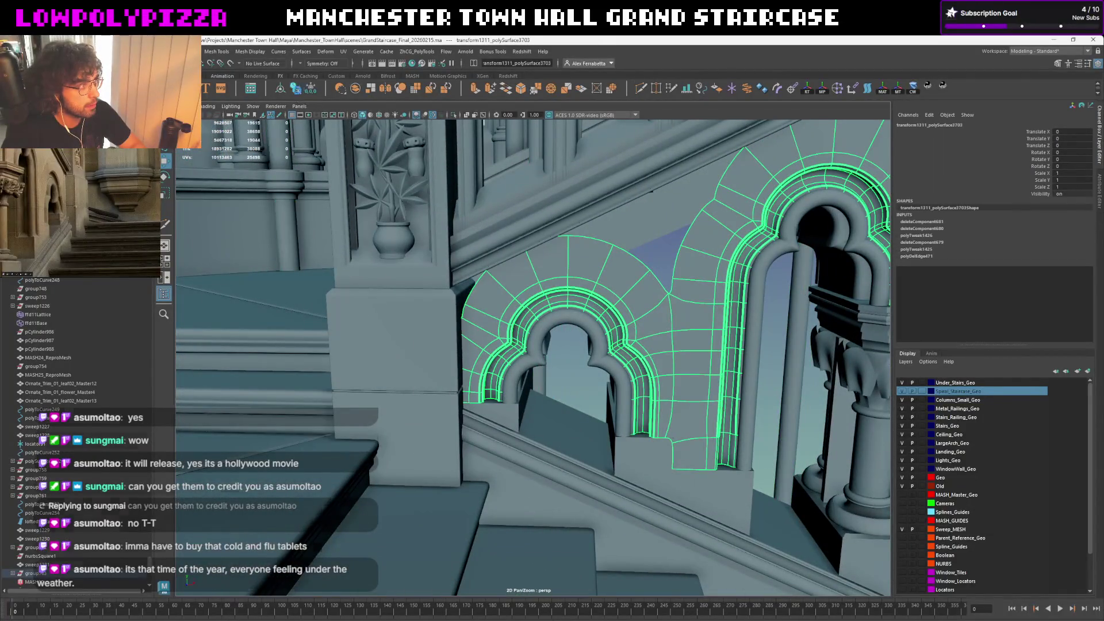
key("alt+shift+d")
left_click_drag(641, 245, 611, 308, "alt")
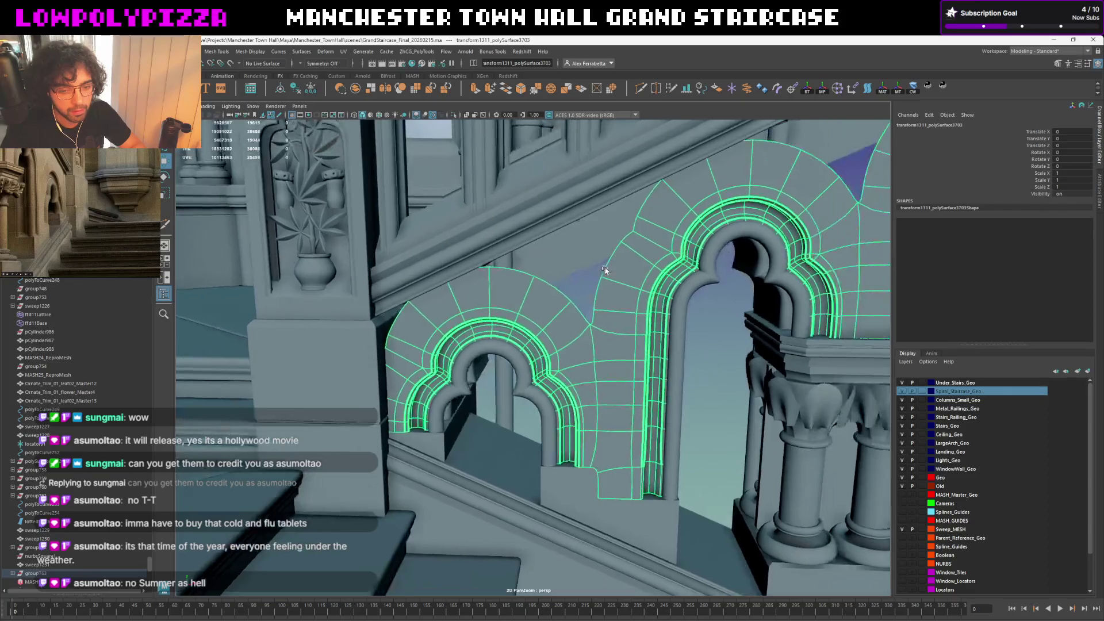
key("ctrl+1")
scroll(611, 308, "down", 3)
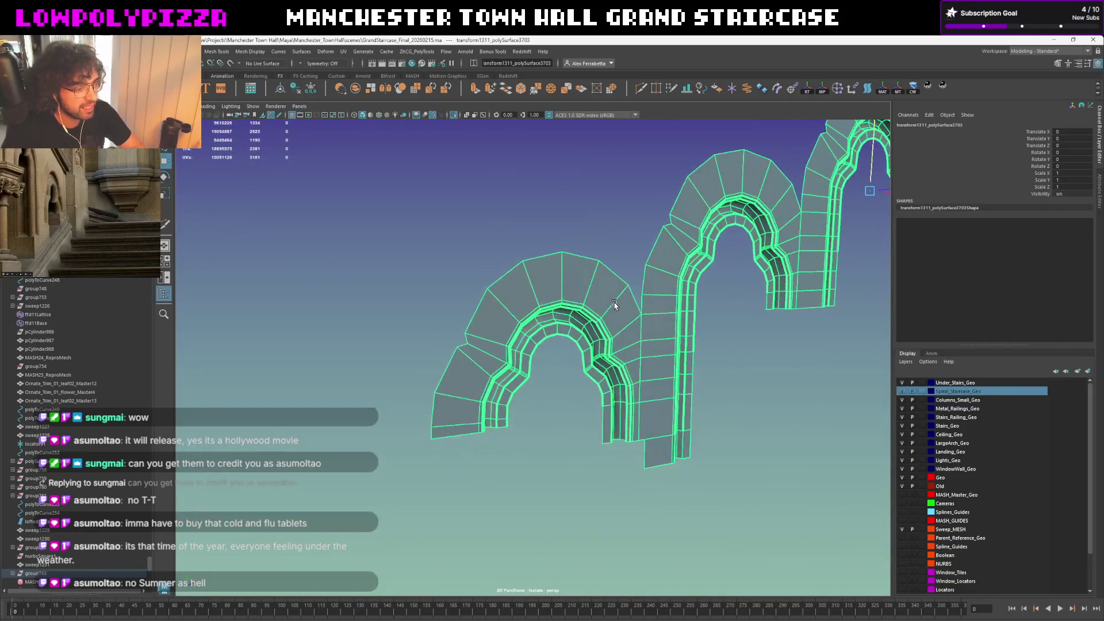
Extrude the inner border edges of the arches, preview smoothing and exit Isolate Select
mouse_move(610, 309)
left_mouse_down("alt")
mouse_move(518, 288)
mouse_move(565, 318)
left_mouse_up("alt")
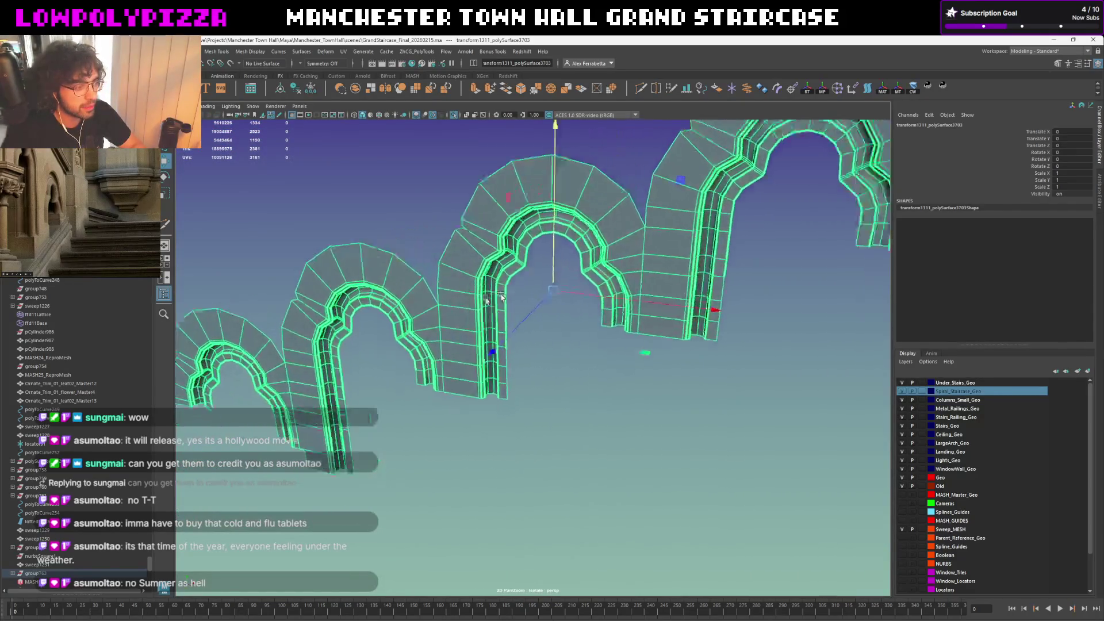
right_click_drag(500, 358, 501, 333)
left_click(501, 358)
left_click_drag(500, 357, 358, 475, "alt")
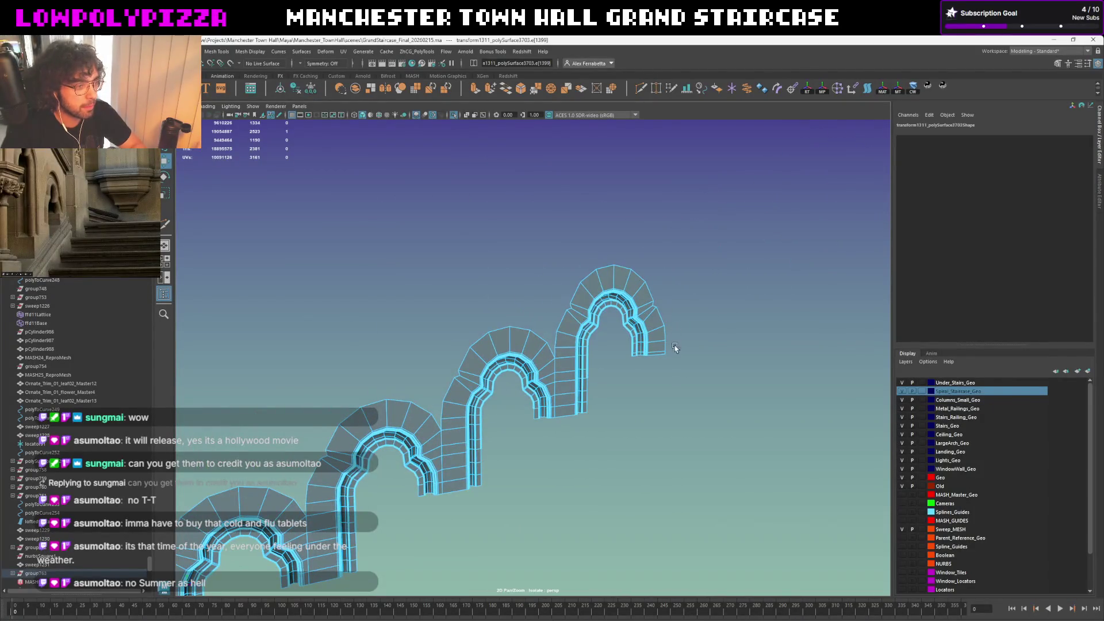
key("w")
left_click_drag(672, 353, 500, 386, "alt")
right_click_drag(501, 386, 631, 393, "shift")
mouse_move(604, 389)
left_mouse_down("alt")
mouse_move(579, 286)
mouse_move(589, 291)
mouse_move(460, 352)
left_mouse_up("alt")
key("3")
key("ctrl+1")
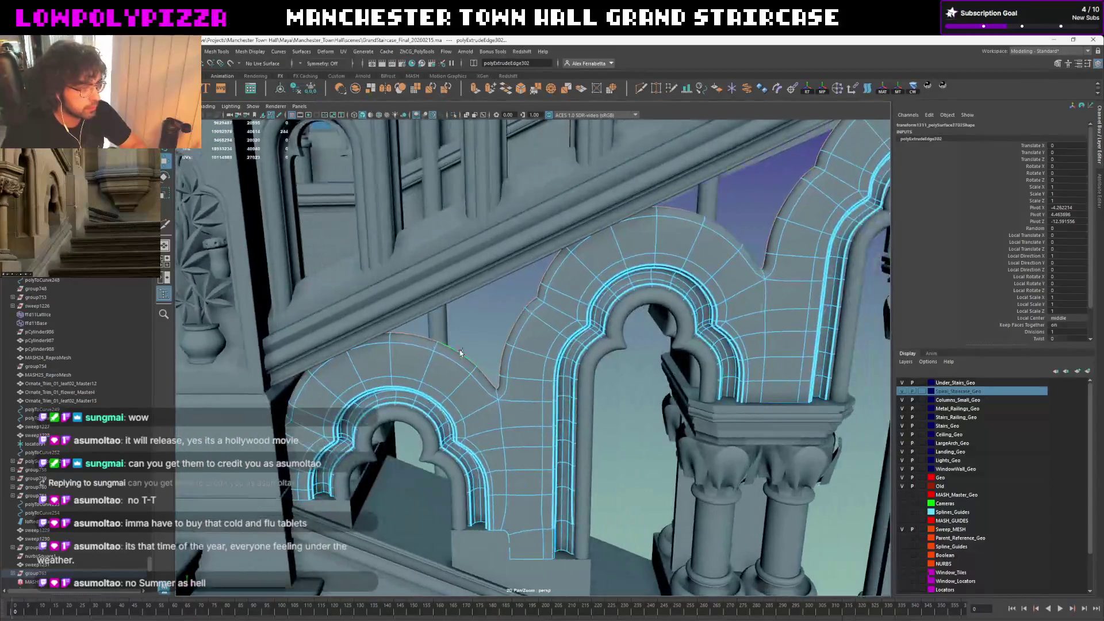
With smoothing off, select both arch opening edge loops and apply Bevel Edge
key("1")
double_click(452, 363)
mouse_move(452, 364)
left_mouse_down("alt")
mouse_move(570, 363)
mouse_move(588, 345)
mouse_move(577, 346)
left_mouse_up("alt")
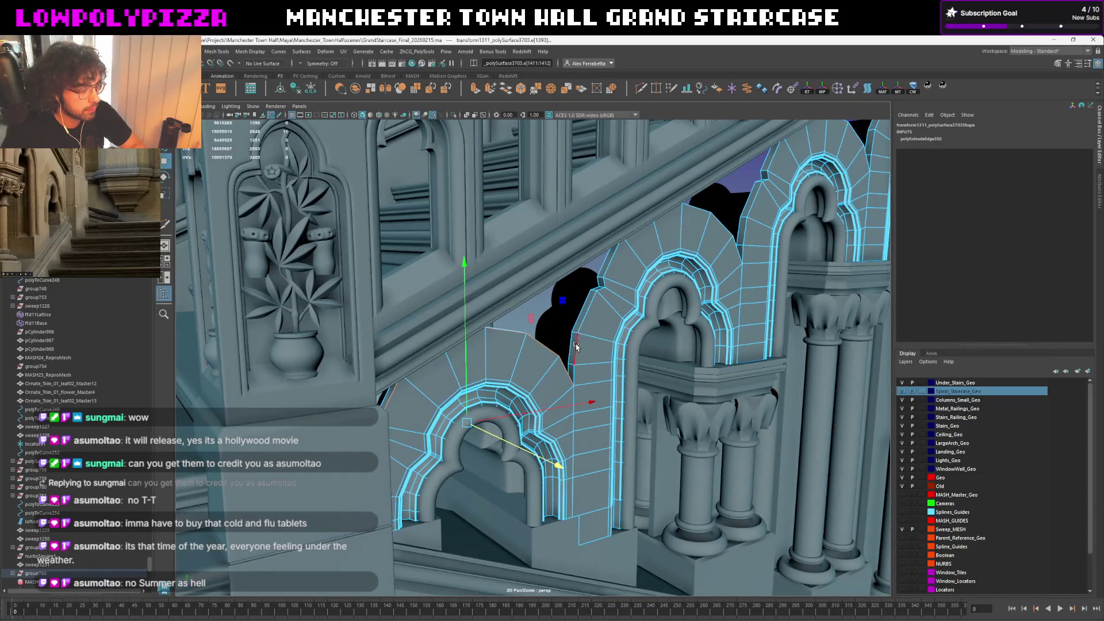
double_click(579, 332)
right_click(580, 317, "shift")
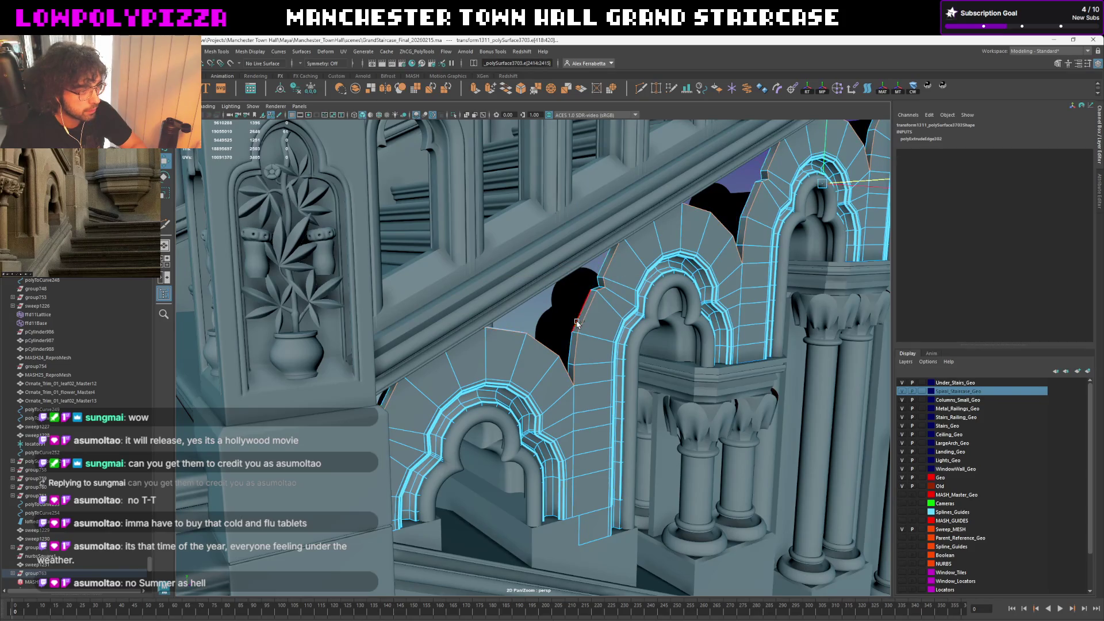
right_click(598, 323, "shift")
left_click(643, 319)
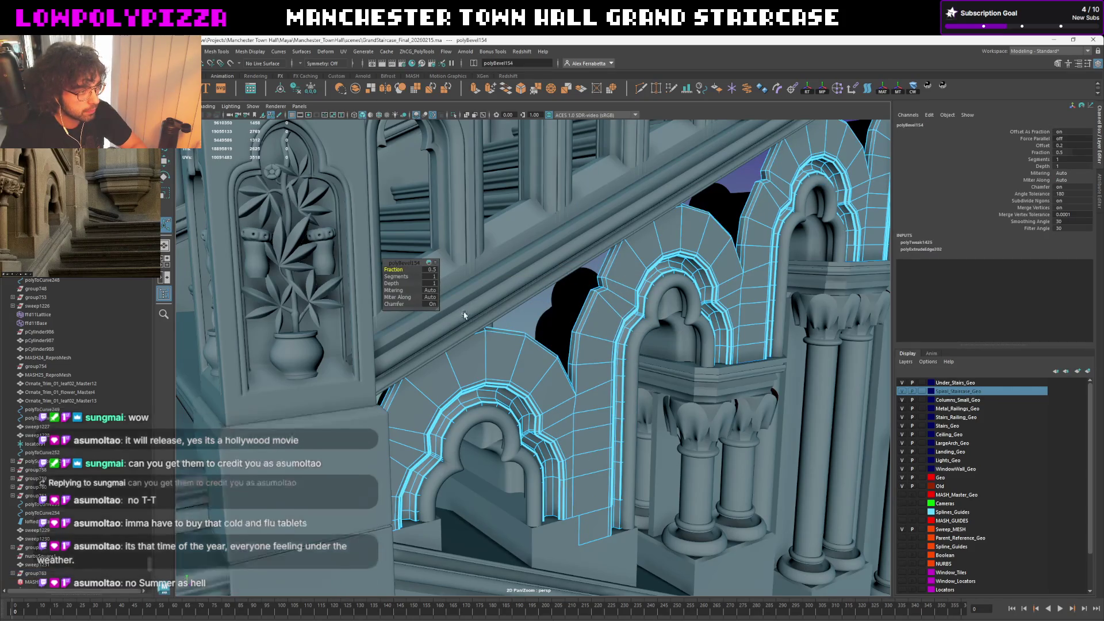
Set the bevel's Chamfer to Off, commit it and leave the arch mesh deselected
left_click(389, 304)
scroll(363, 304, "up", 1)
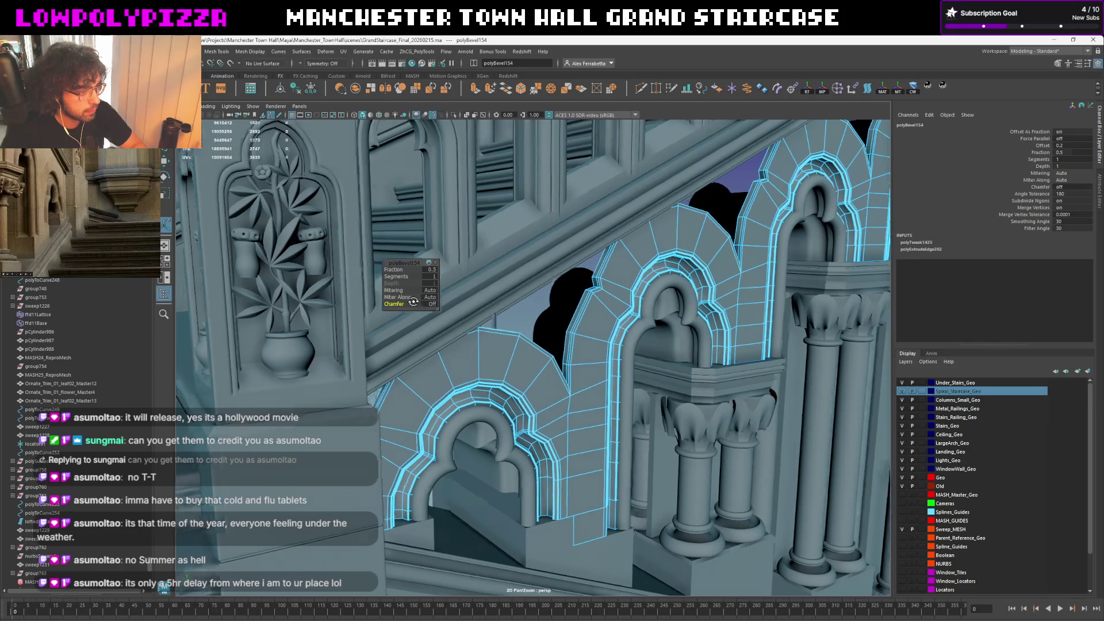
scroll(414, 305, "up", 1)
scroll(419, 307, "up", 1)
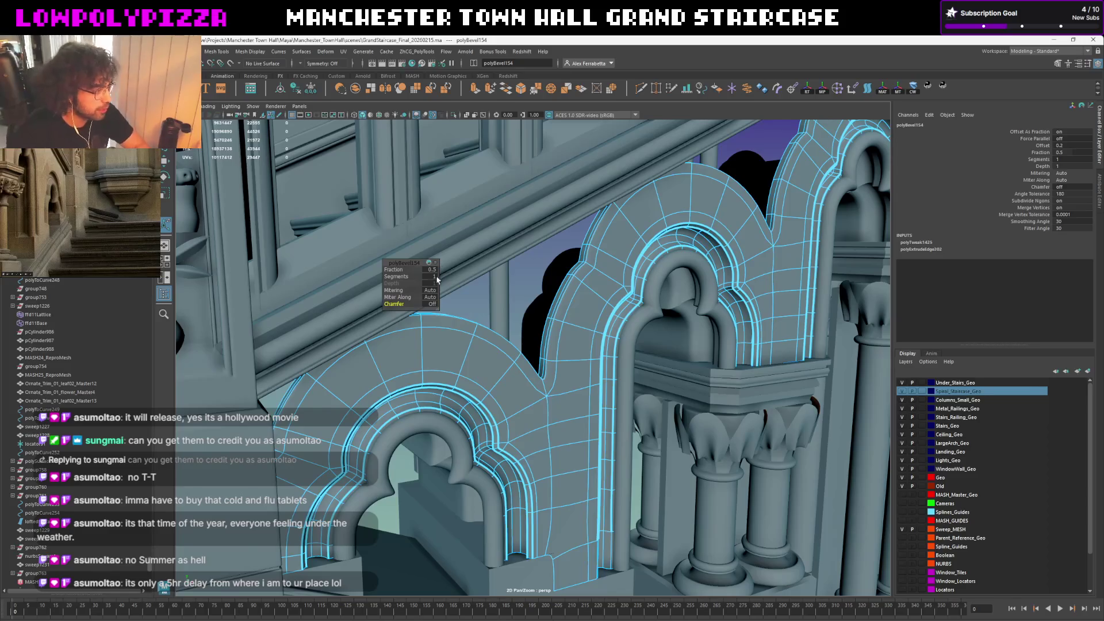
scroll(434, 303, "up", 1)
scroll(441, 293, "up", 1)
mouse_move(446, 297)
left_mouse_down("alt")
mouse_move(527, 317)
mouse_move(518, 332)
left_mouse_up("alt")
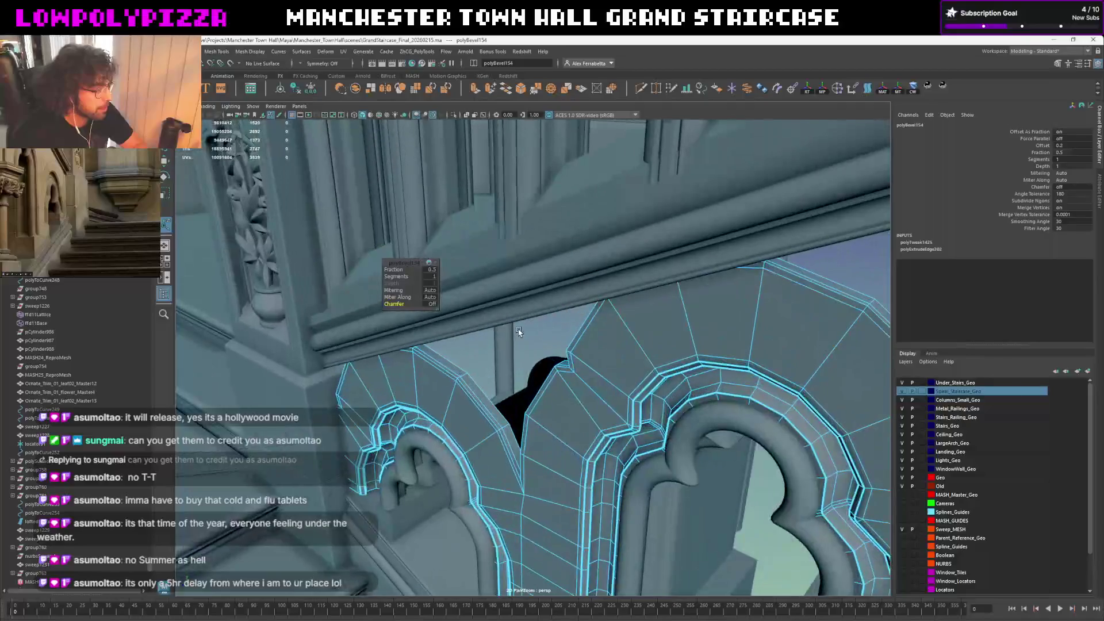
key("F8")
mouse_move(451, 326)
left_mouse_down("alt")
mouse_move(651, 321)
mouse_move(595, 327)
mouse_move(704, 272)
mouse_move(567, 335)
mouse_move(486, 302)
left_mouse_up("alt")
left_click(567, 334)
left_click(518, 305)
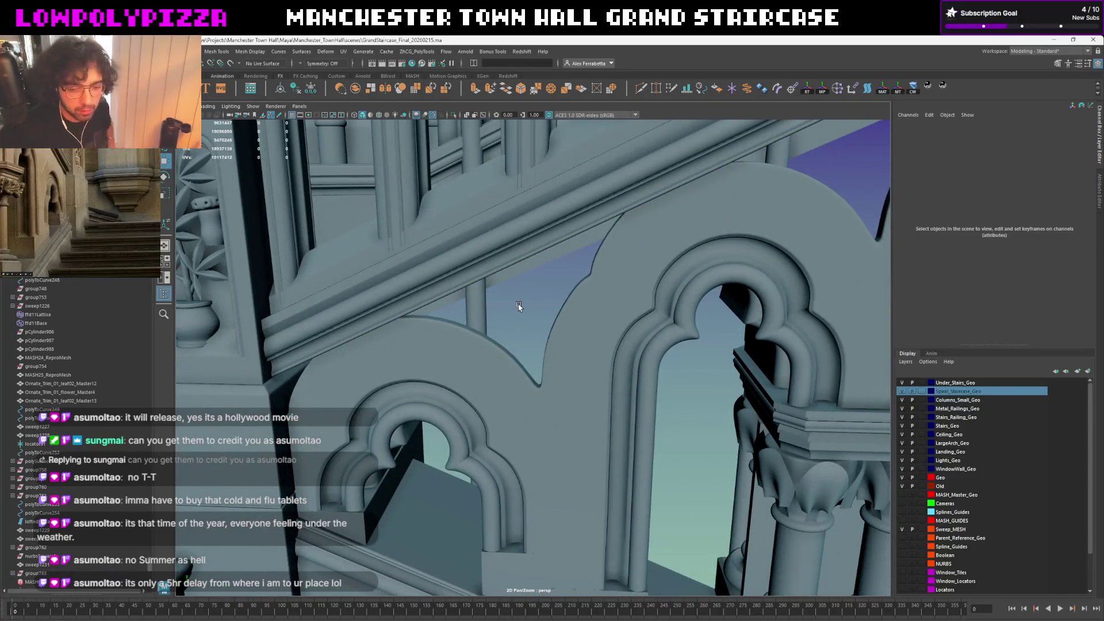
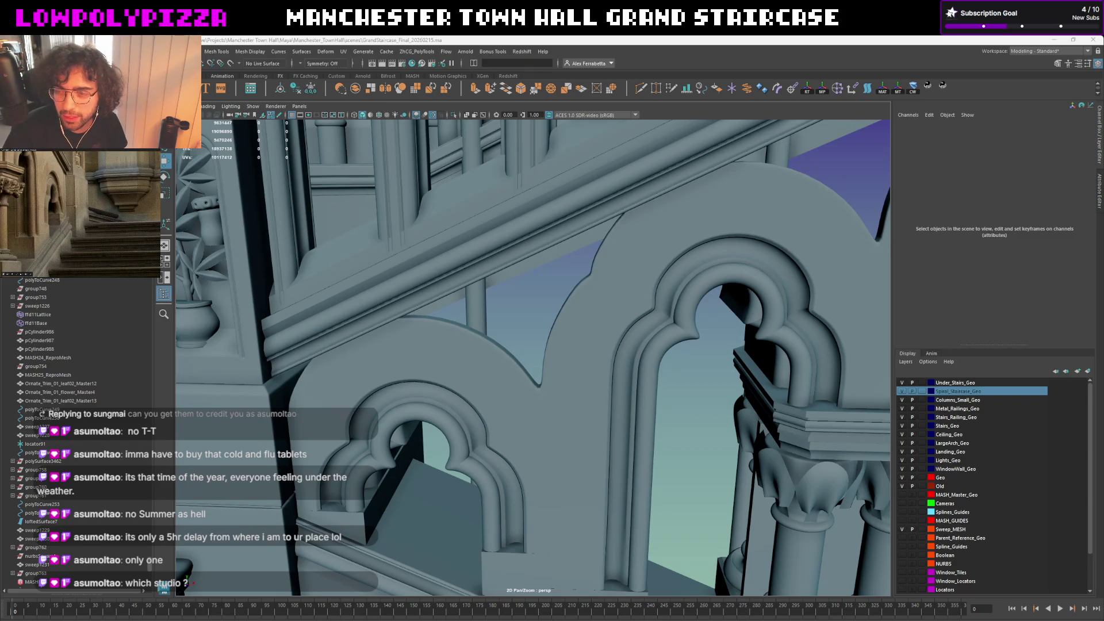
Select the arch trim mesh and frame the view on the staircase arches
left_click_drag(600, 325, 597, 342, "alt")
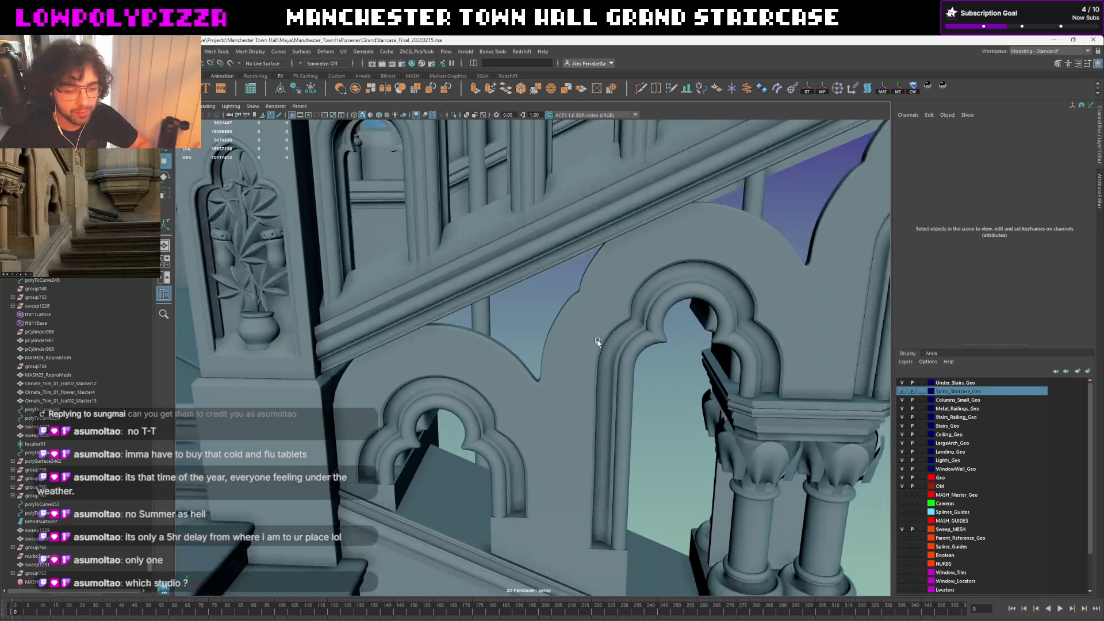
scroll(594, 356, "up", 3)
left_click(592, 366)
scroll(596, 371, "up", 2)
scroll(607, 378, "up", 2)
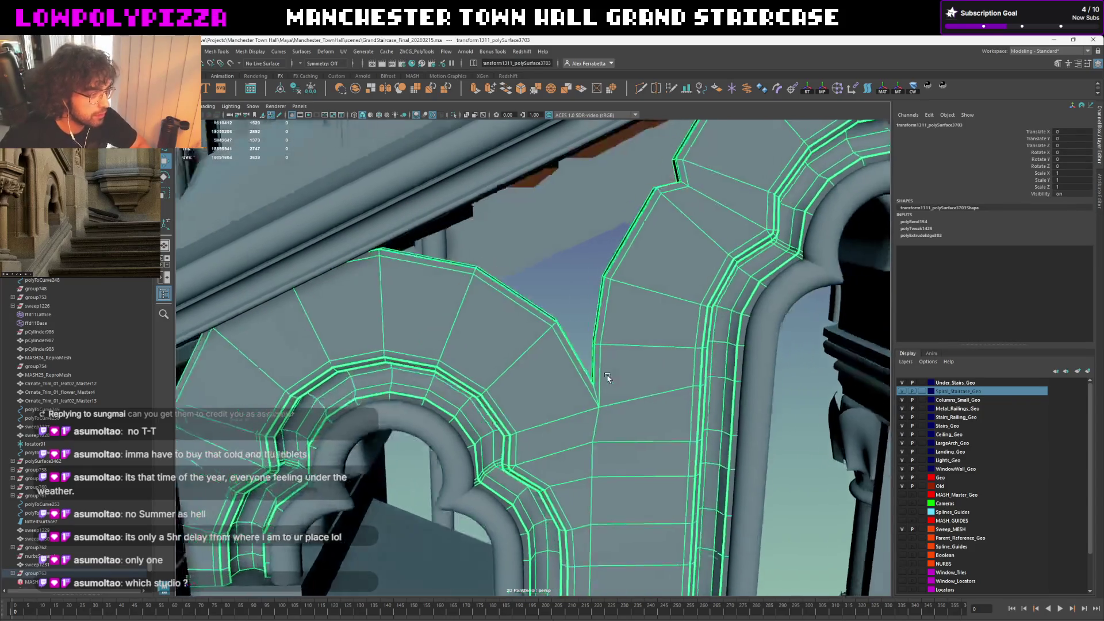
middle_click_drag(635, 363, 604, 370, "alt")
mouse_move(601, 369)
left_mouse_down("alt")
mouse_move(631, 369)
mouse_move(604, 379)
left_mouse_up("alt")
scroll(630, 368, "down", 3)
scroll(631, 373, "up", 3)
scroll(631, 377, "up", 2)
Enter edge editing on the arch mesh and select the edge at the notch
key("F10")
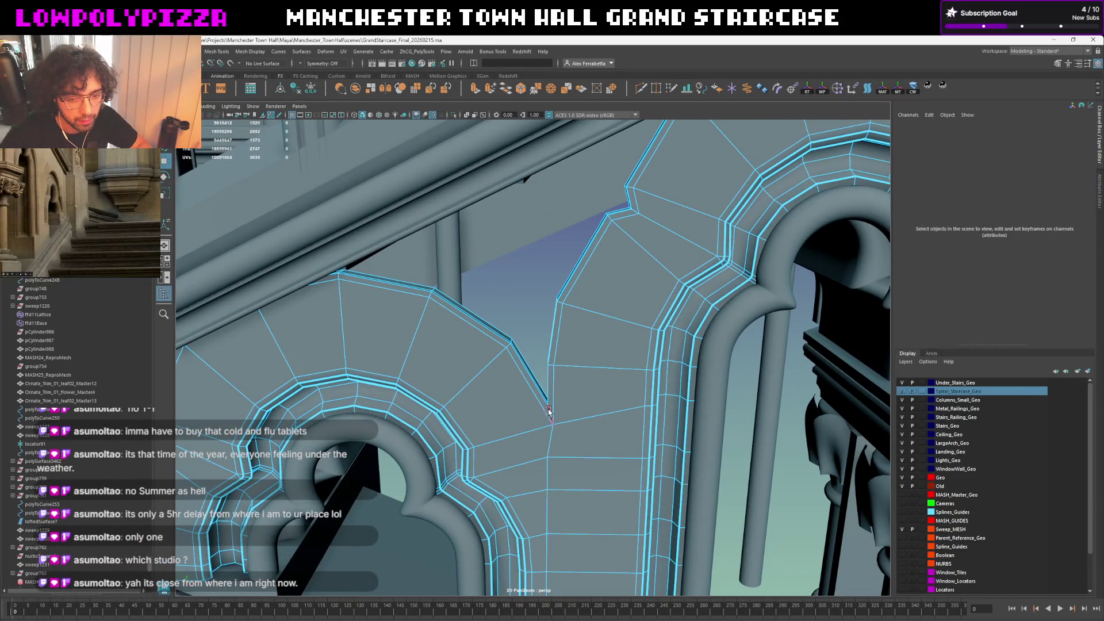
mouse_move(557, 403)
left_mouse_down("alt")
mouse_move(512, 352)
mouse_move(570, 323)
left_mouse_up("alt")
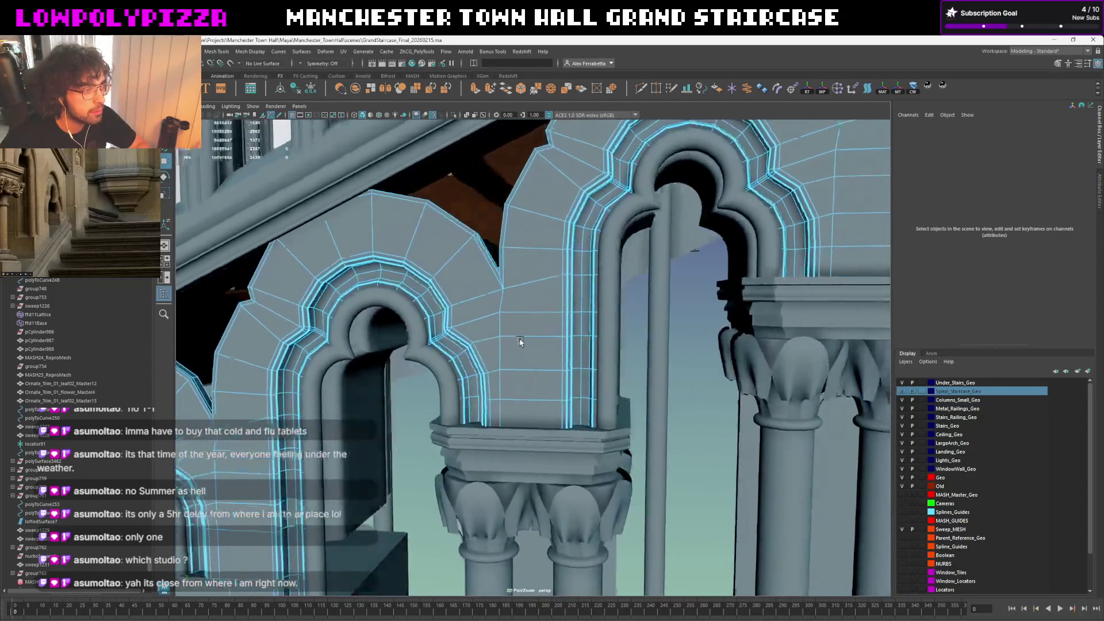
scroll(570, 323, "up", 5)
scroll(523, 359, "down", 5)
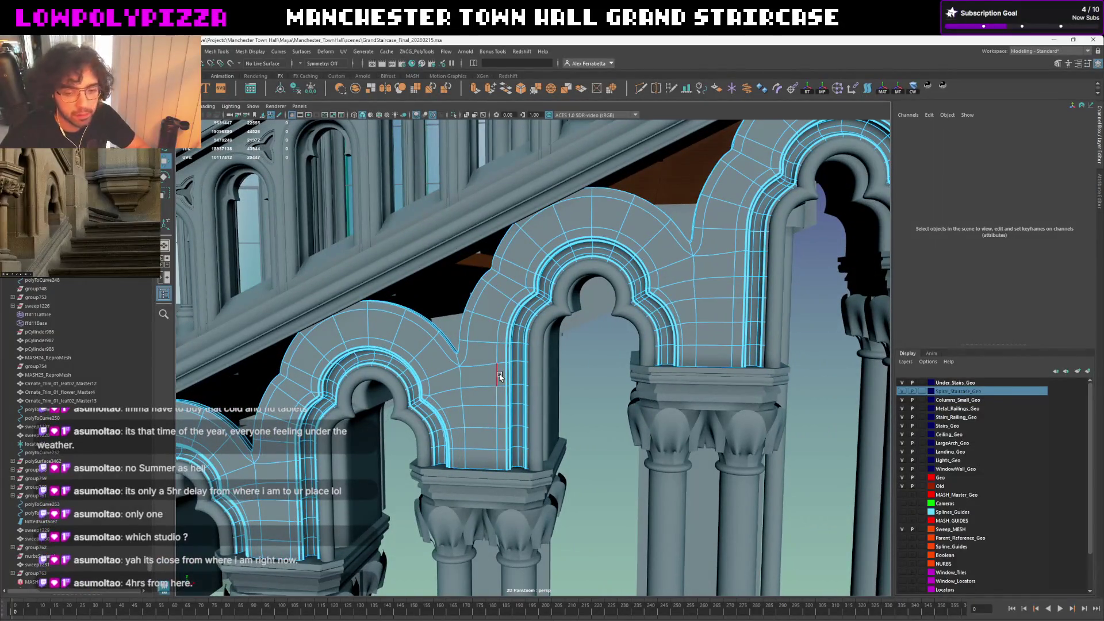
mouse_move(599, 321)
left_mouse_down("alt")
mouse_move(528, 354)
mouse_move(849, 281)
mouse_move(670, 371)
mouse_move(628, 444)
left_mouse_up("alt")
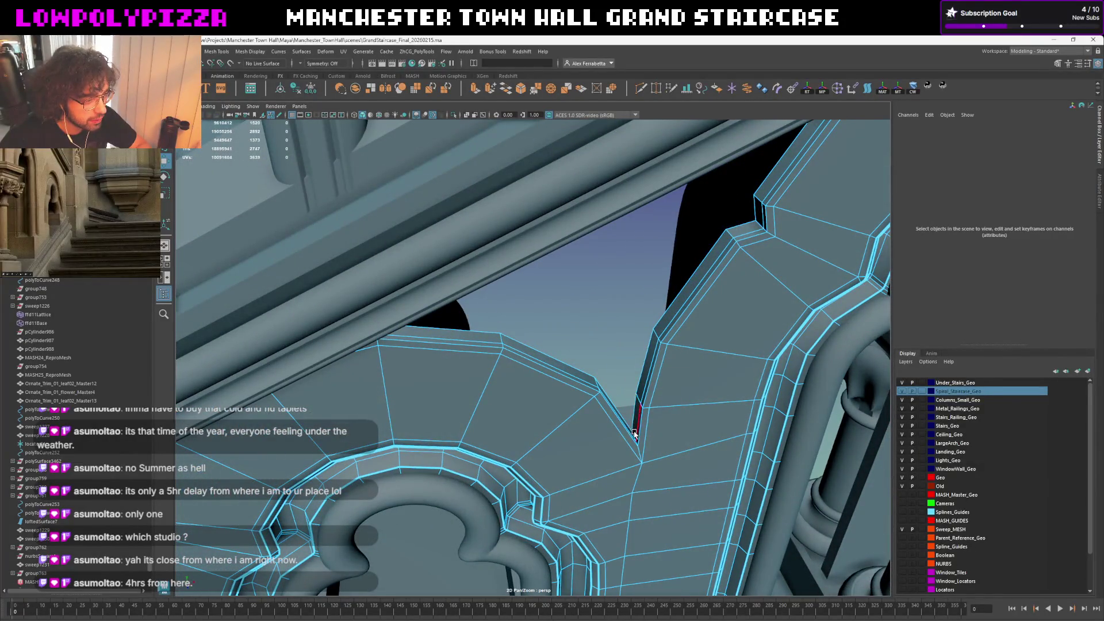
left_click(633, 436)
right_click_drag(602, 347, 625, 454)
middle_click_drag(628, 463, 594, 439, "alt")
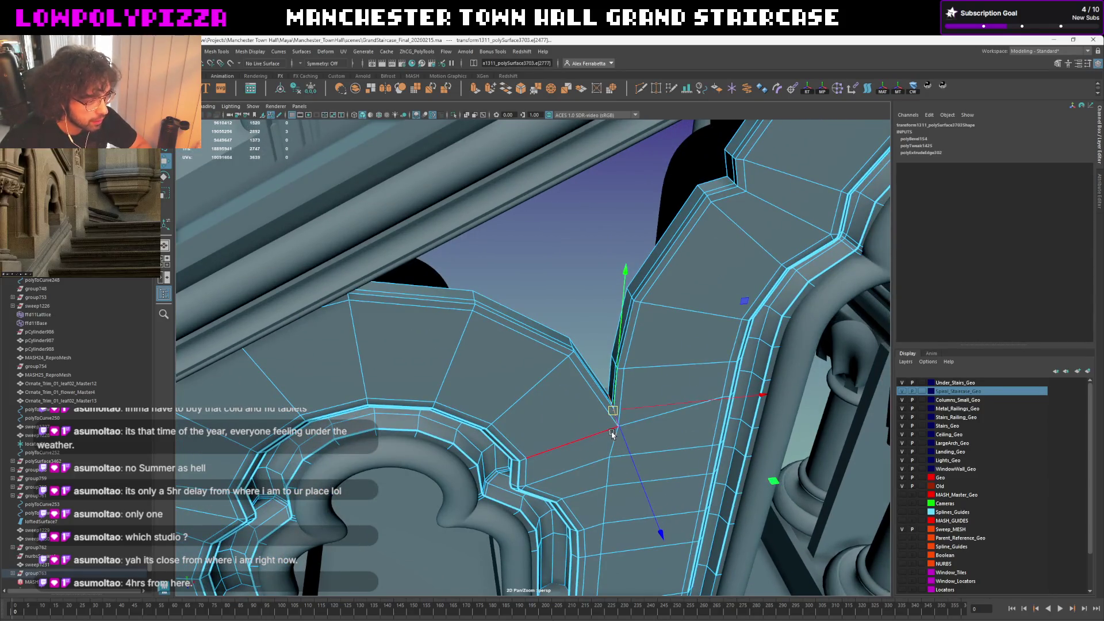
scroll(612, 434, "down", 5)
scroll(611, 388, "up", 3)
scroll(638, 302, "up", 2)
right_click(656, 252)
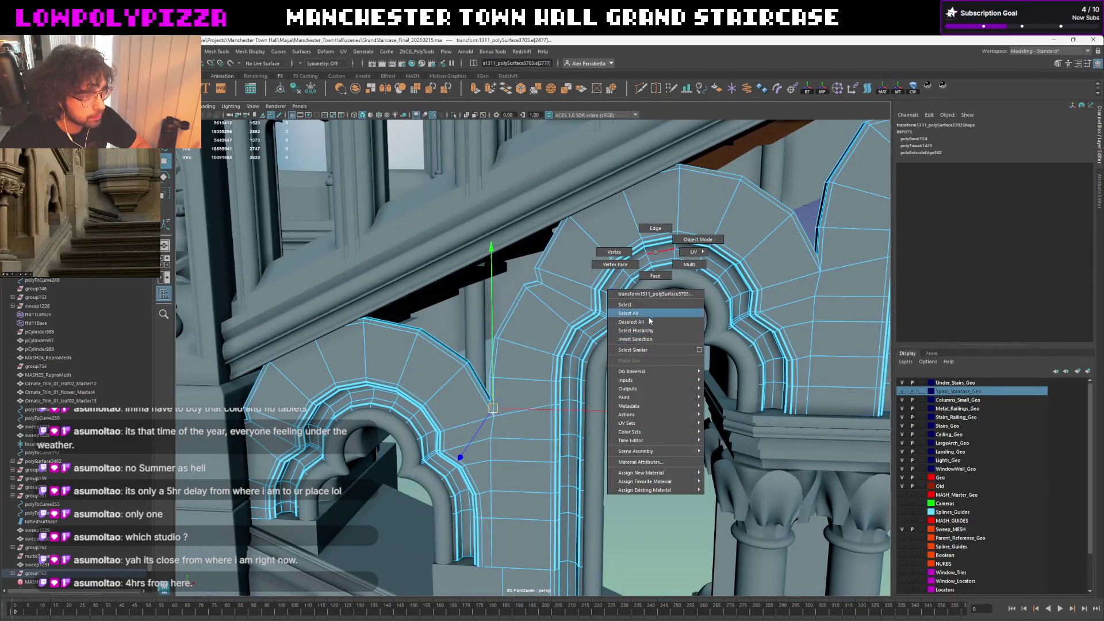
left_click(643, 356)
left_click_drag(642, 356, 395, 407, "alt")
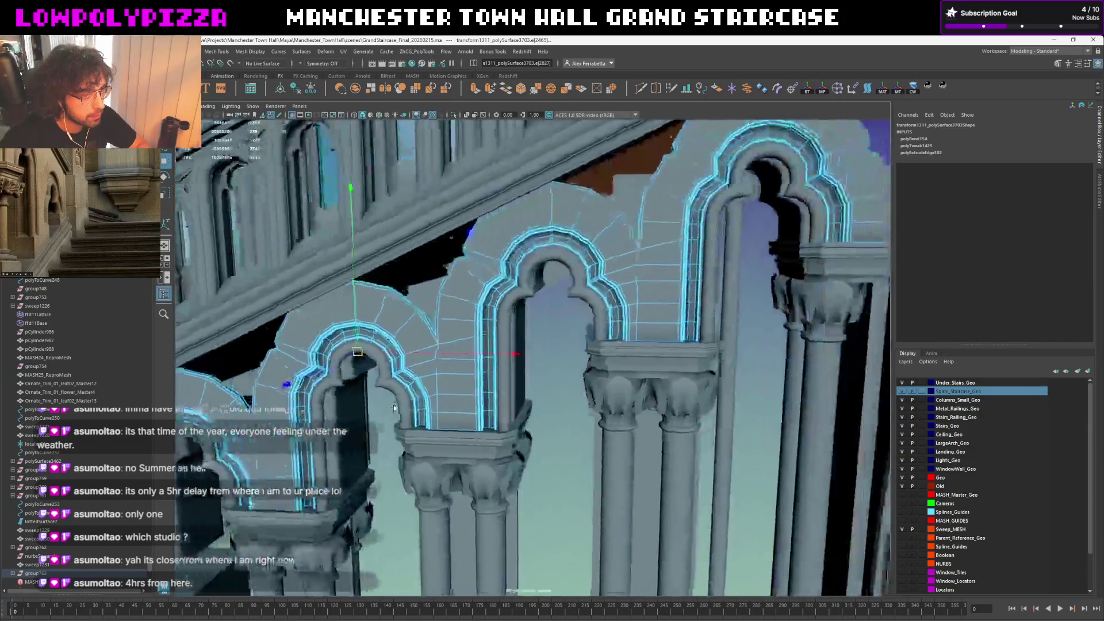
scroll(462, 387, "up", 5)
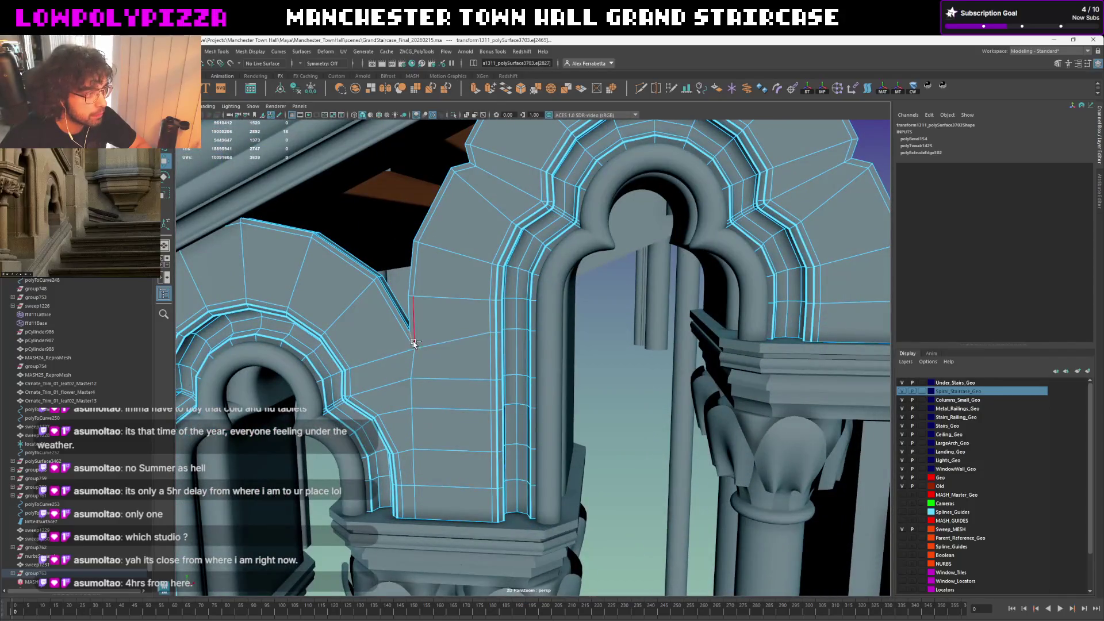
key("f")
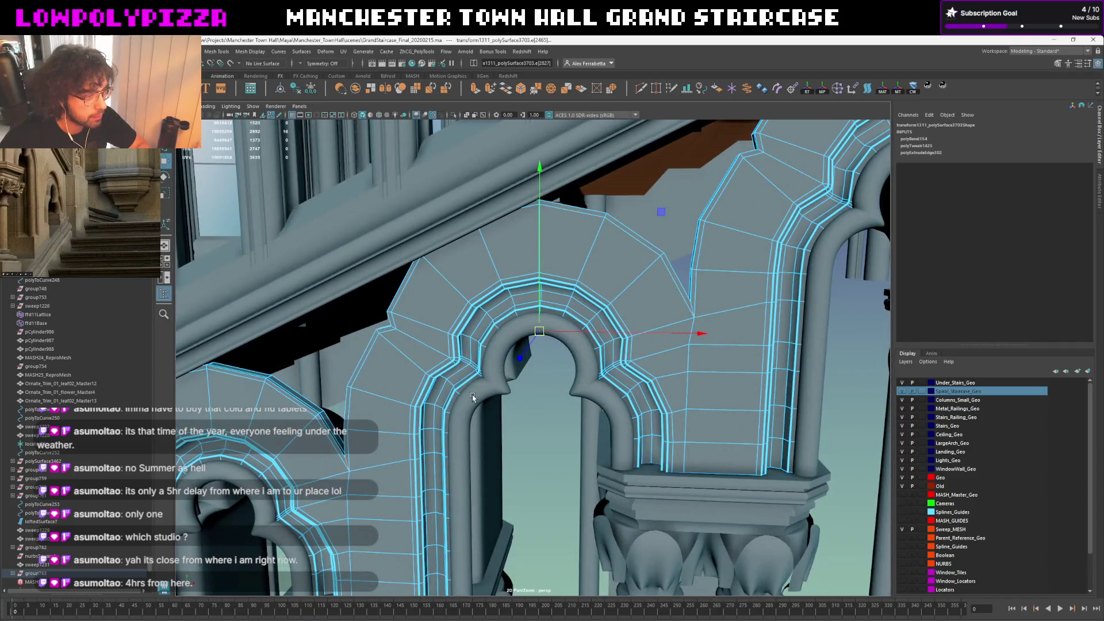
left_click_drag(473, 397, 611, 346, "alt")
left_click_drag(491, 422, 607, 380, "alt")
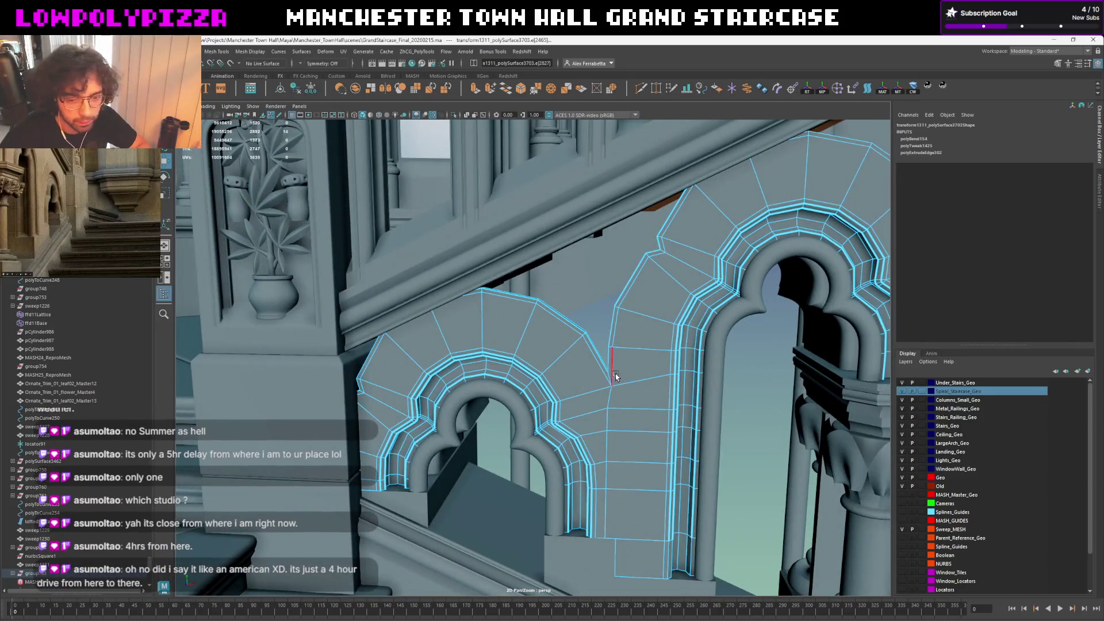
mouse_move(591, 389)
left_mouse_down("alt")
mouse_move(592, 374)
mouse_move(608, 371)
mouse_move(594, 391)
left_mouse_up("alt")
scroll(595, 390, "up", 2)
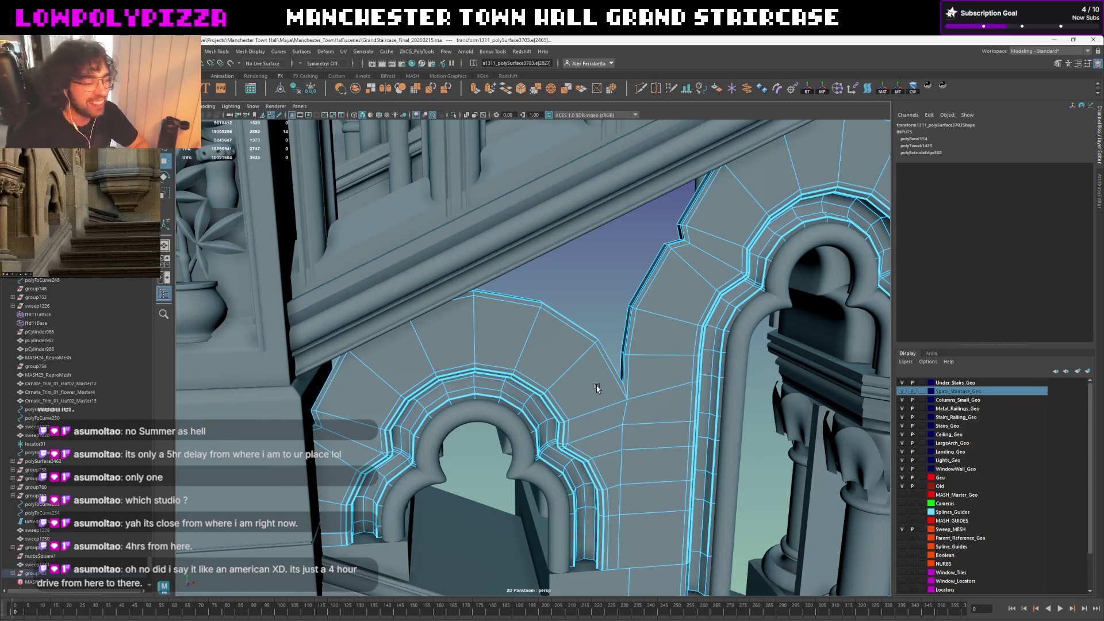
scroll(618, 373, "up", 2)
scroll(561, 383, "up", 2)
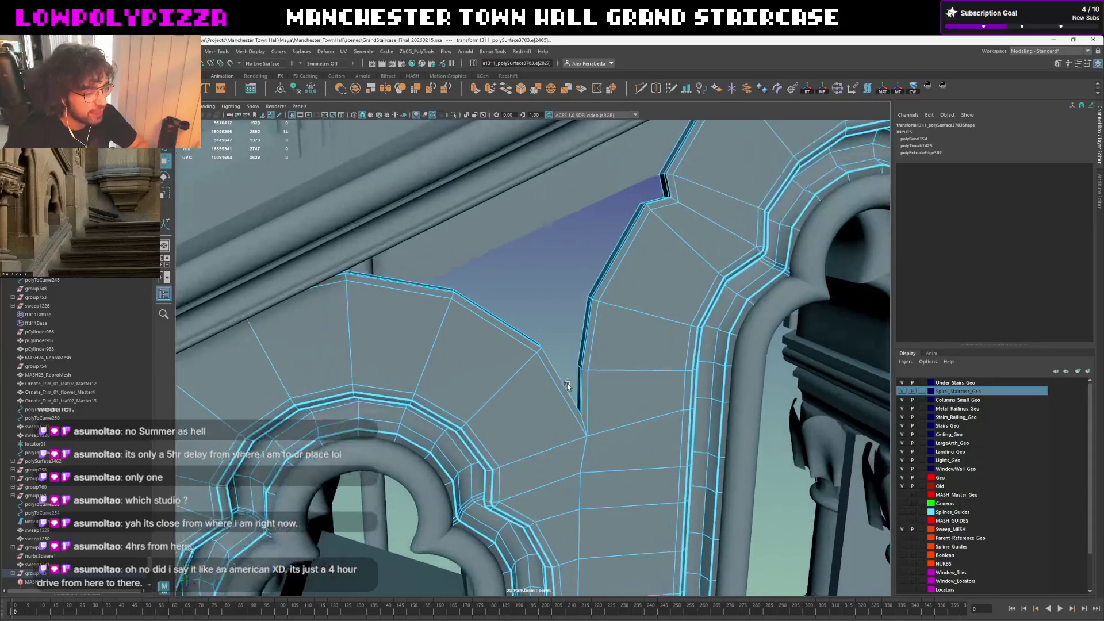
scroll(569, 393, "up", 2)
scroll(584, 402, "up", 2)
right_click_drag(556, 380, 602, 384, "shift")
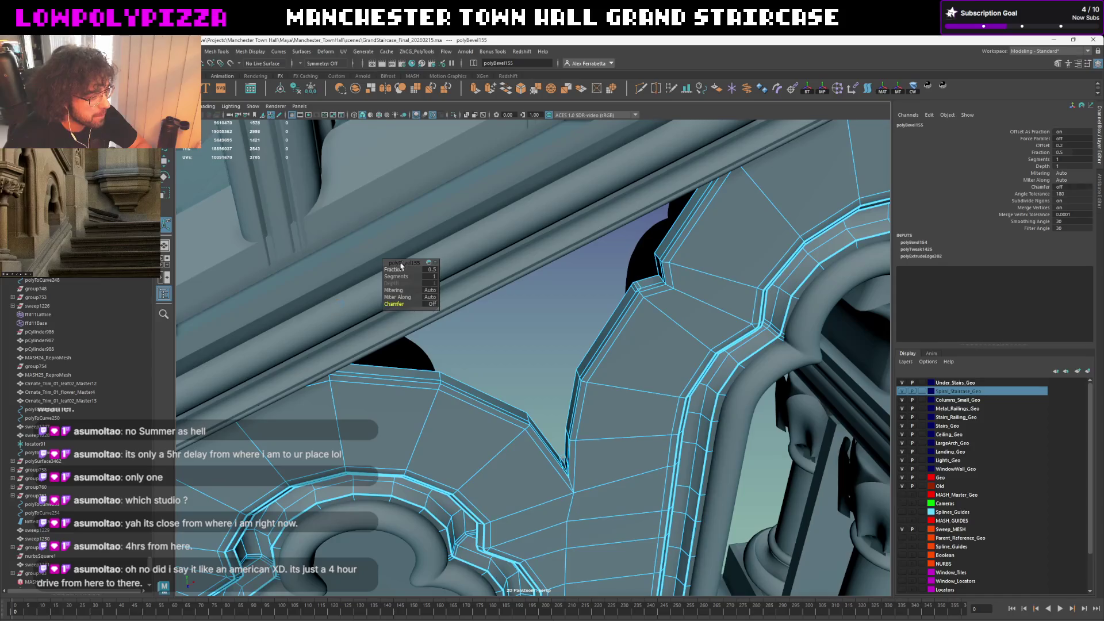
Set the notch bevel fraction to about 0.52 and check it with smooth preview
left_click_drag(398, 268, 403, 269)
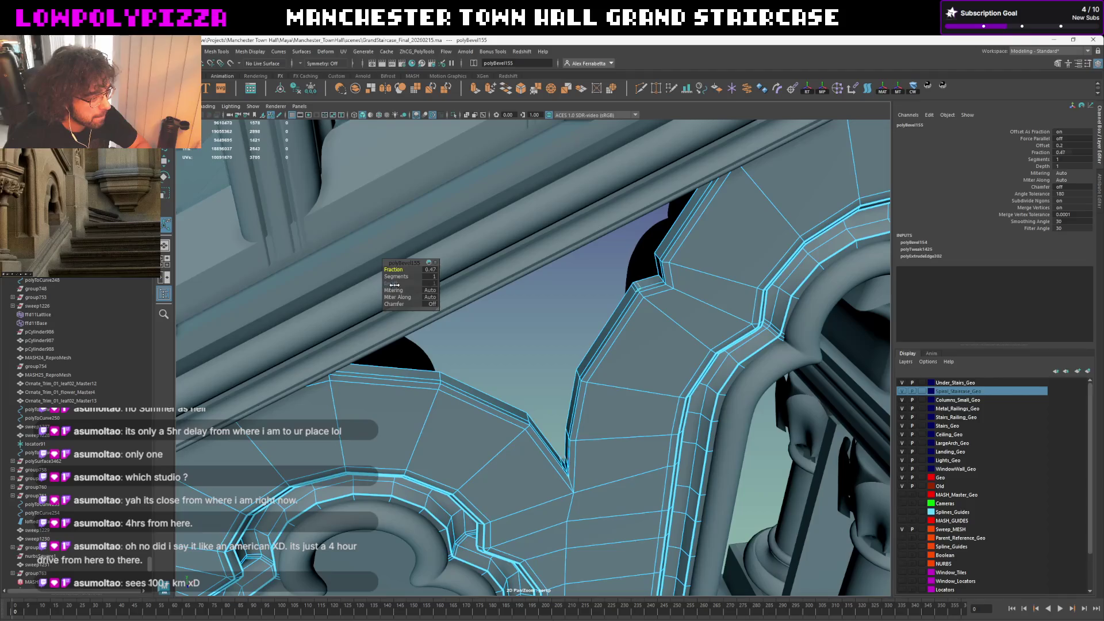
left_click_drag(558, 407, 555, 382, "alt")
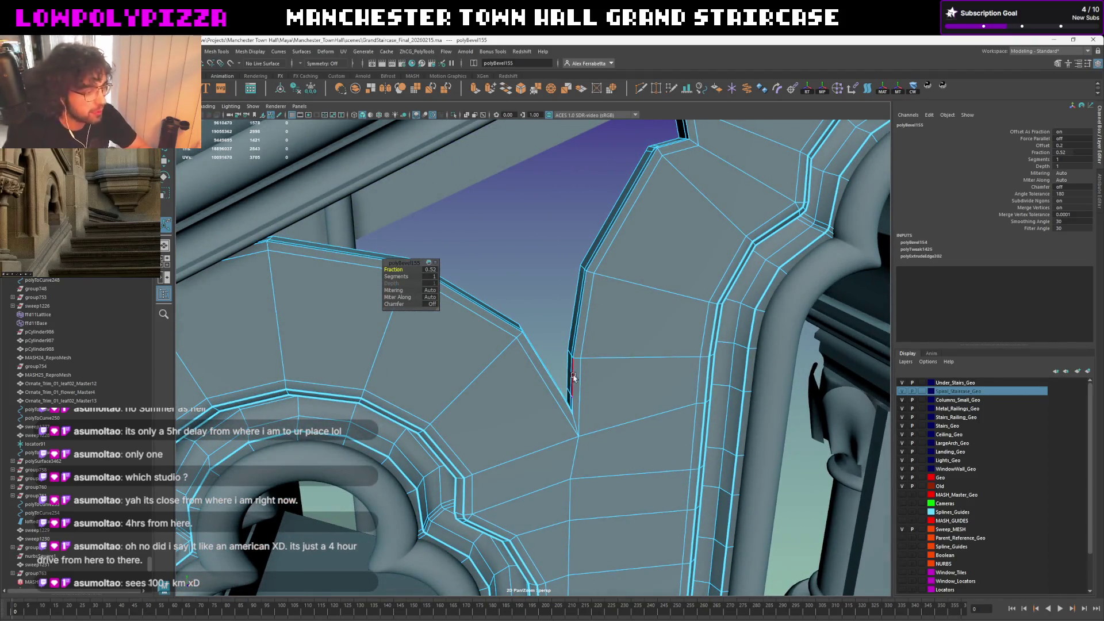
key("3")
key("1")
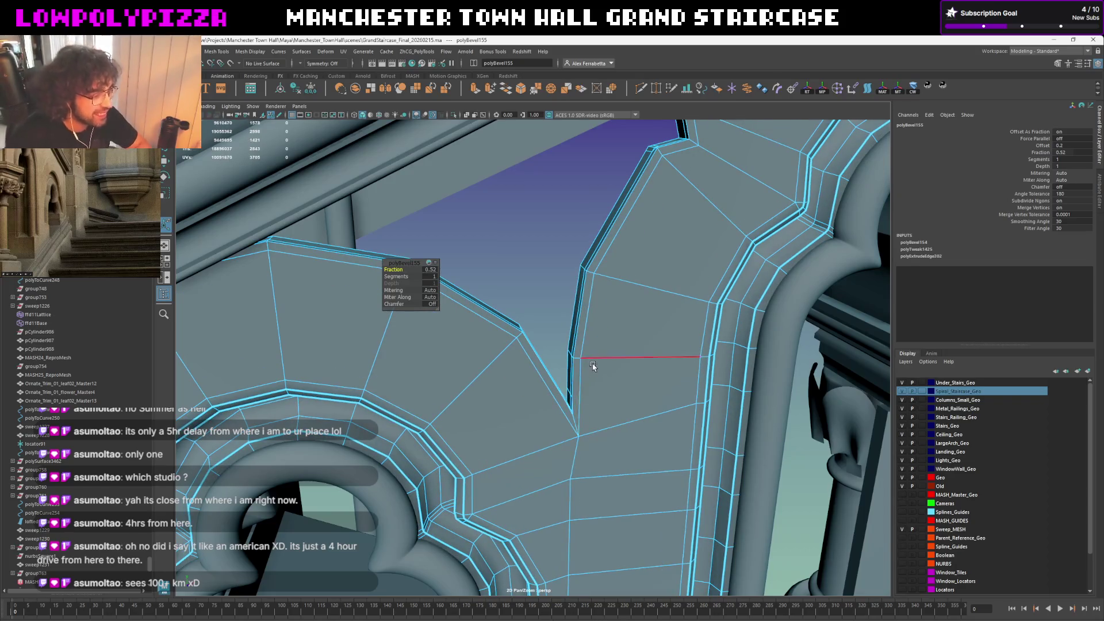
Select an edge near the notch, then return to whole-object mode
left_click_drag(593, 366, 584, 353, "alt")
left_click(587, 361)
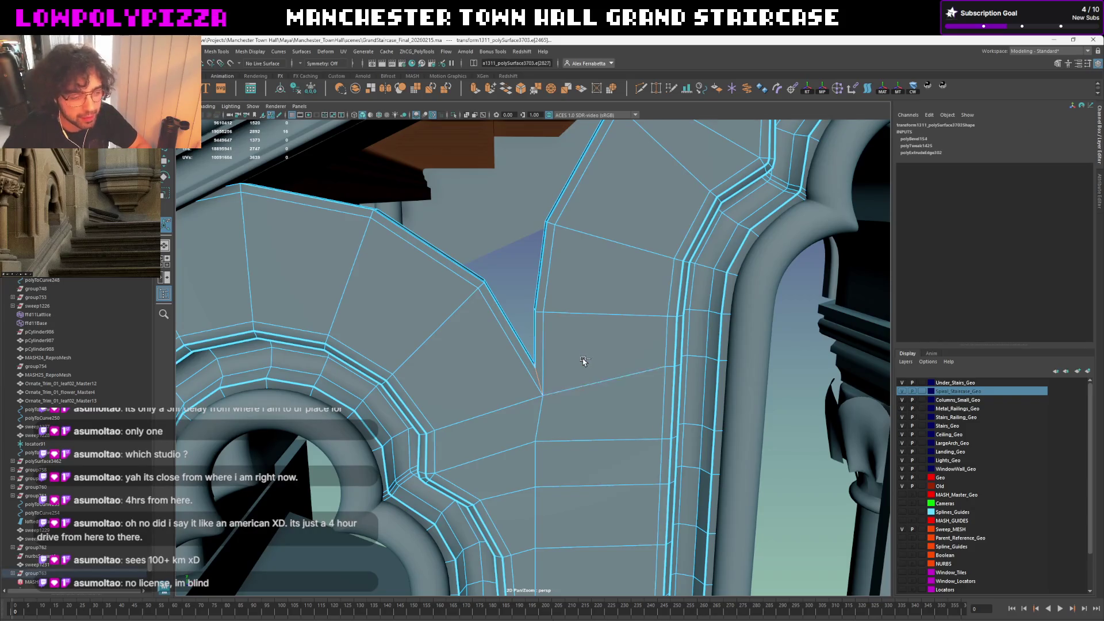
key("F8")
Preview the arch mesh smoothed, select it and view the arches front-on
key("3")
mouse_move(580, 362)
left_mouse_down("alt")
mouse_move(529, 316)
mouse_move(646, 320)
mouse_move(508, 316)
left_mouse_up("alt")
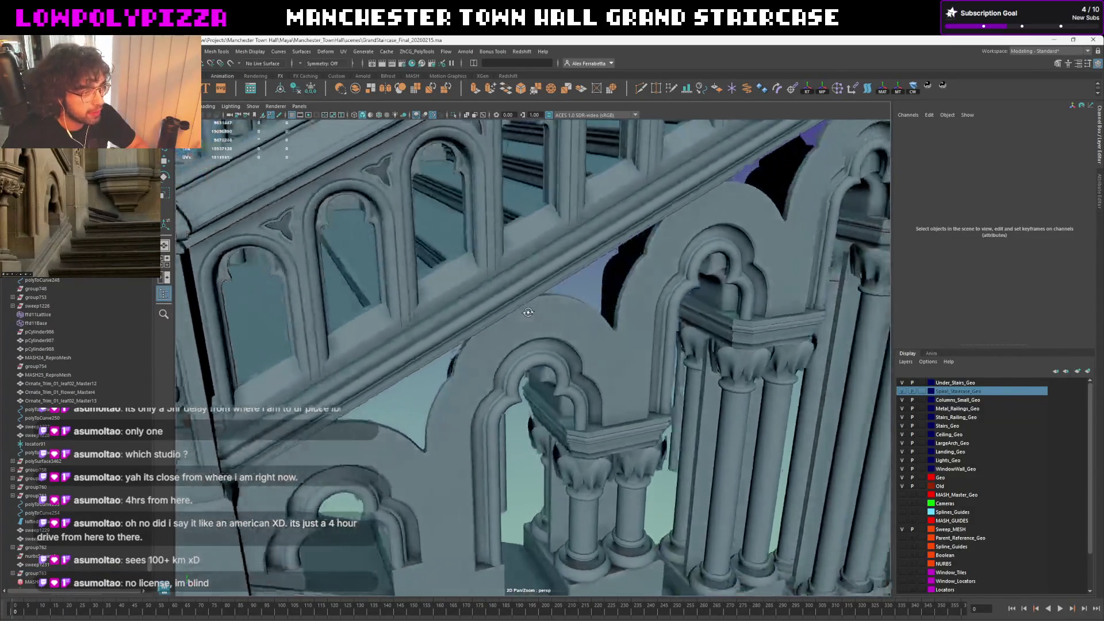
left_click_drag(508, 315, 537, 313, "alt")
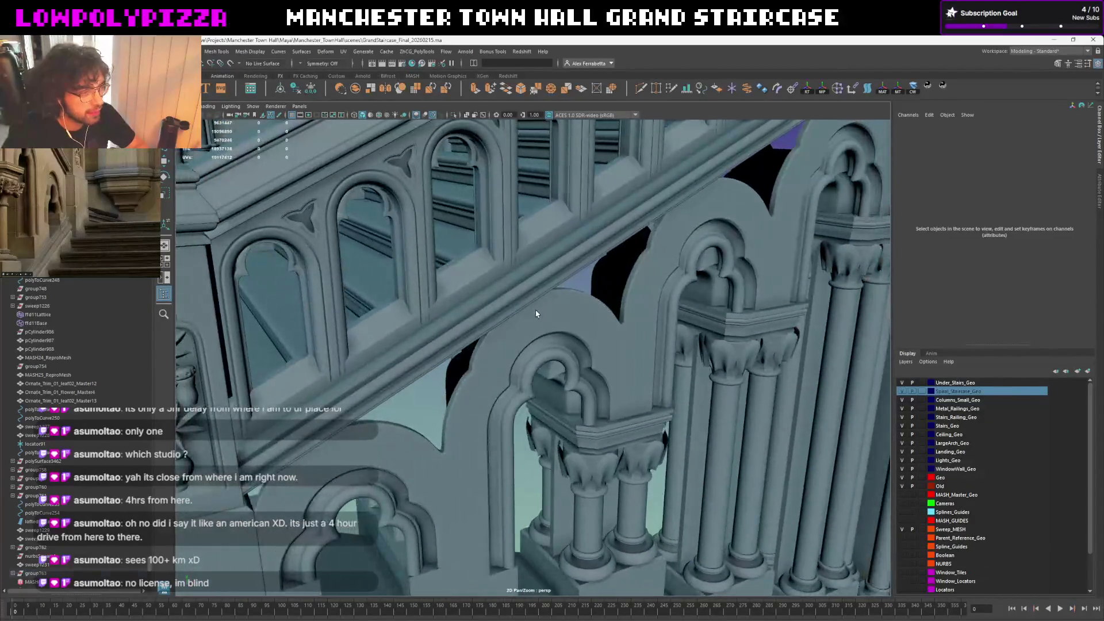
left_click(532, 338)
mouse_move(432, 391)
left_mouse_down("alt")
mouse_move(470, 341)
mouse_move(576, 367)
left_mouse_up("alt")
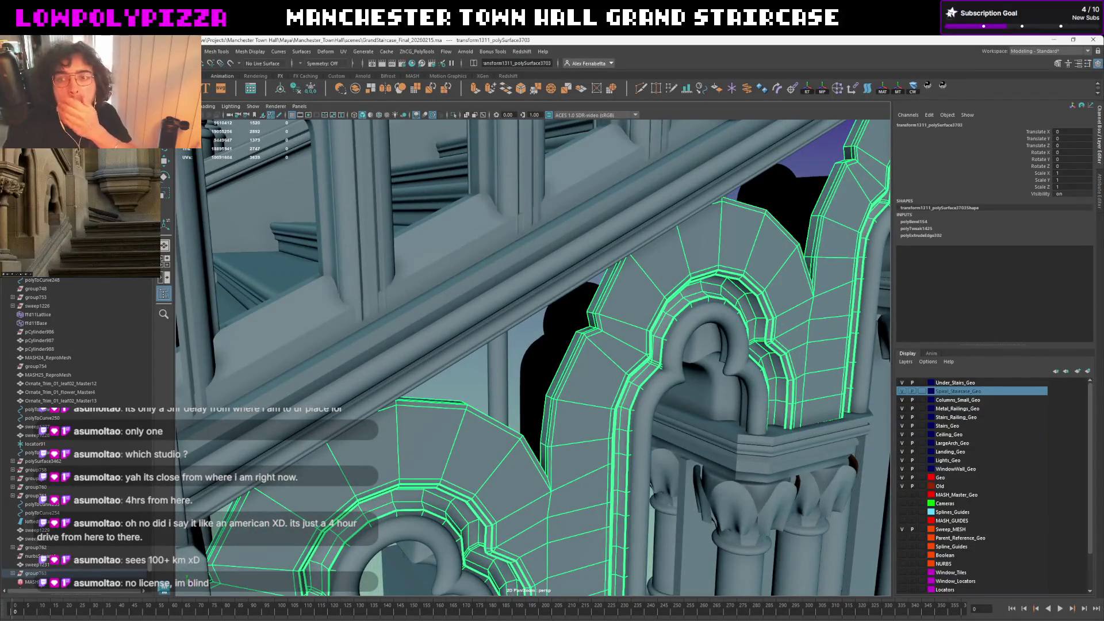
mouse_move(635, 220)
left_mouse_down("alt")
mouse_move(546, 322)
mouse_move(336, 104)
left_mouse_up("alt")
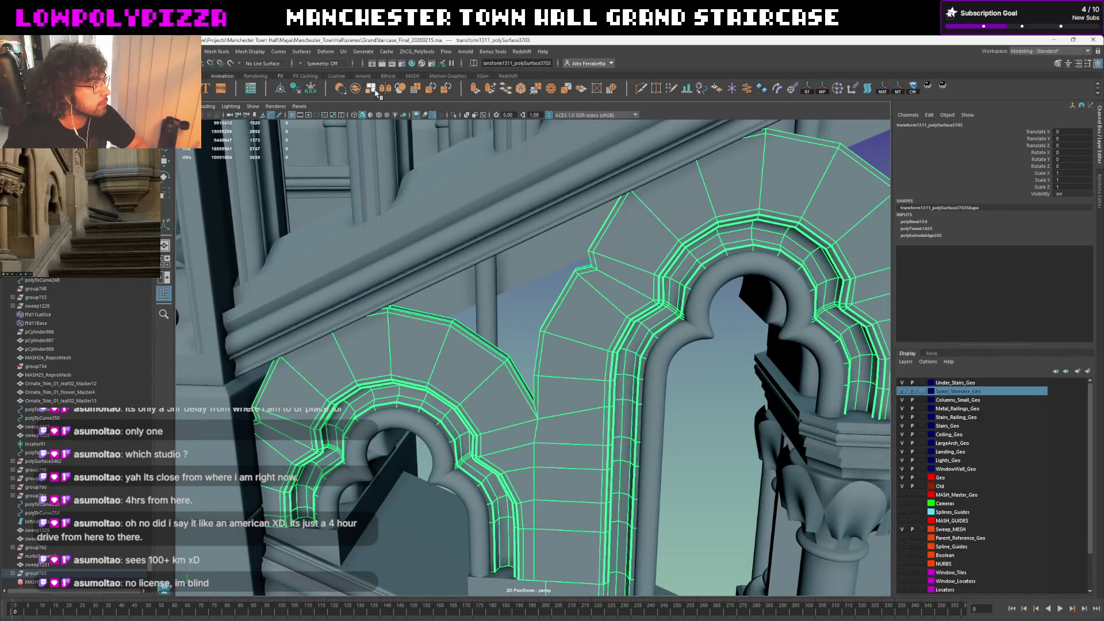
left_click_drag(576, 190, 650, 148, "alt")
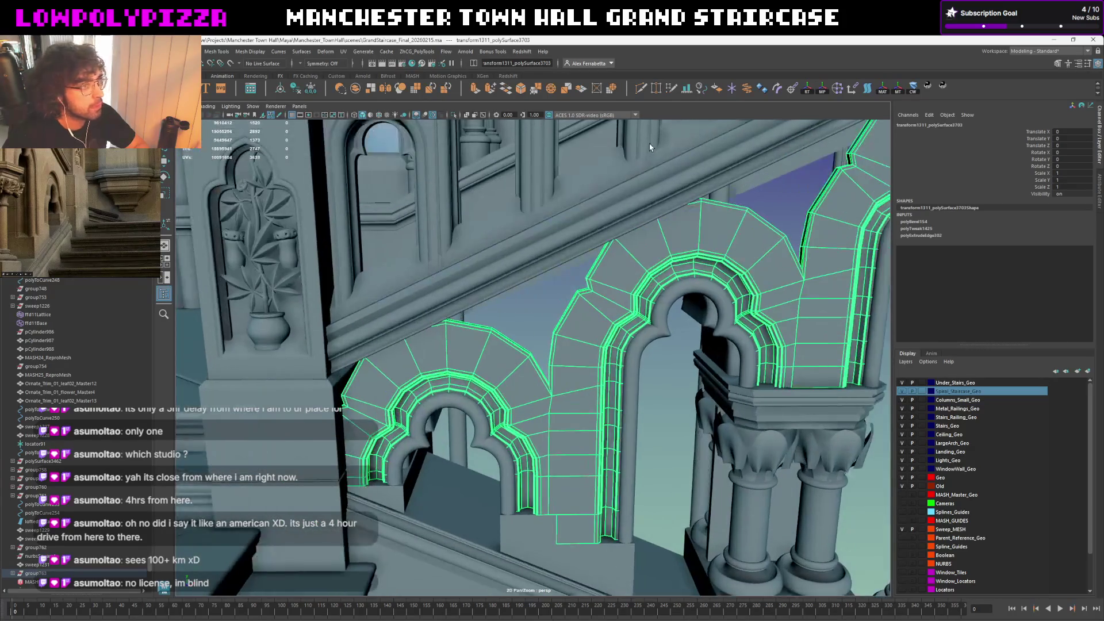
scroll(587, 298, "up", 3)
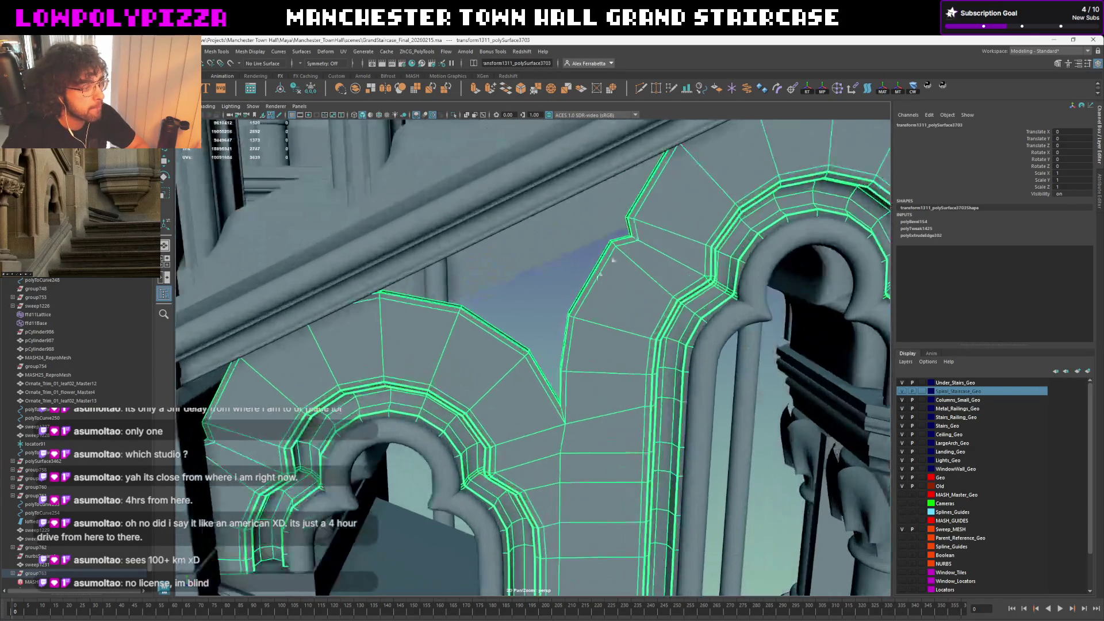
scroll(582, 290, "up", 2)
scroll(583, 290, "up", 2)
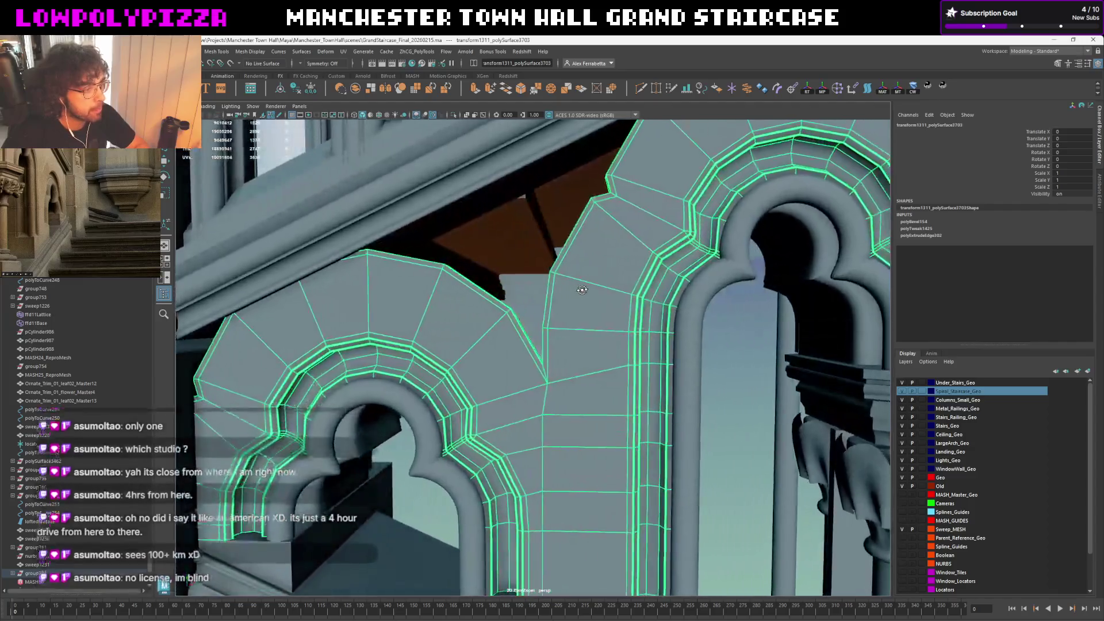
scroll(582, 289, "up", 2)
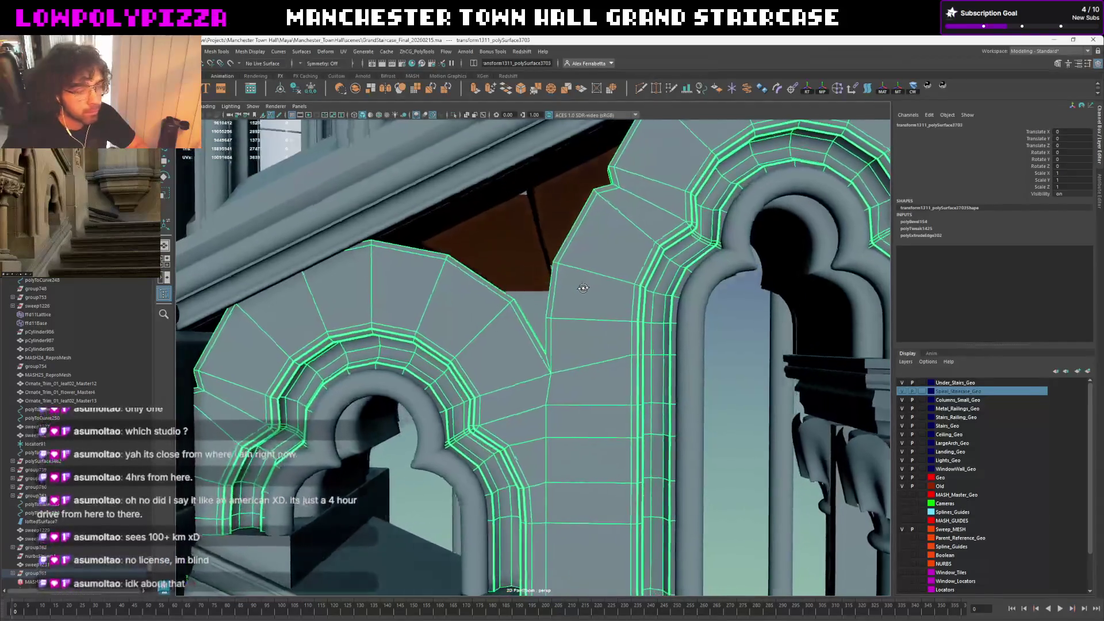
scroll(584, 291, "up", 1)
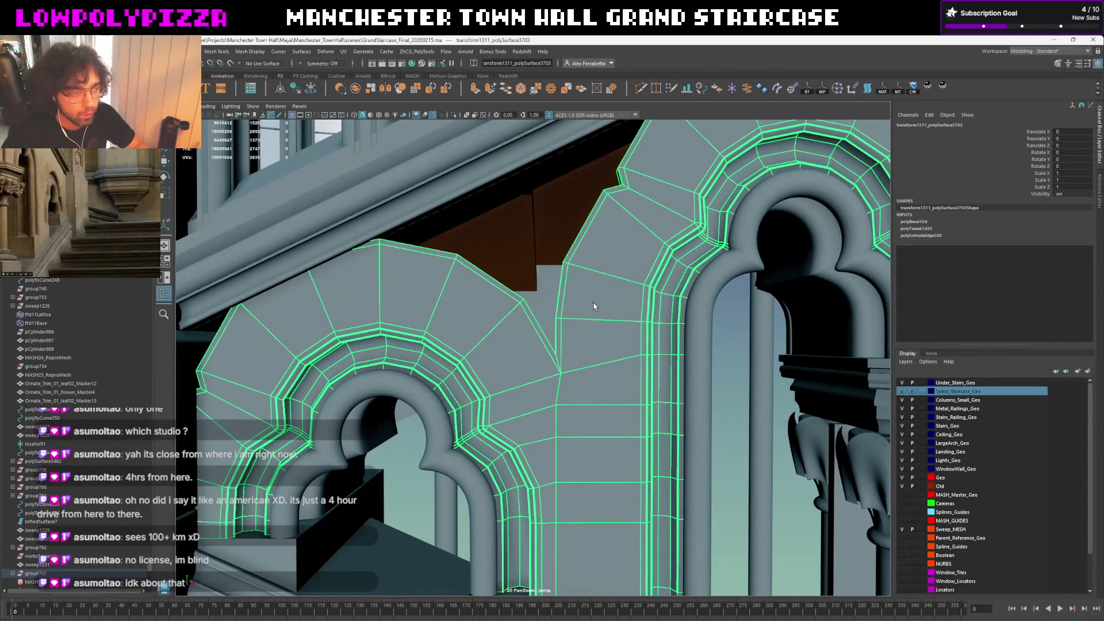
scroll(595, 312, "up", 2)
Enter edge editing and pick the edges bordering the panel gap via the marking menu
key("F10")
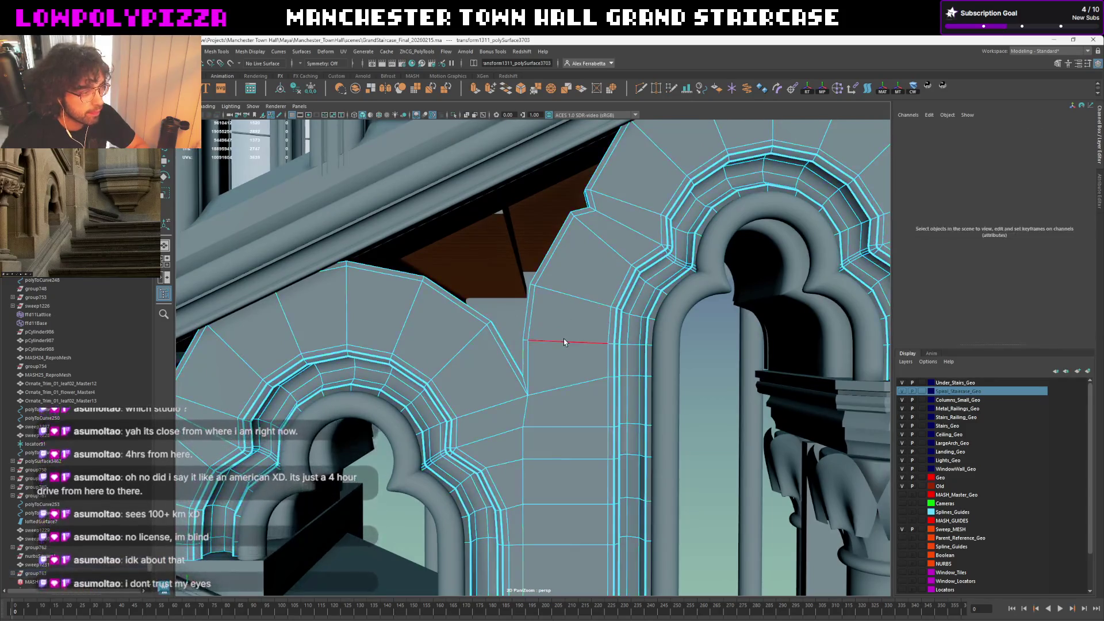
mouse_move(563, 340)
left_mouse_down("alt")
mouse_move(614, 336)
mouse_move(500, 425)
left_mouse_up("alt")
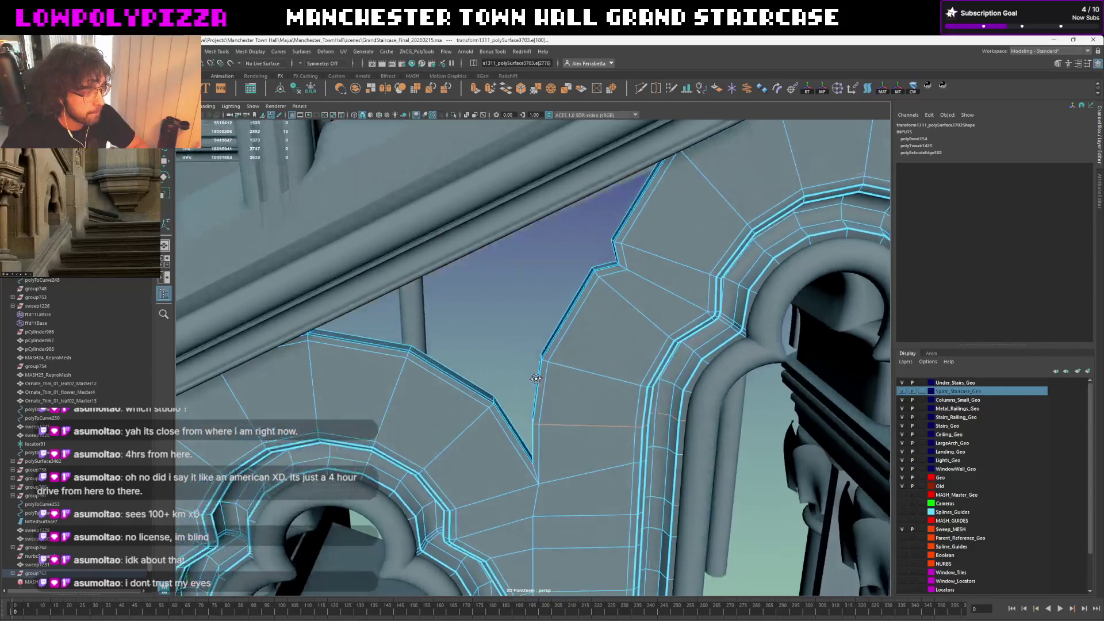
left_click_drag(513, 418, 583, 411, "alt")
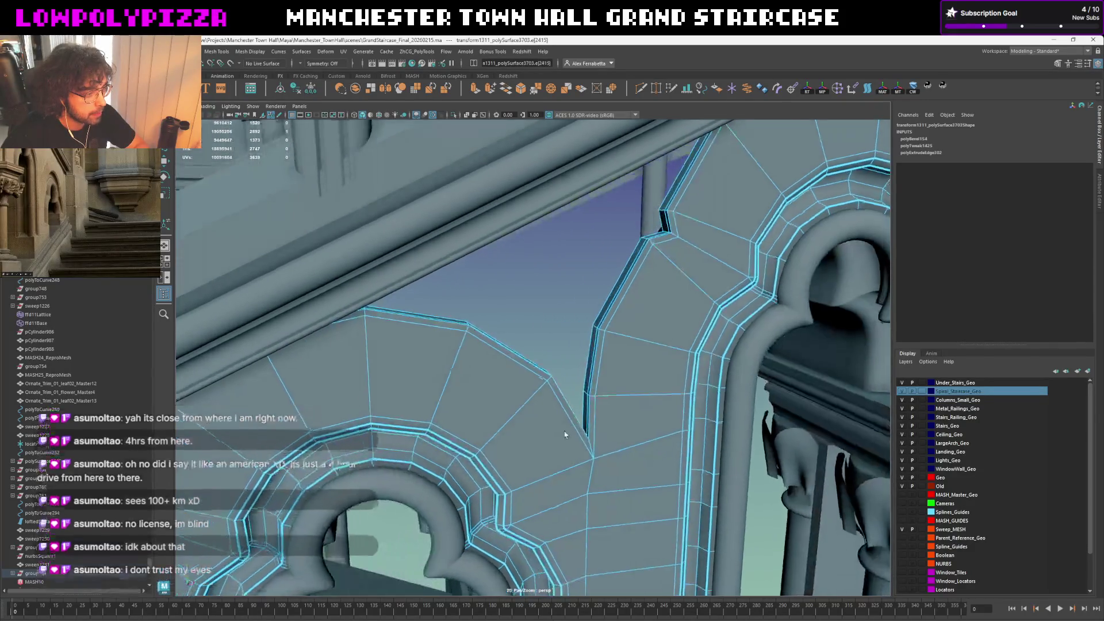
left_click(583, 410)
right_click_drag(581, 411, 565, 522, "shift")
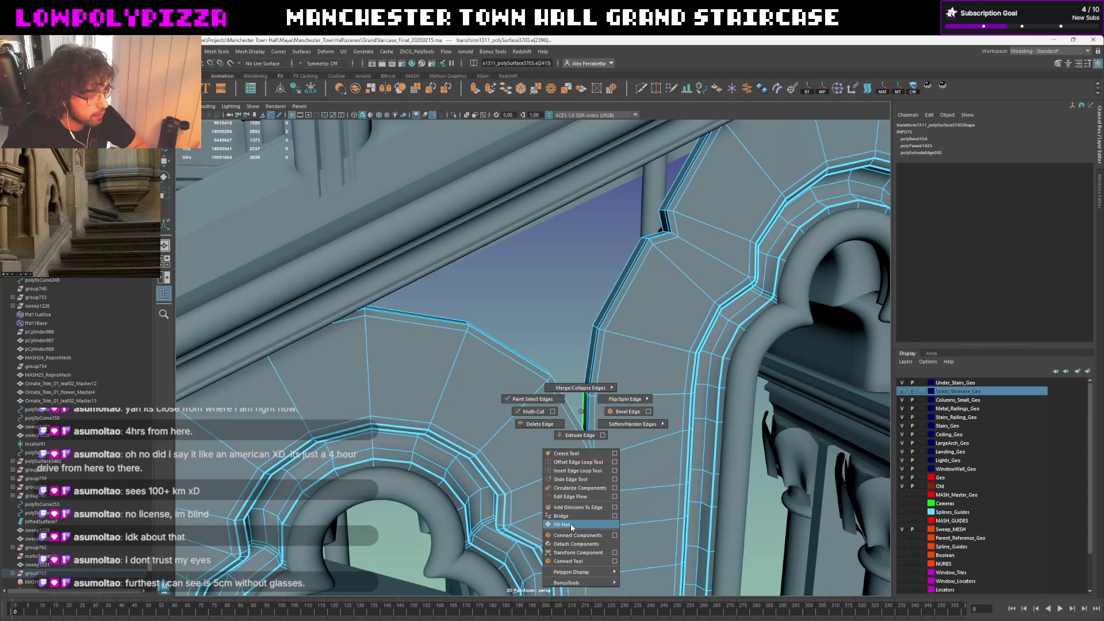
mouse_move(531, 349)
left_mouse_down("alt")
mouse_move(545, 347)
mouse_move(574, 376)
left_mouse_up("alt")
Bridge the gap edges to fill the spandrel panel with new faces and check the smoothed result
right_click(565, 329, "shift")
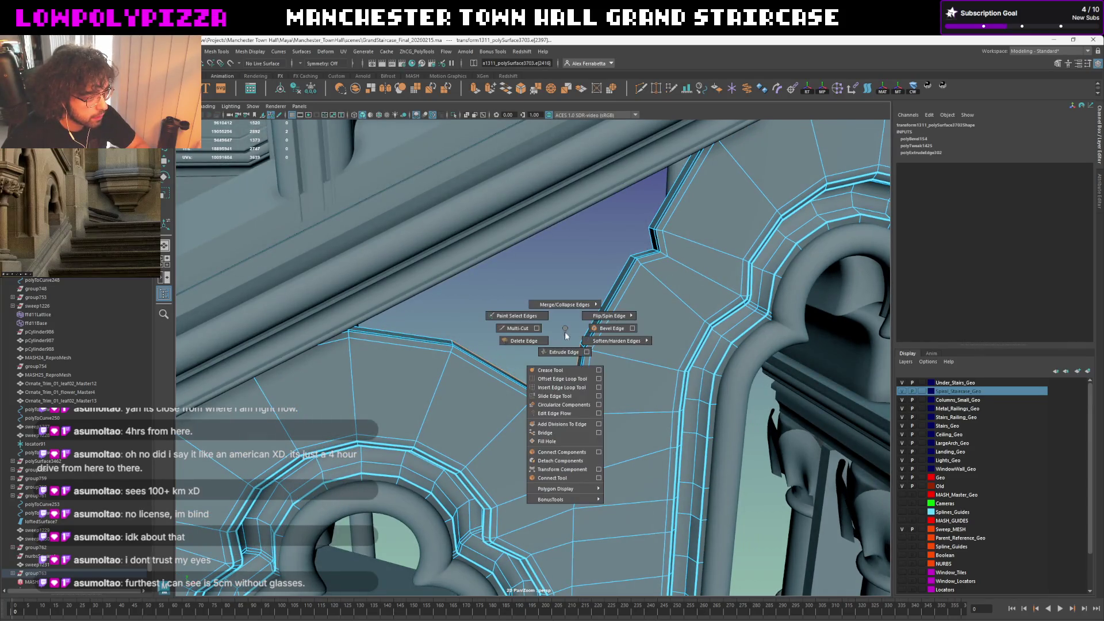
left_click(562, 430)
left_click_drag(561, 430, 545, 363, "alt")
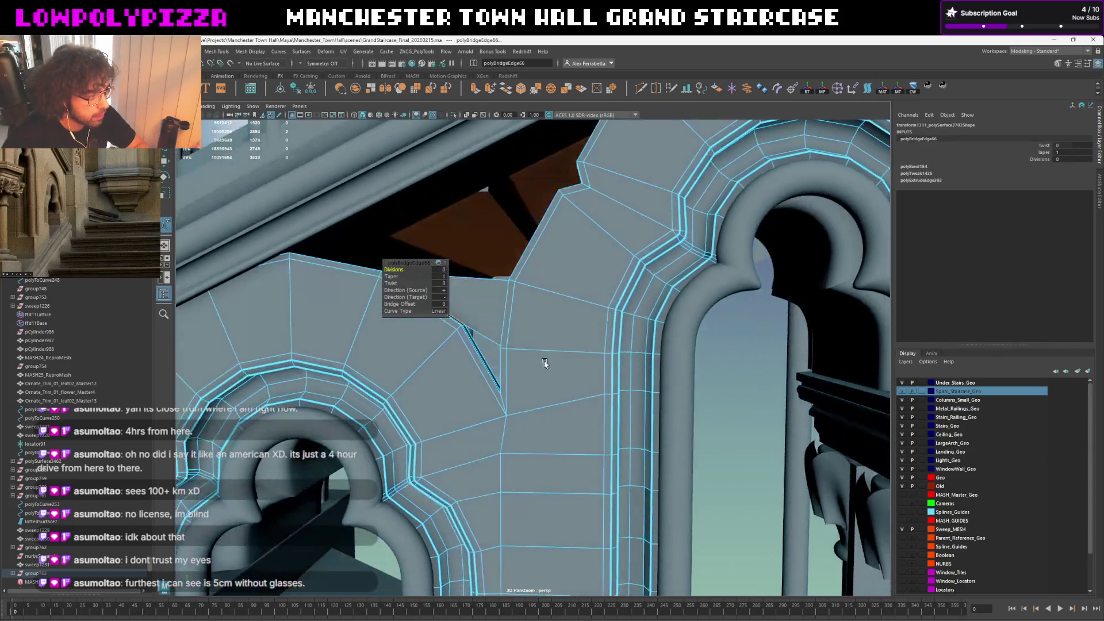
left_click(477, 328)
right_click(477, 328, "shift")
left_click(496, 322)
mouse_move(496, 321)
left_mouse_down("alt")
mouse_move(436, 348)
mouse_move(548, 336)
left_mouse_up("alt")
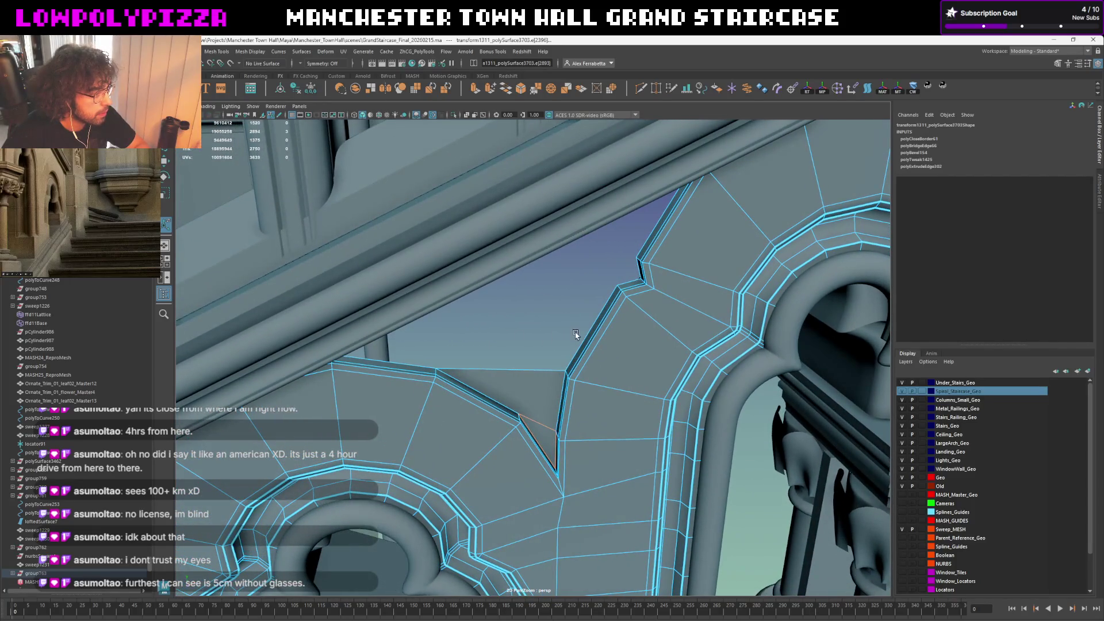
right_click_drag(509, 332, 510, 433, "shift")
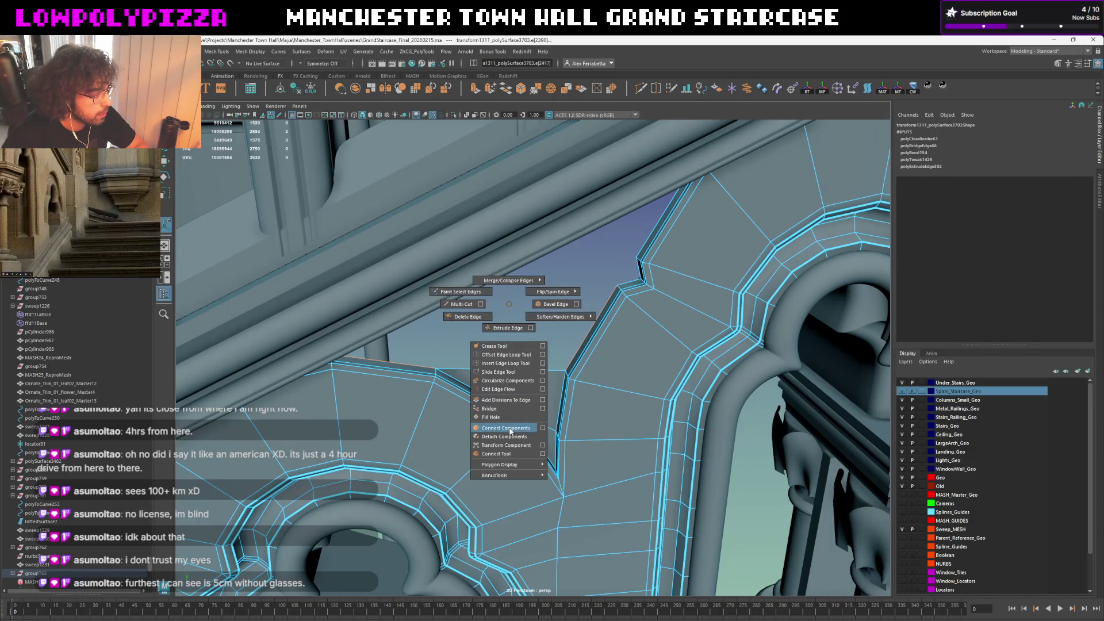
mouse_move(545, 346)
left_mouse_down("alt")
mouse_move(516, 386)
mouse_move(541, 352)
left_mouse_up("alt")
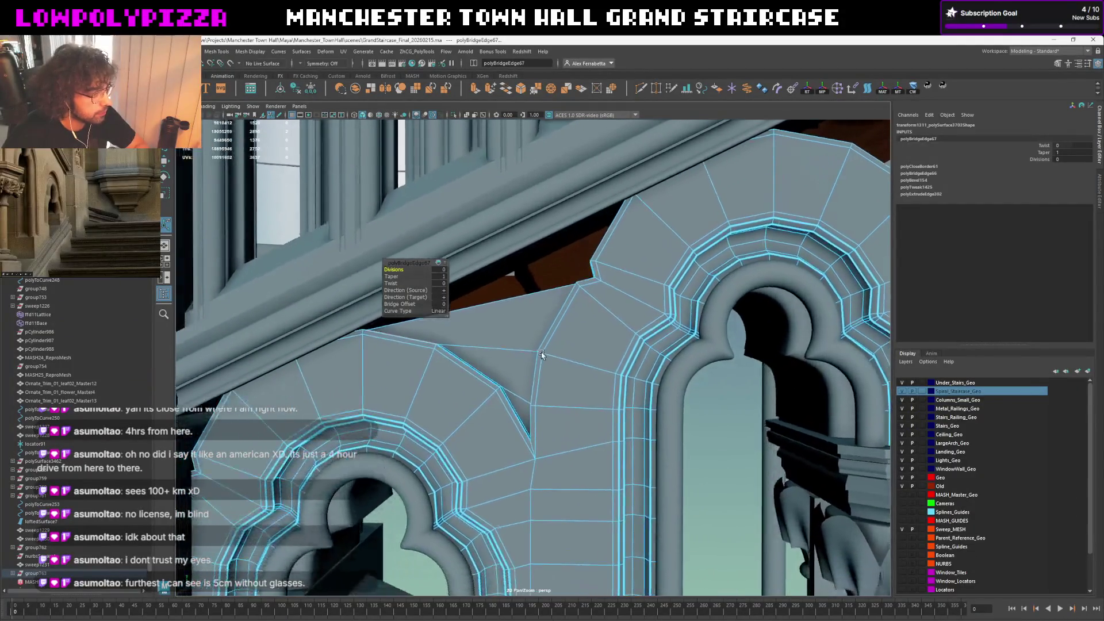
key("3")
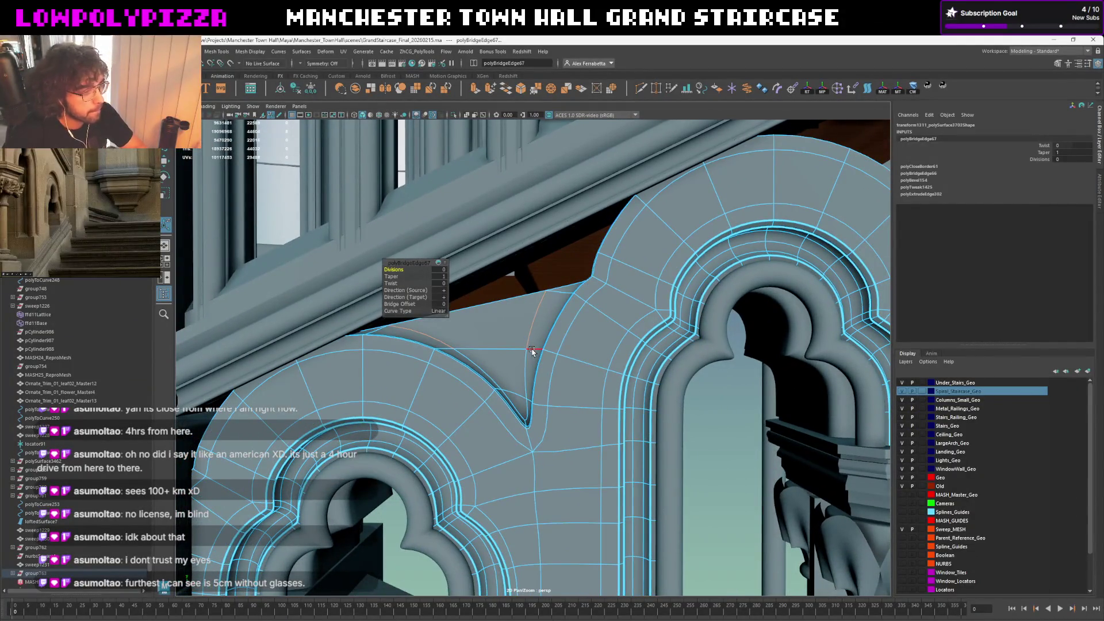
key("1")
left_click_drag(553, 414, 556, 392, "alt")
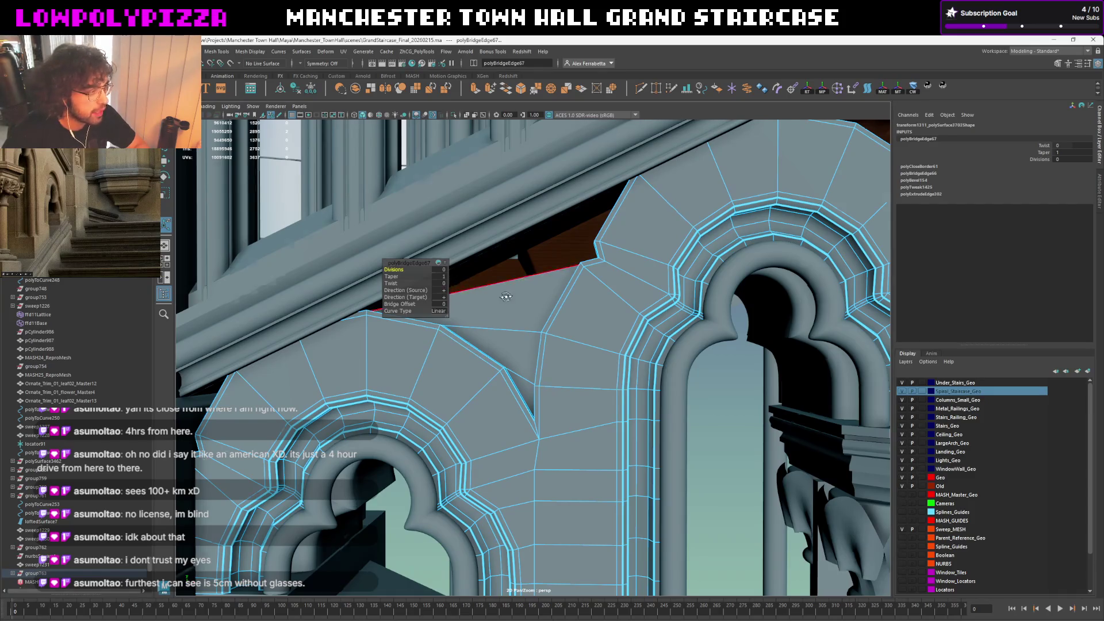
scroll(545, 337, "up", 2)
scroll(529, 337, "up", 2)
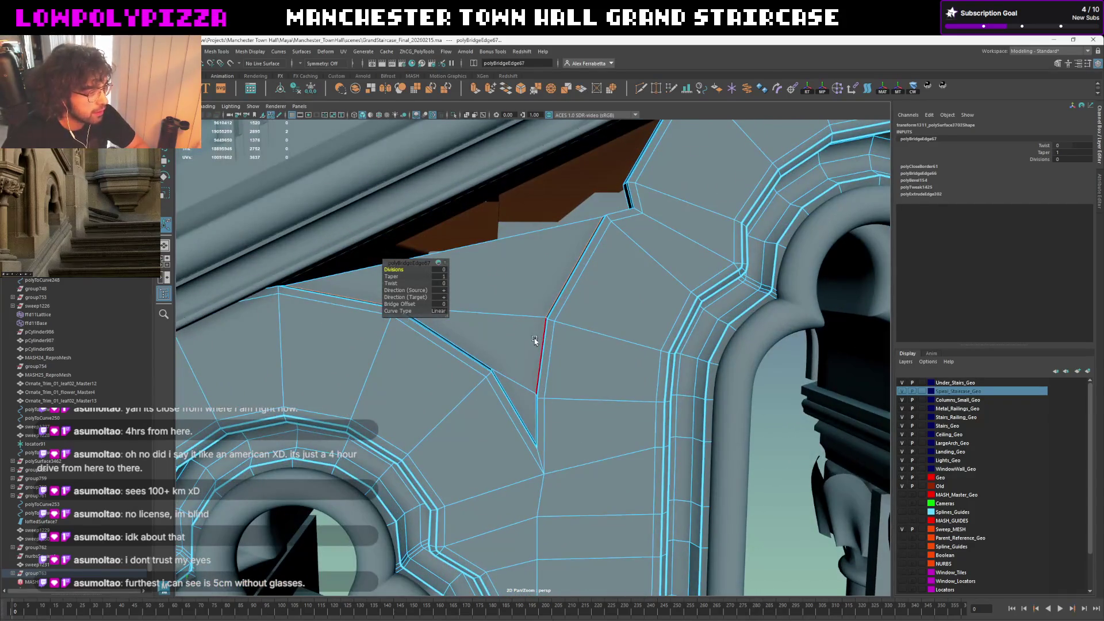
Raise the vertex at the bridged corner slightly and review the panel smoothed
key("F9")
left_click(529, 407)
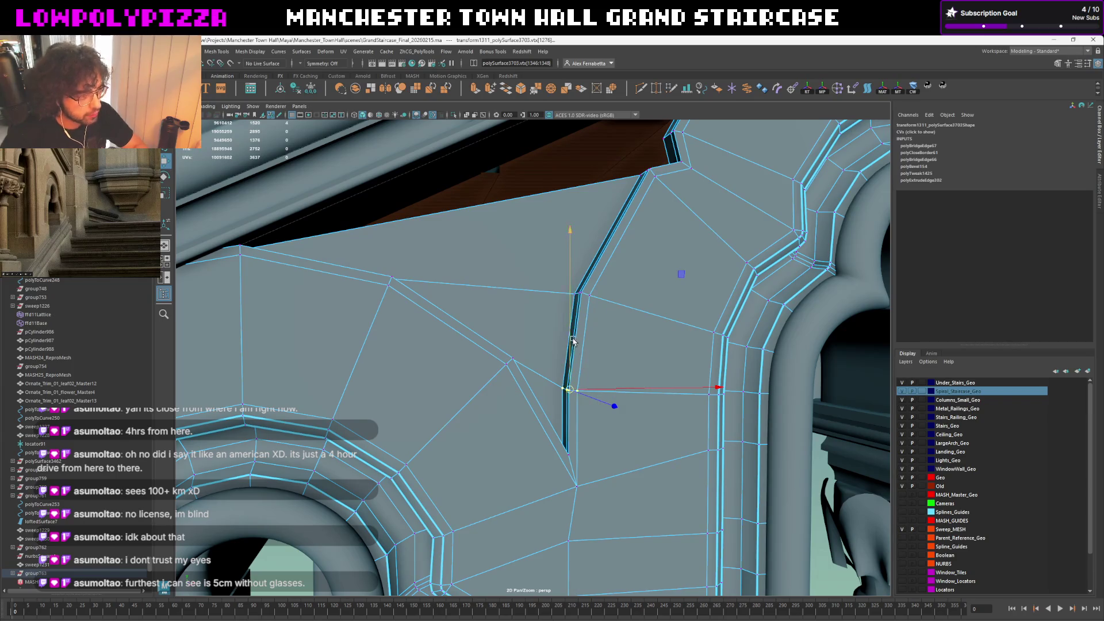
left_click_drag(569, 389, 586, 386)
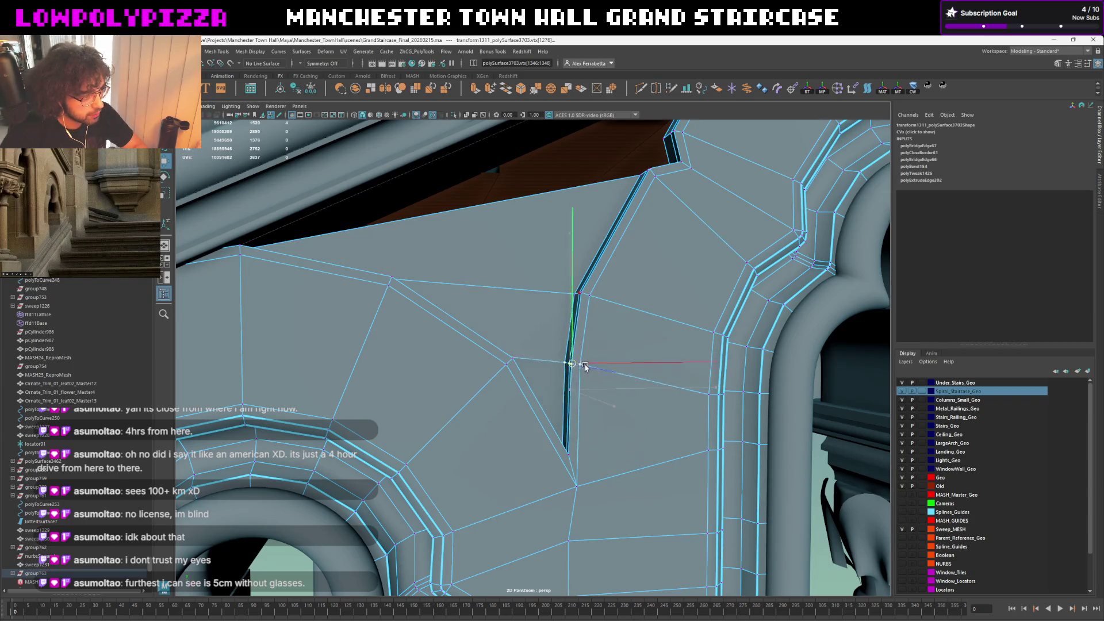
left_click_drag(615, 371, 611, 345, "alt")
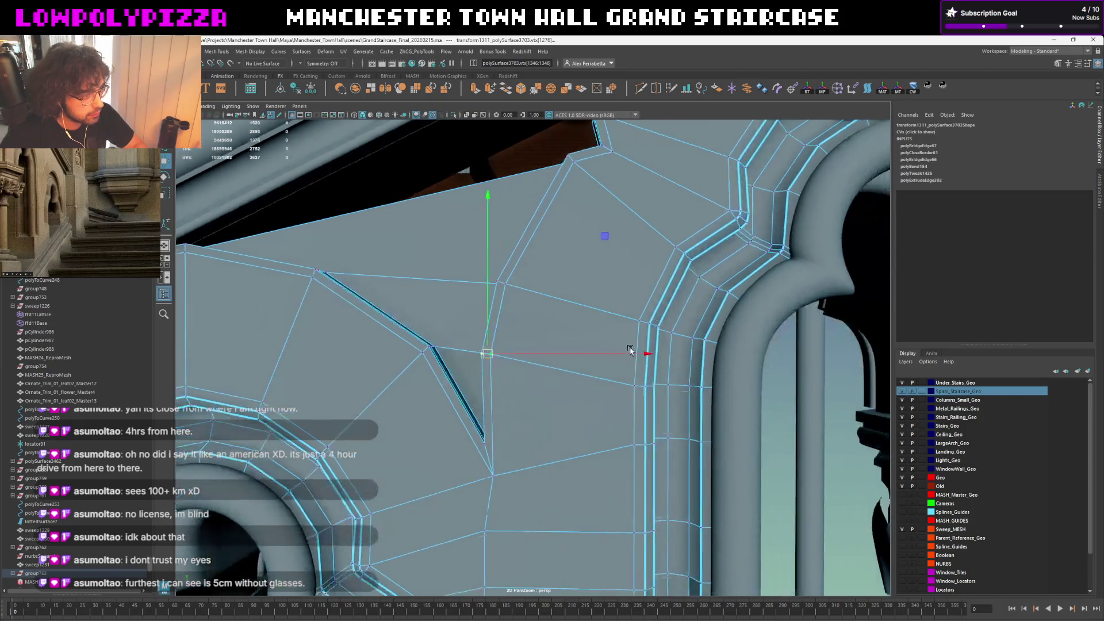
key("3")
key("F8")
scroll(611, 292, "down", 5)
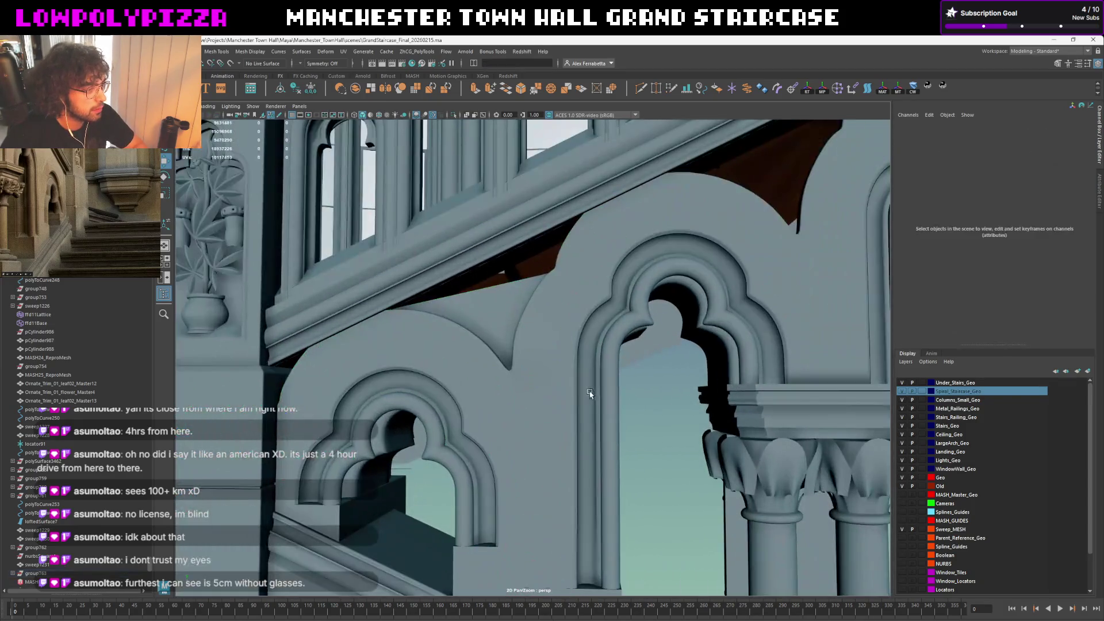
left_click(536, 347)
key("1")
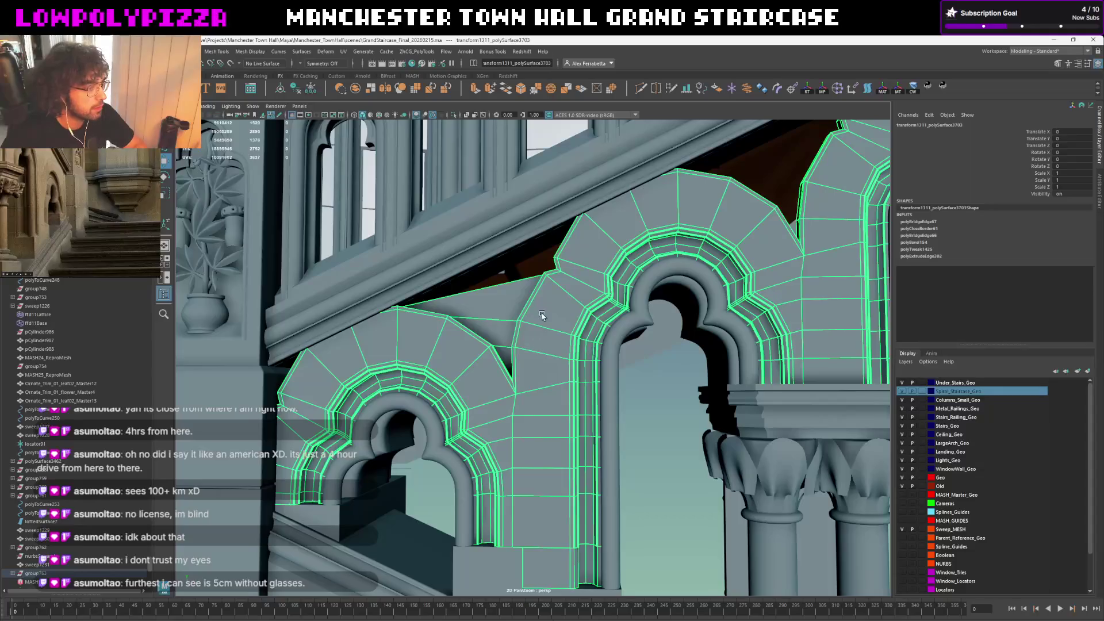
scroll(543, 354, "up", 2)
scroll(558, 367, "up", 2)
scroll(561, 365, "up", 2)
Nudge the panel's middle vertex up and to the right into a cleaner layout
right_click_drag(561, 364, 538, 365)
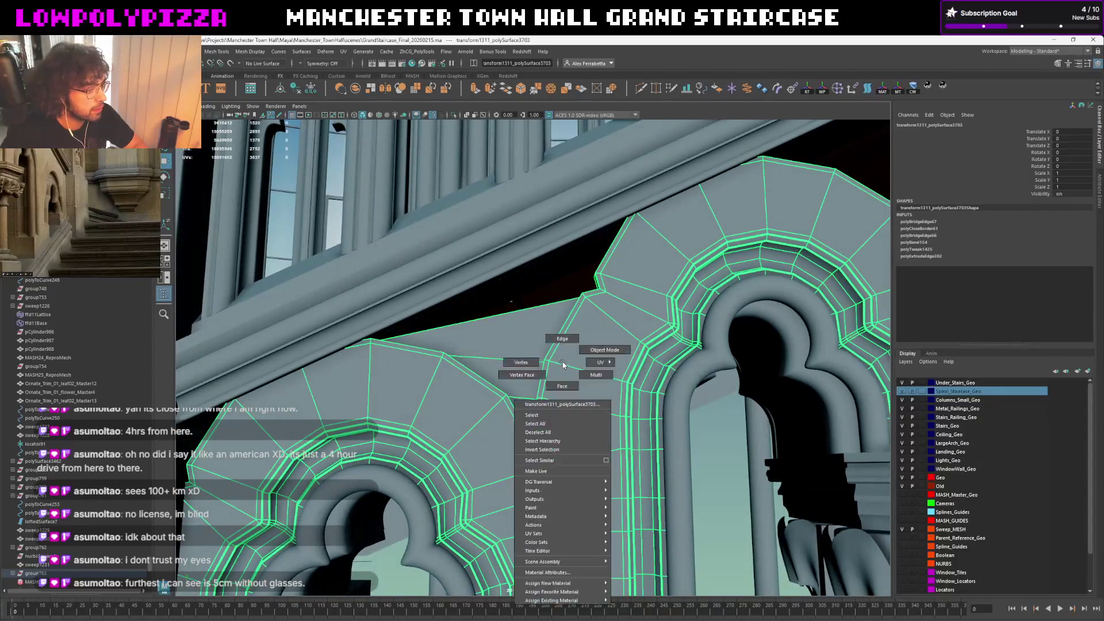
left_click(544, 362)
scroll(556, 379, "up", 1)
scroll(556, 380, "up", 2)
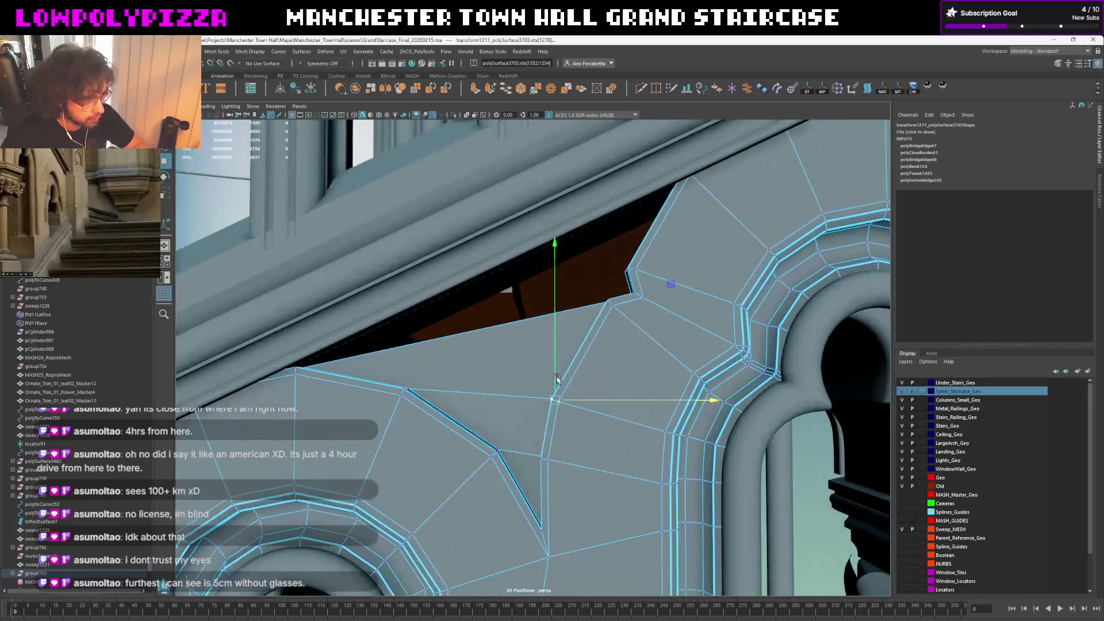
middle_click_drag(578, 372, 576, 372)
key("e")
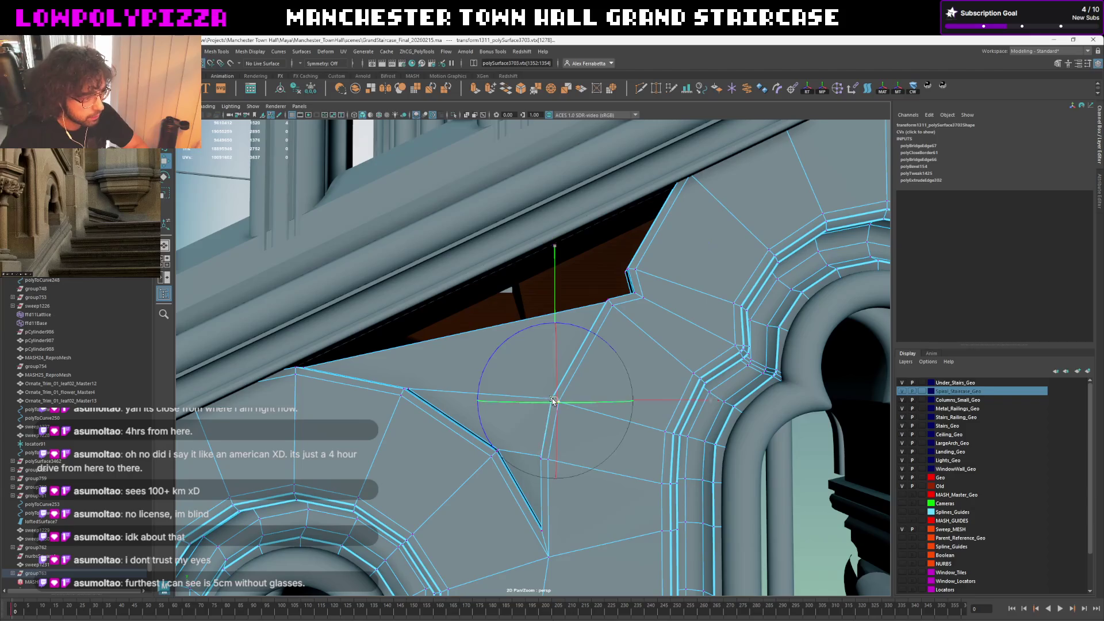
key("w")
middle_click_drag(577, 365, 569, 384)
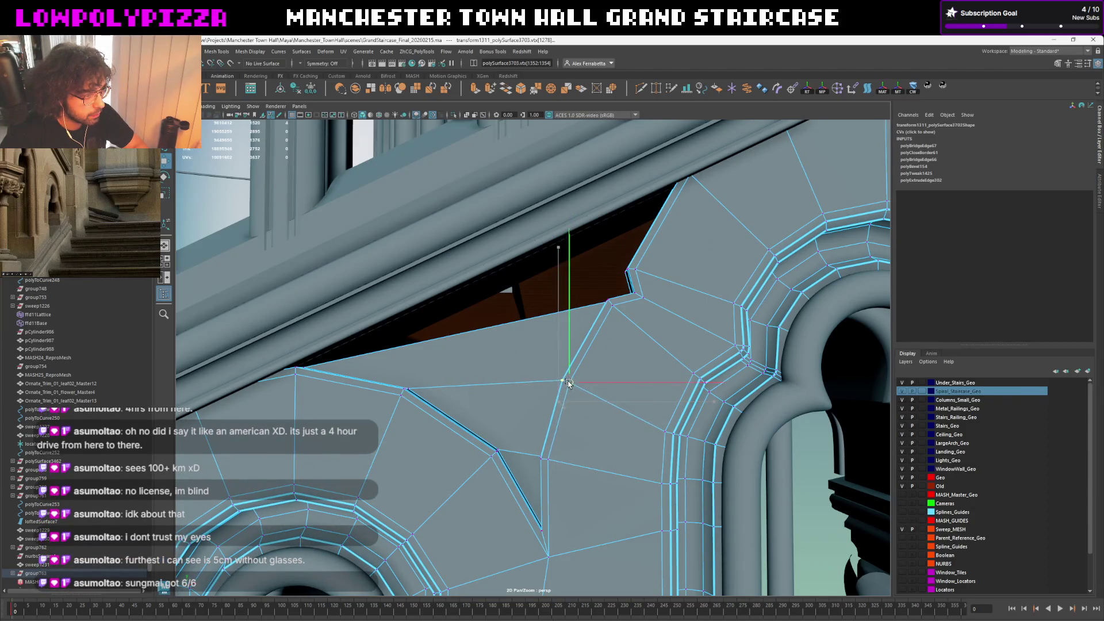
scroll(562, 379, "down", 1)
scroll(562, 376, "down", 1)
scroll(587, 374, "down", 2)
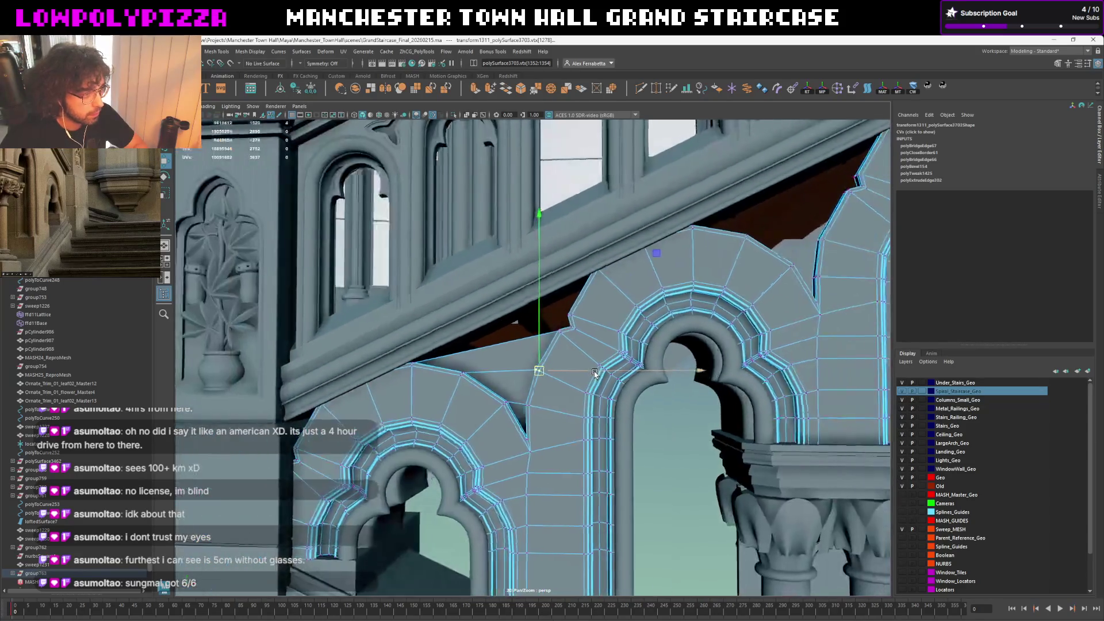
key("ctrl+z")
key("shift+z")
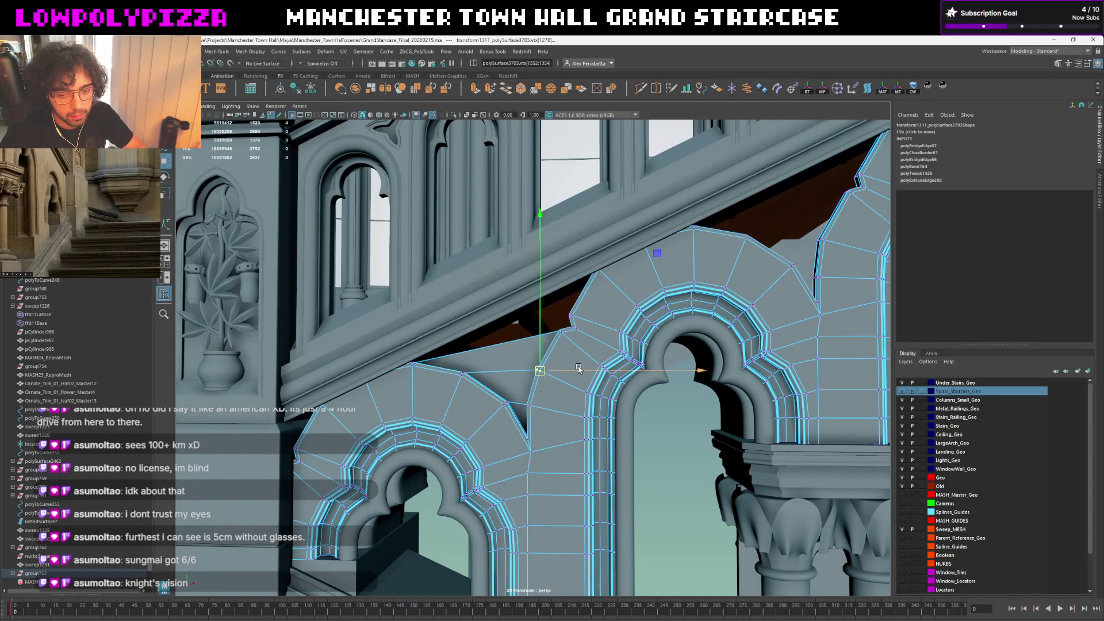
key("3")
key("F8")
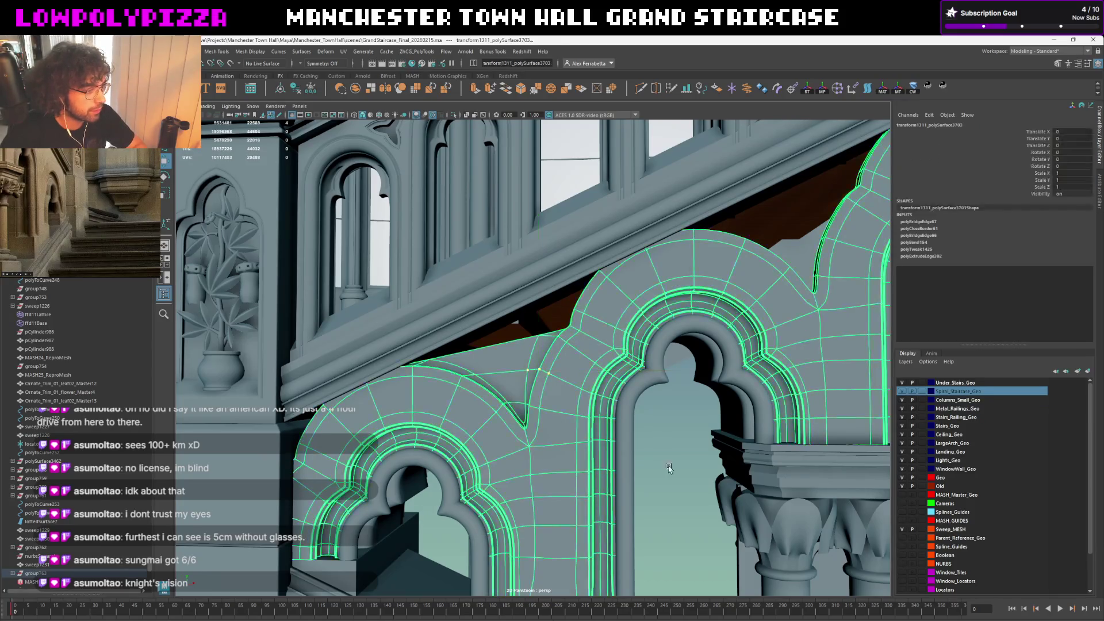
scroll(572, 353, "up", 3)
scroll(572, 375, "up", 3)
scroll(572, 379, "up", 2)
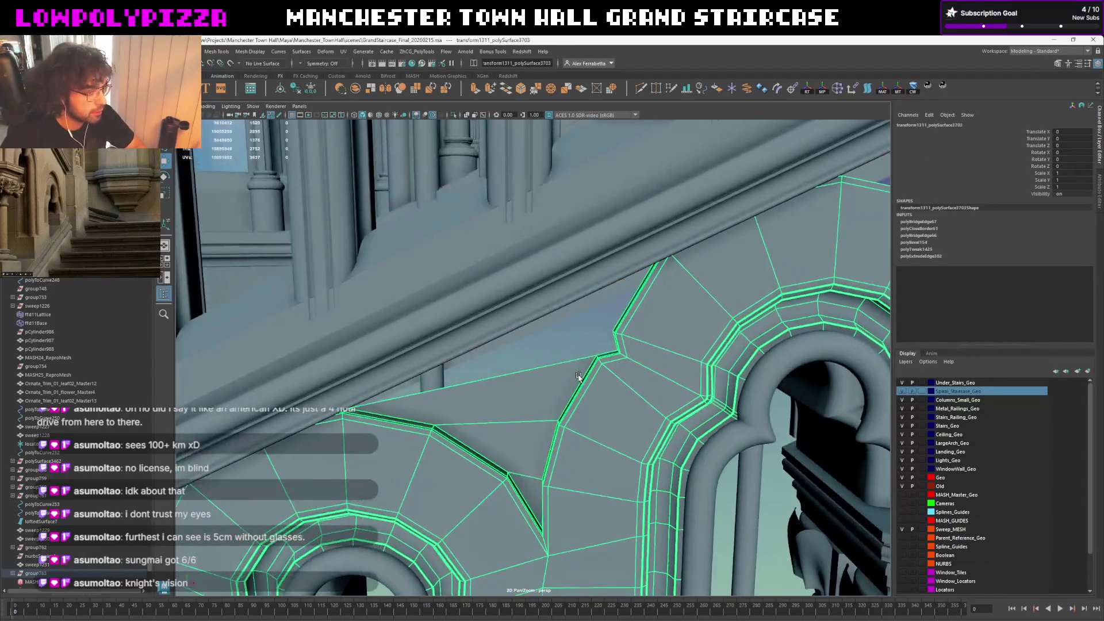
scroll(574, 378, "up", 2)
scroll(578, 376, "up", 2)
scroll(586, 373, "up", 1)
scroll(586, 373, "down", 3)
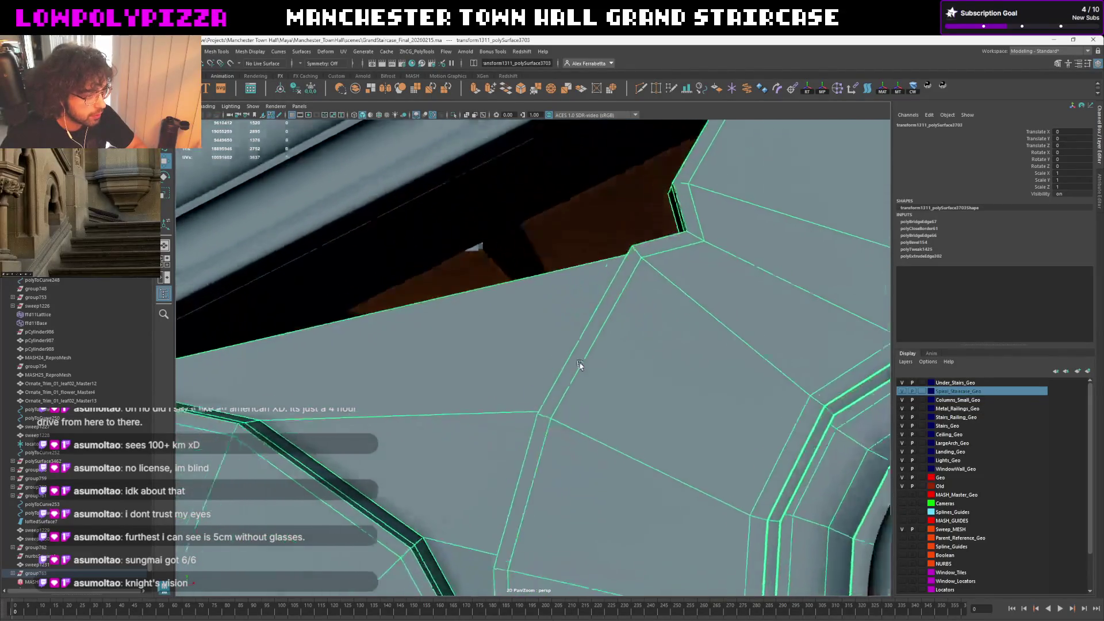
scroll(579, 365, "down", 3)
scroll(576, 364, "down", 1)
scroll(563, 373, "down", 1)
scroll(563, 373, "down", 1)
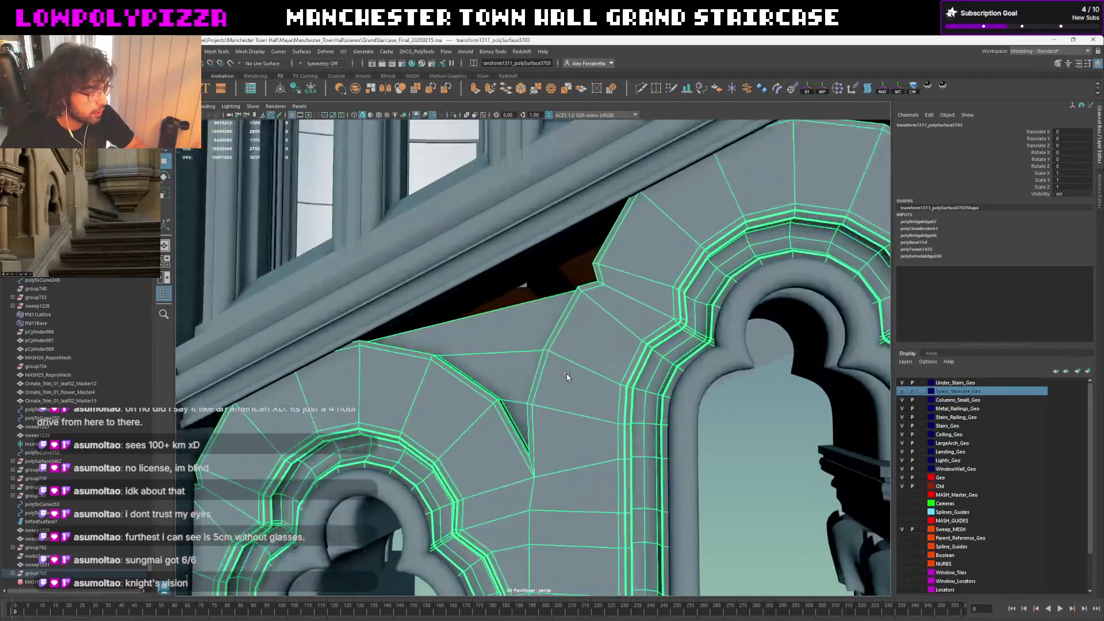
Isolate the arch panel and start a Multi-Cut from its top edge
key("3")
key("1")
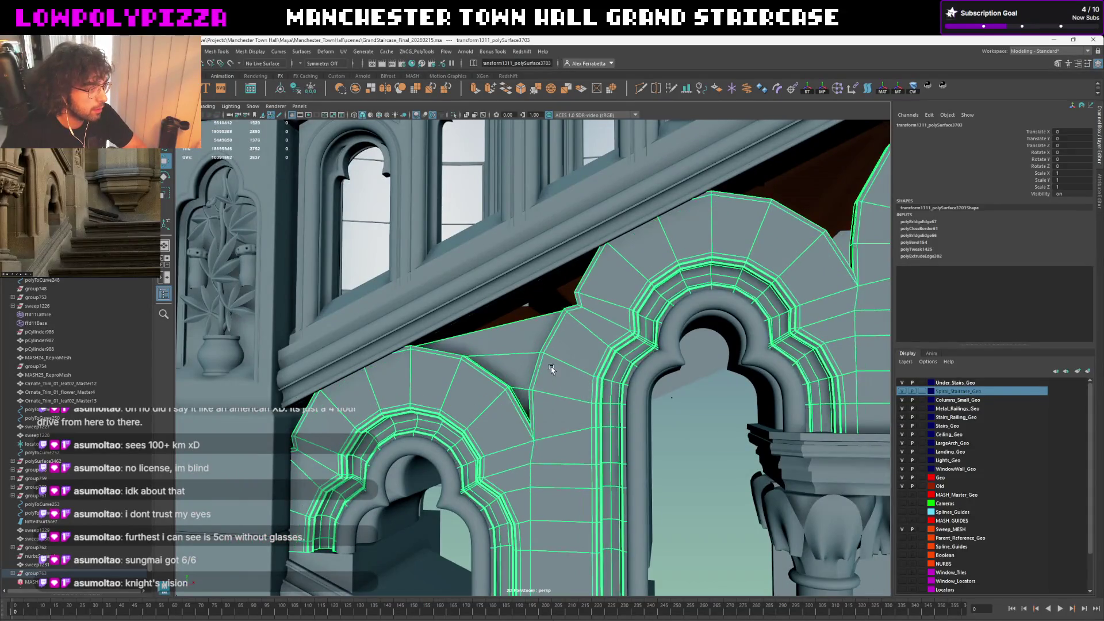
scroll(556, 369, "up", 1)
scroll(565, 357, "up", 1)
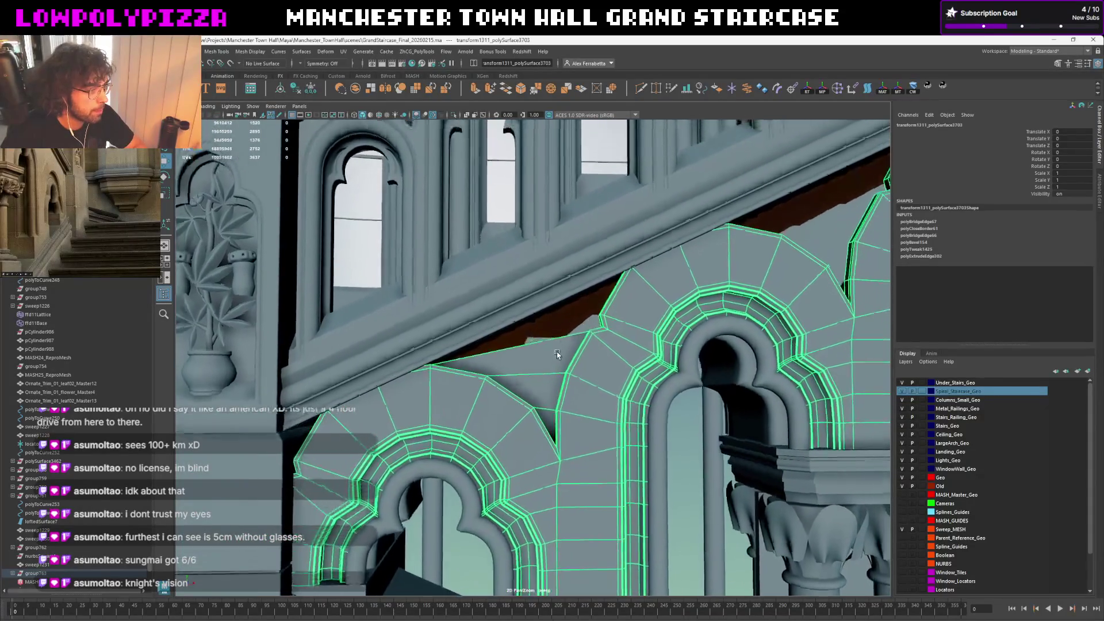
key("ctrl+1")
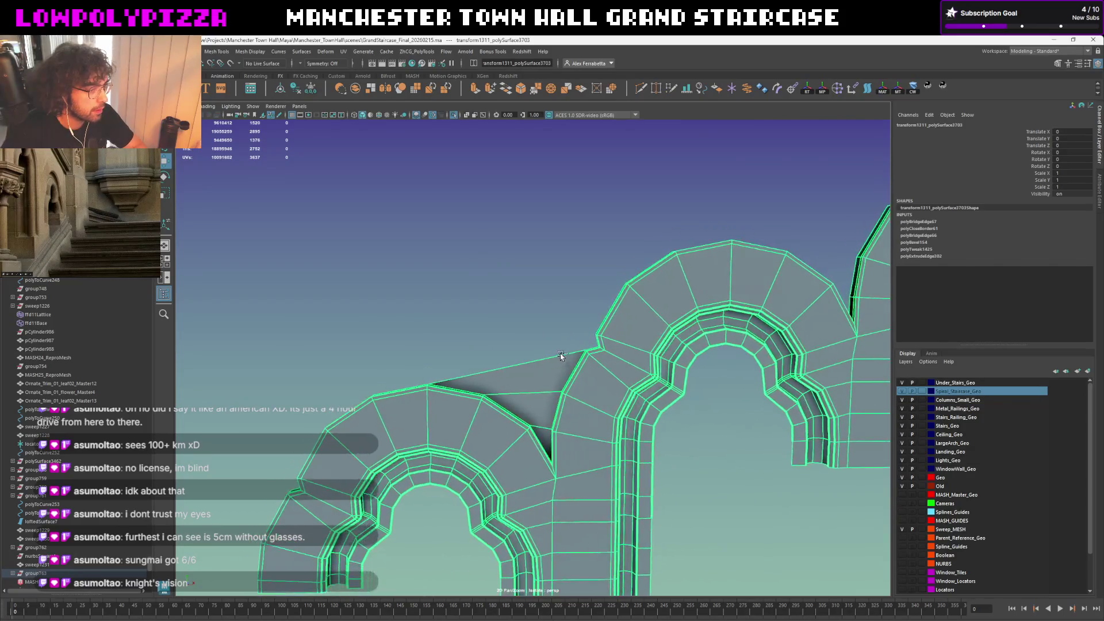
key("ctrl+1")
scroll(560, 349, "up", 1)
mouse_move(560, 349)
left_mouse_down("alt")
mouse_move(580, 349)
mouse_move(539, 361)
mouse_move(514, 385)
mouse_move(501, 378)
left_mouse_up("alt")
key("ctrl+1")
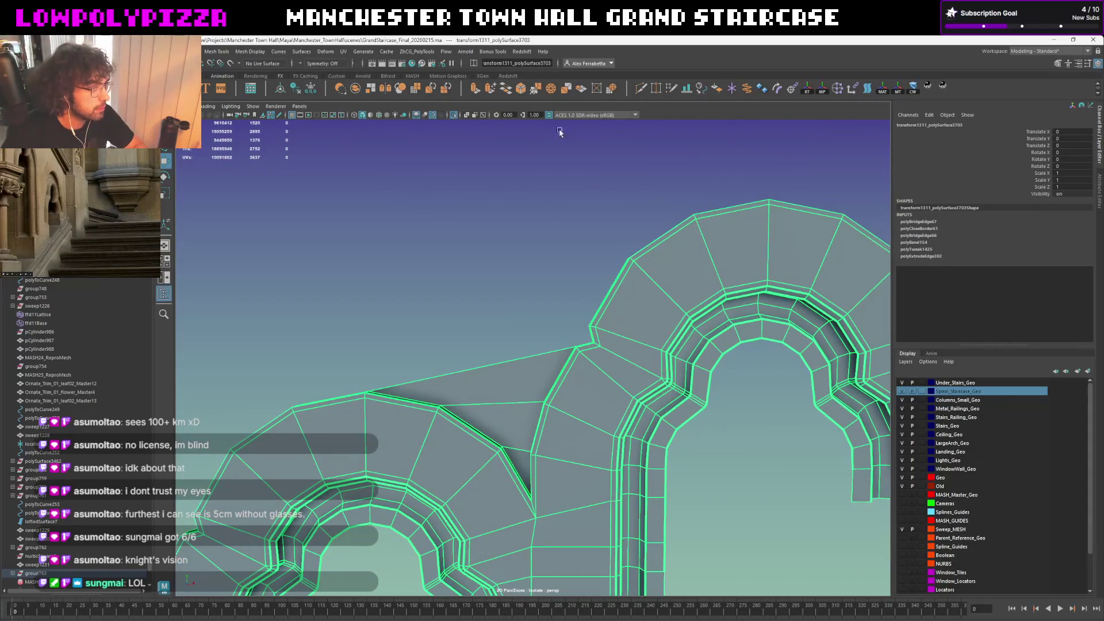
key("ctrl+shift+x")
left_click(482, 366)
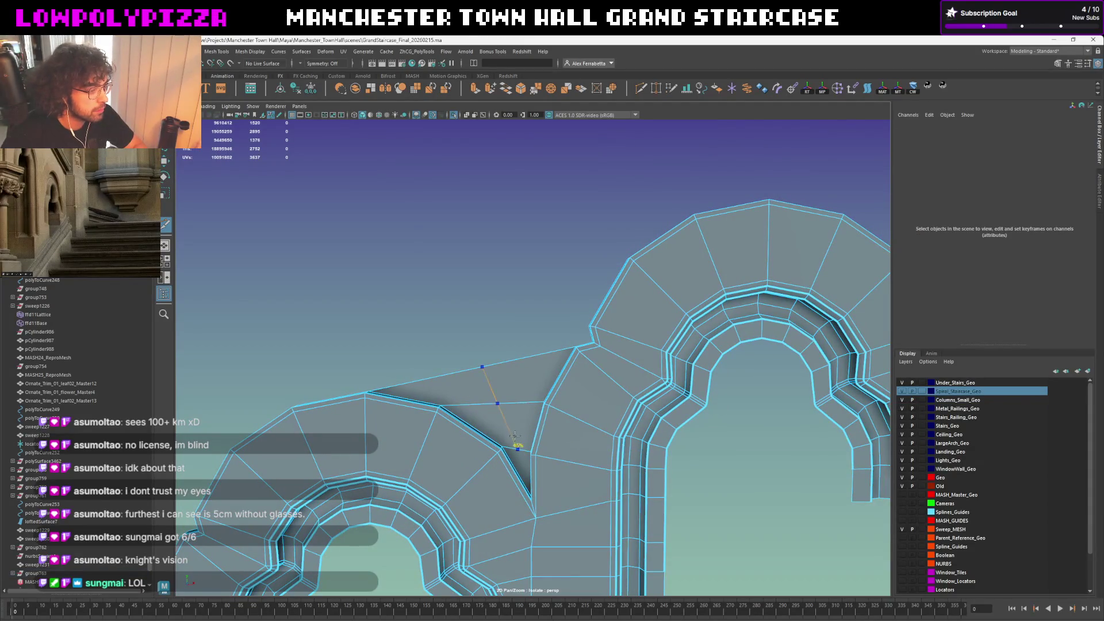
Check the Multi-Cut snap step setting and commit the new cut across the upper face
double_click(643, 88)
double_click(209, 246)
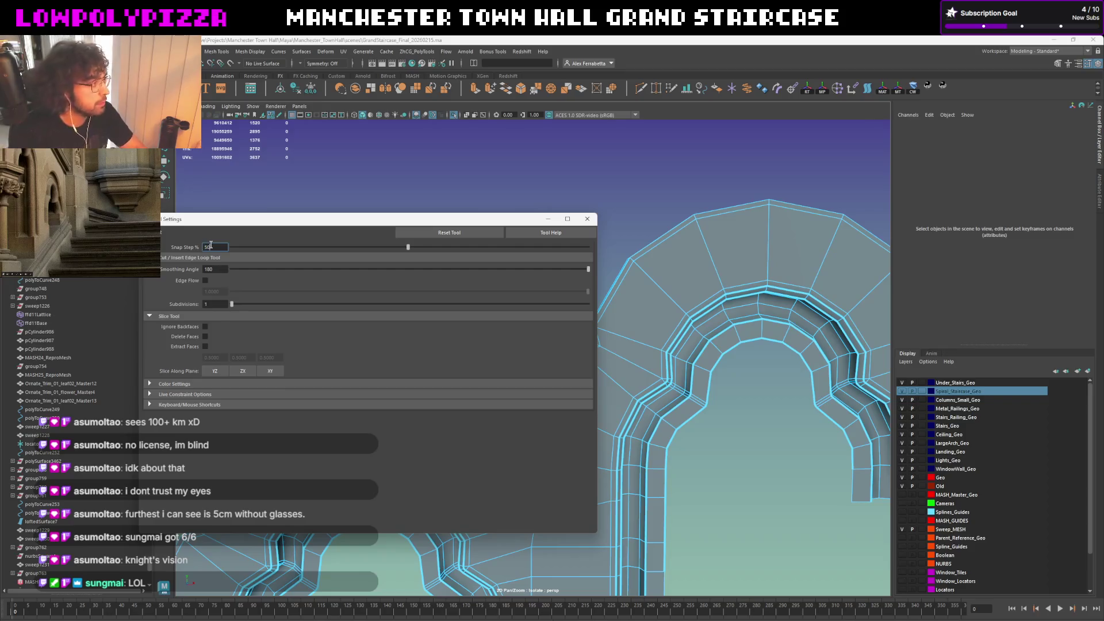
left_click(587, 220)
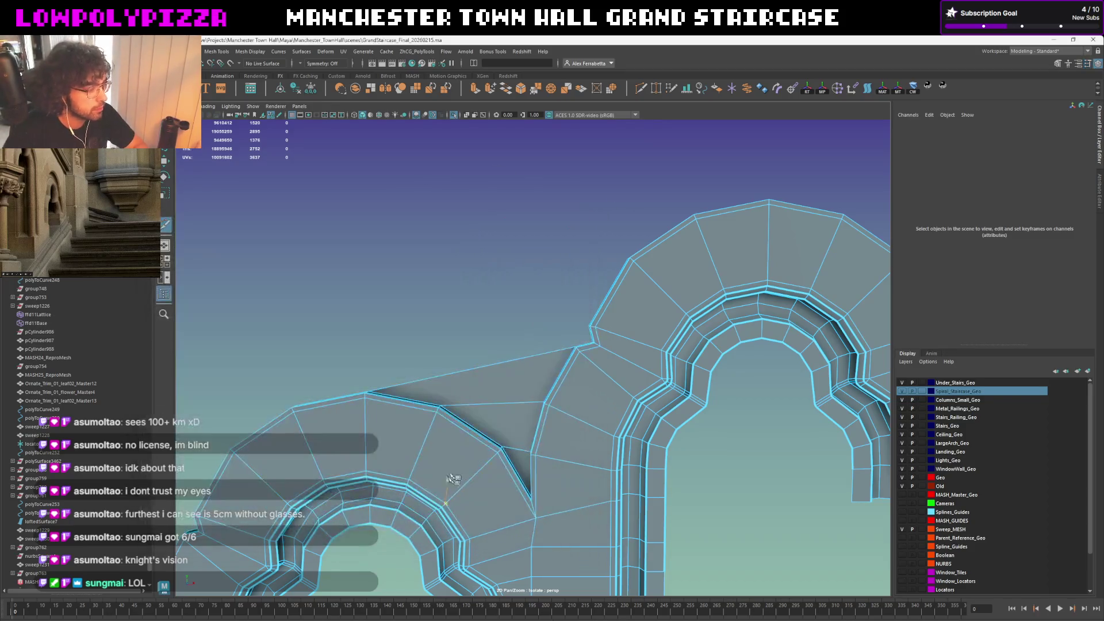
key("Return")
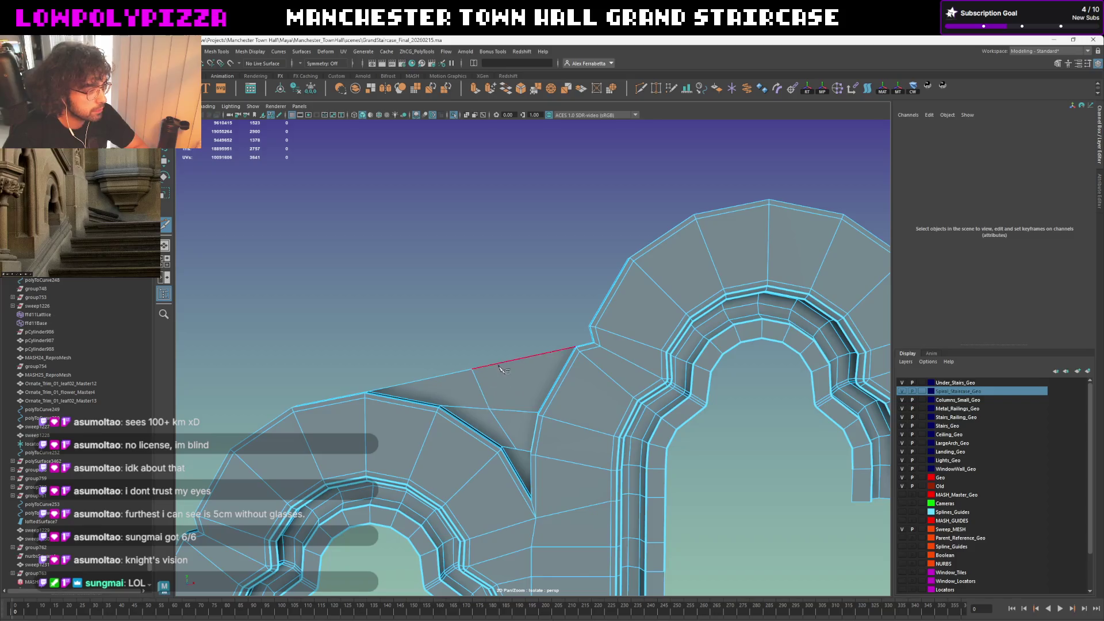
mouse_move(511, 367)
left_mouse_down("alt")
mouse_move(539, 349)
mouse_move(523, 370)
mouse_move(521, 337)
mouse_move(530, 369)
mouse_move(542, 368)
mouse_move(527, 369)
mouse_move(564, 353)
left_mouse_up("alt")
scroll(520, 338, "down", 3)
scroll(524, 337, "up", 2)
scroll(533, 365, "up", 3)
Extrude an upper-face edge upward as a trial, then undo it
left_click(565, 352)
left_click(483, 376)
key("ctrl+e")
mouse_move(525, 309)
left_mouse_down()
mouse_move(526, 258)
mouse_move(546, 424)
mouse_move(512, 222)
left_mouse_up()
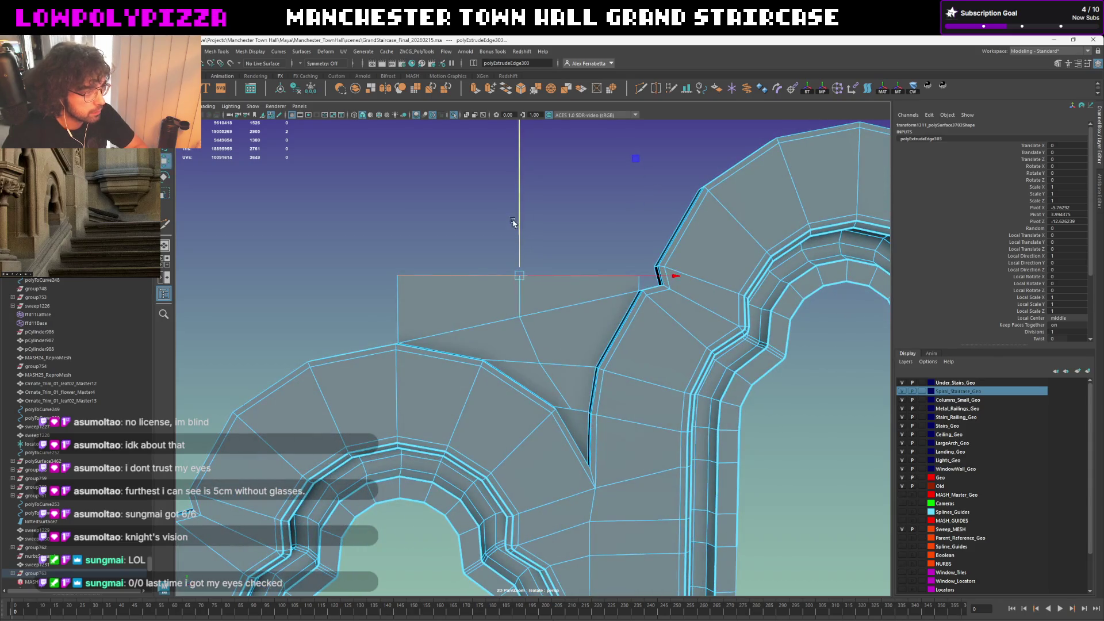
key("ctrl+z")
left_click_drag(587, 266, 588, 377, "alt")
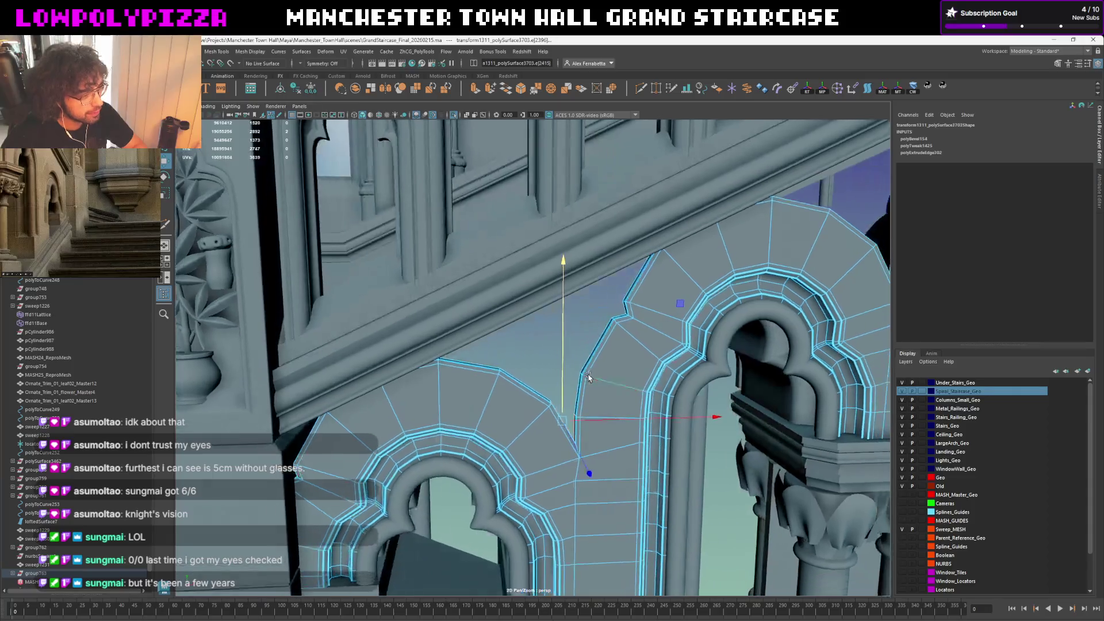
Select the staircase arch mesh and then the plane pPlane36
key("F8")
scroll(517, 385, "up", 5)
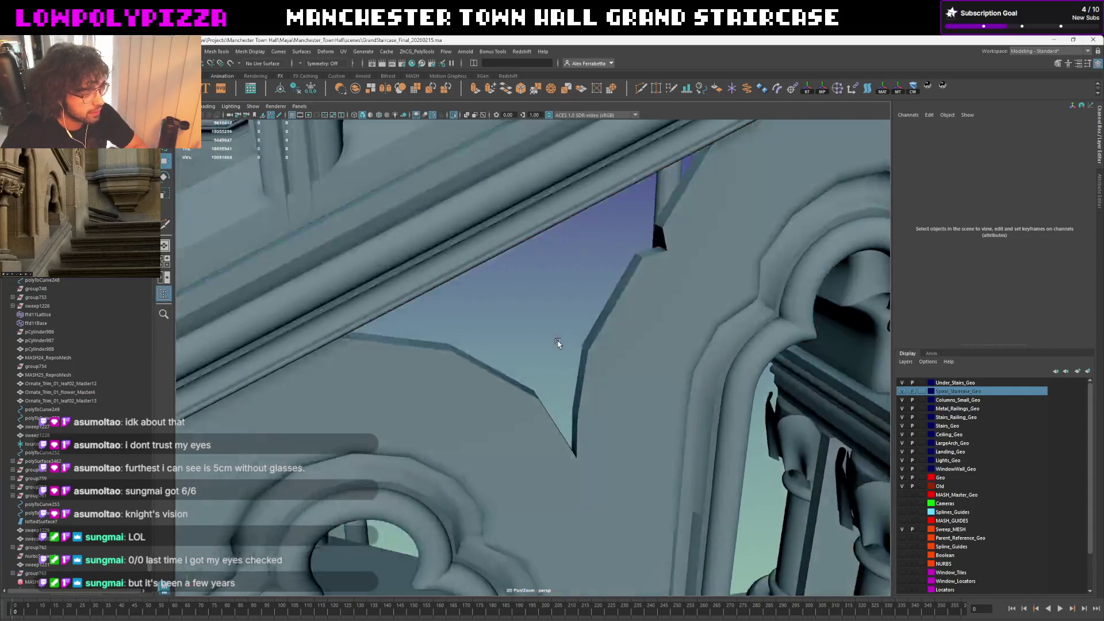
scroll(518, 385, "up", 2)
left_click(509, 385)
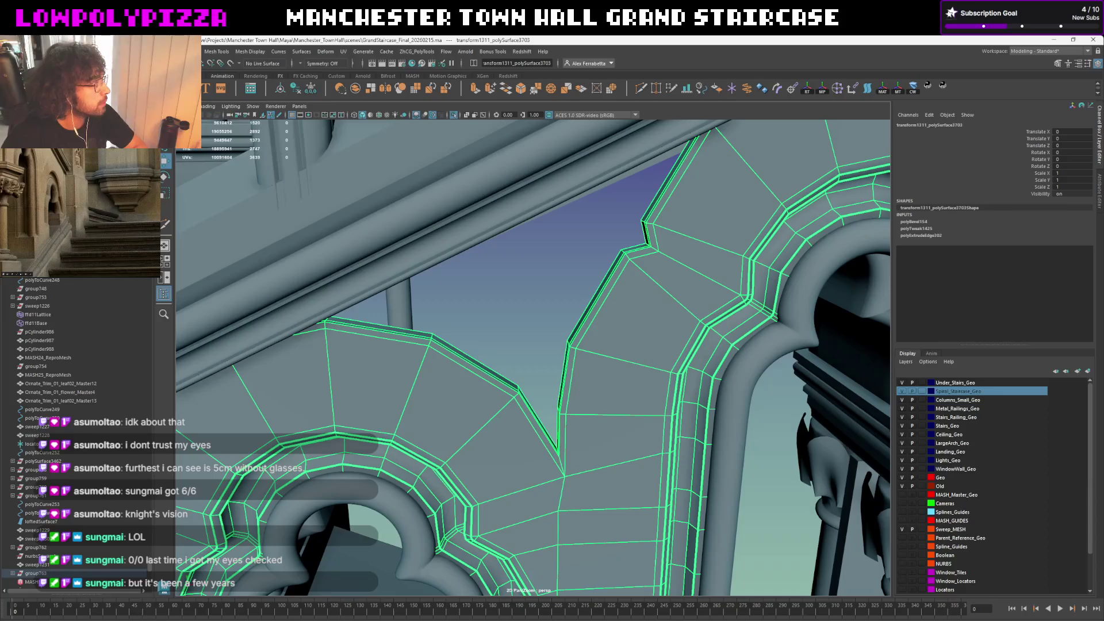
left_click(284, 239)
mouse_move(284, 239)
left_mouse_down("alt")
mouse_move(552, 326)
mouse_move(586, 296)
mouse_move(693, 281)
left_mouse_up("alt")
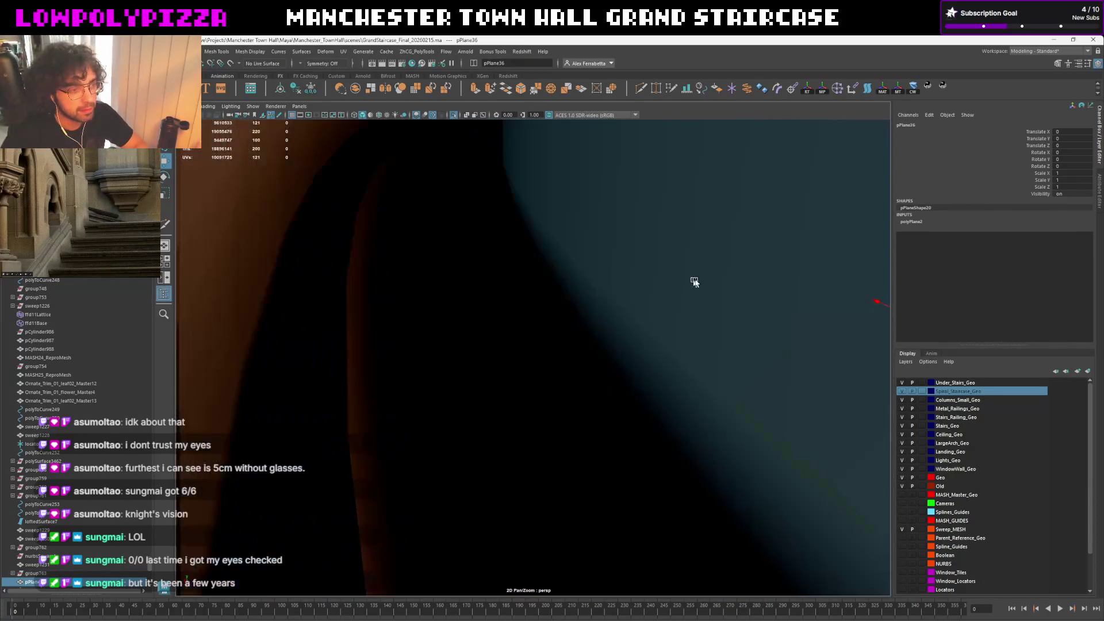
Move pPlane36 onto the landing by the arch and rotate it 90° in X to stand upright
left_click_drag(317, 283, 457, 277, "alt")
mouse_move(795, 297)
left_mouse_down("alt")
mouse_move(452, 415)
mouse_move(457, 382)
mouse_move(395, 387)
mouse_move(617, 357)
left_mouse_up("alt")
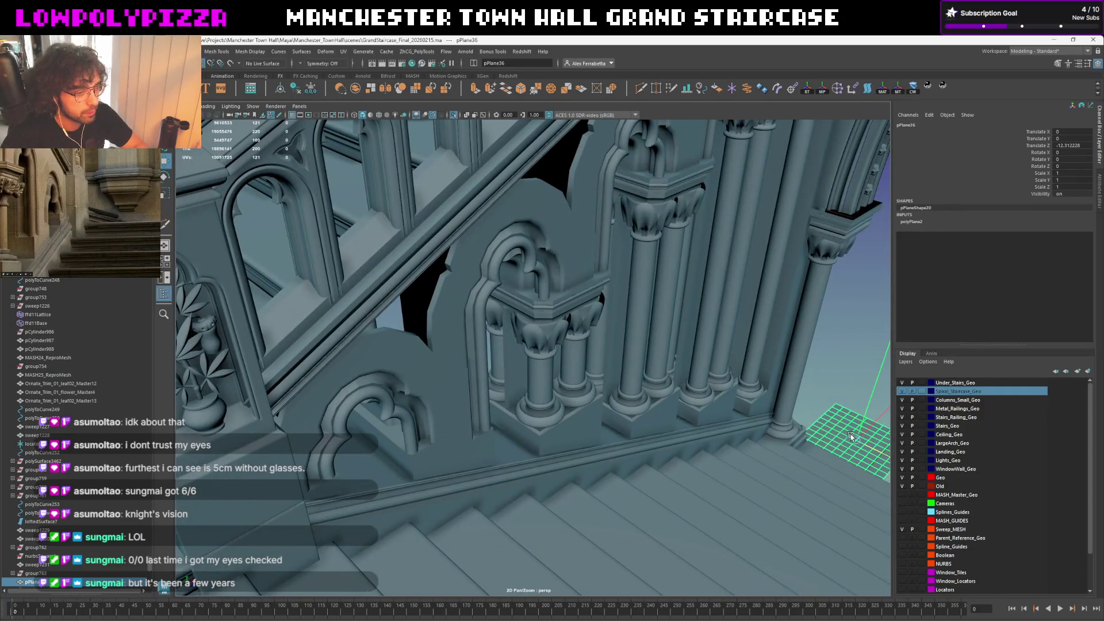
left_click_drag(851, 436, 432, 353)
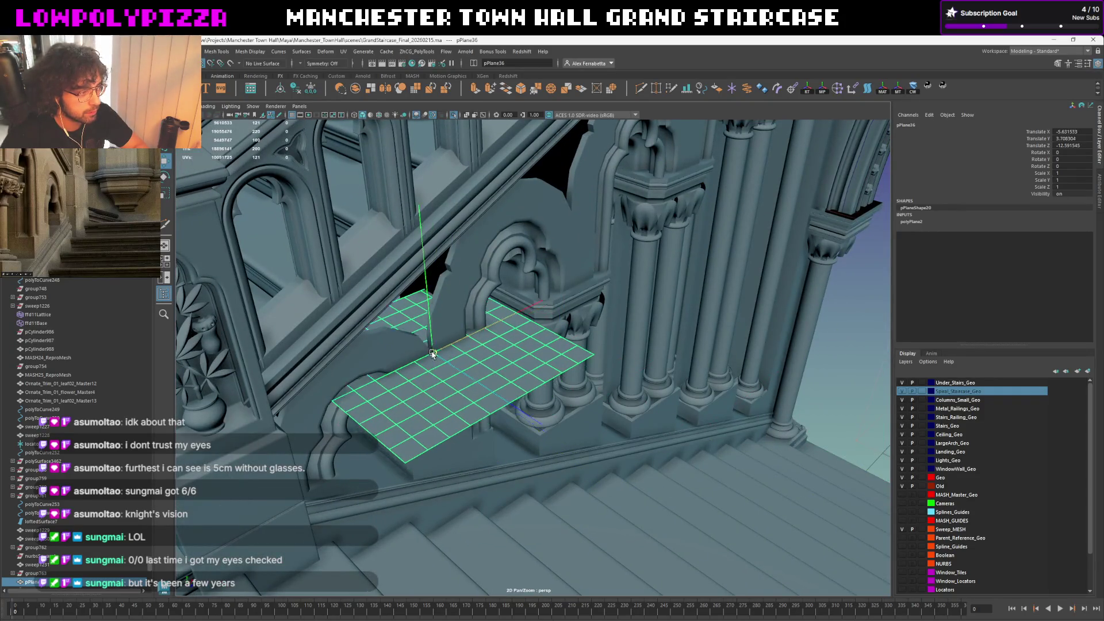
key("f")
key("e")
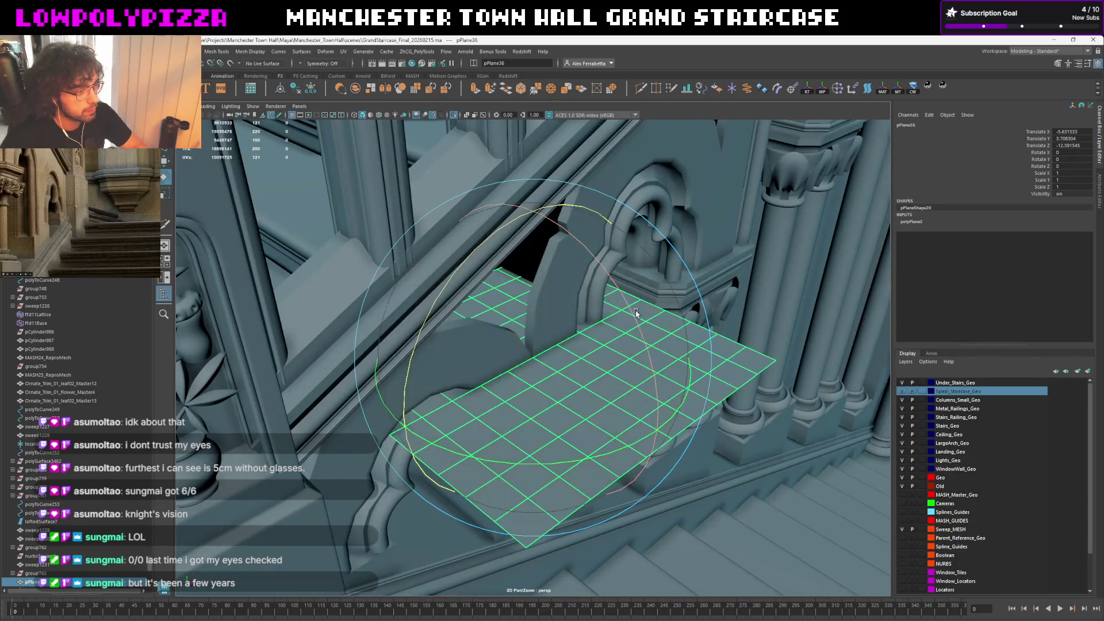
mouse_move(627, 316)
left_mouse_down()
mouse_move(642, 369)
mouse_move(595, 397)
left_mouse_up()
key("w")
scroll(591, 394, "up", 2)
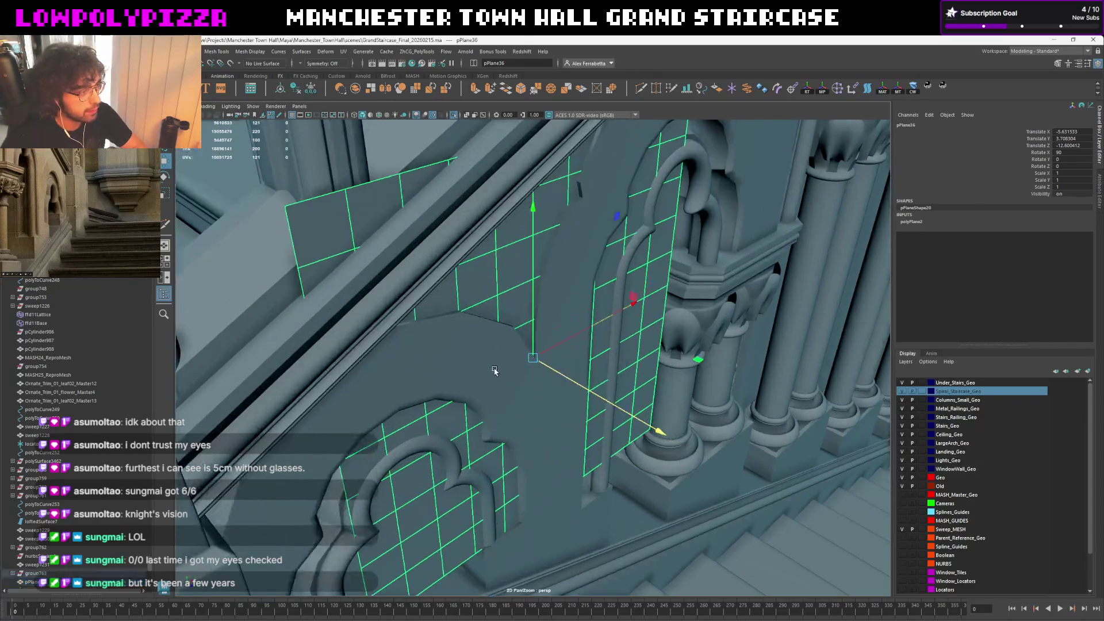
scroll(513, 296, "up", 1)
Set the plane's Subdivisions to 2 and its Width and Height to 0.5 in the Channel Box
mouse_move(513, 295)
left_mouse_down("alt")
mouse_move(574, 467)
mouse_move(590, 476)
left_mouse_up("alt")
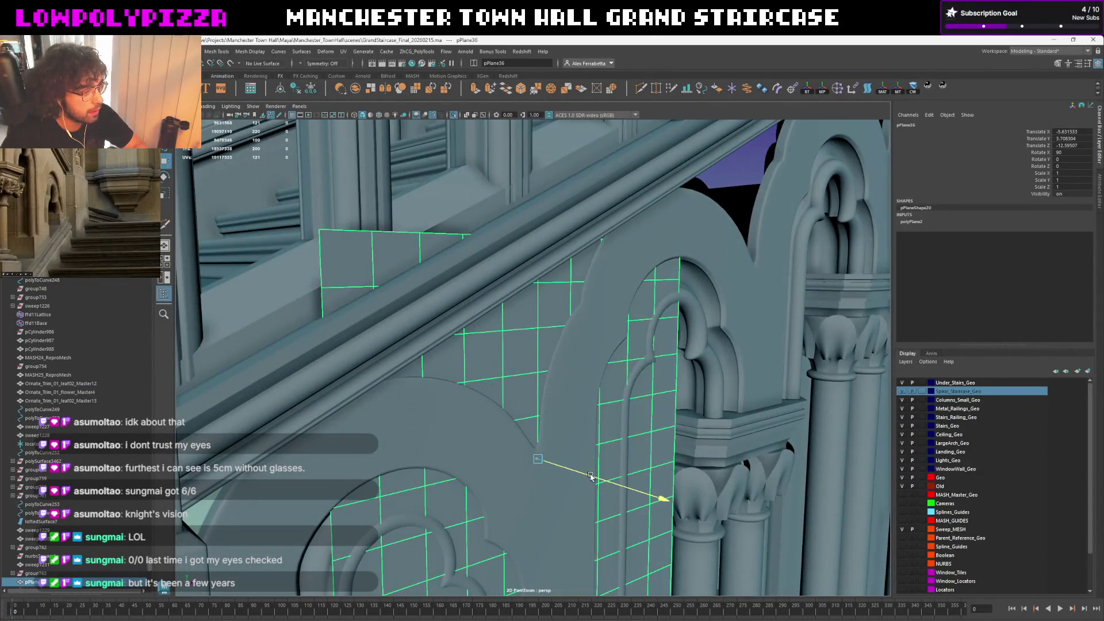
left_click_drag(573, 408, 574, 388, "alt")
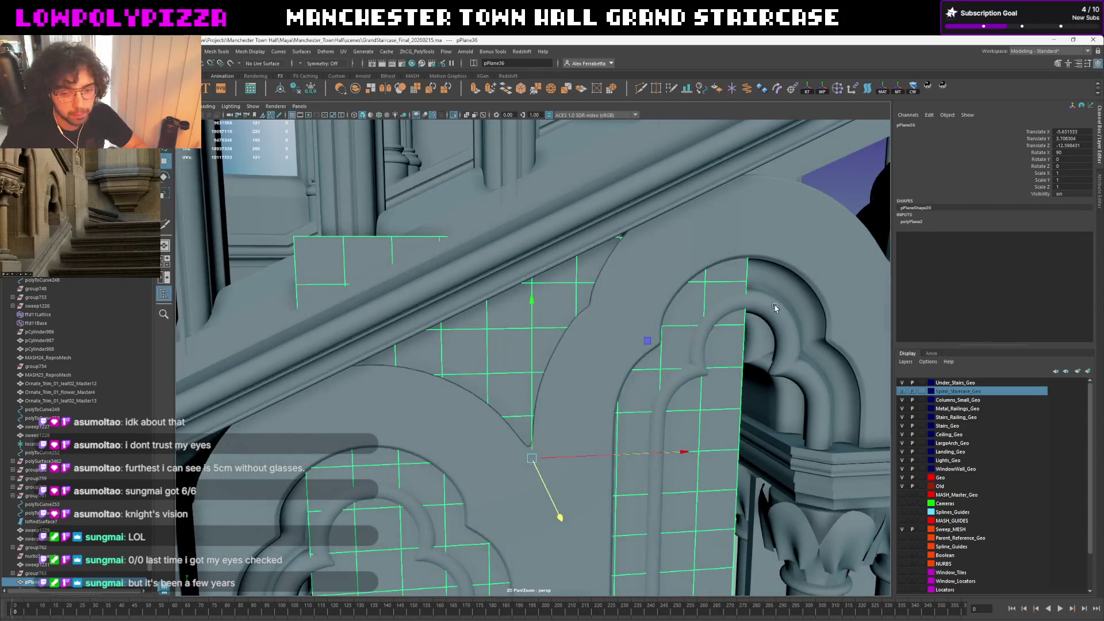
left_click(961, 222)
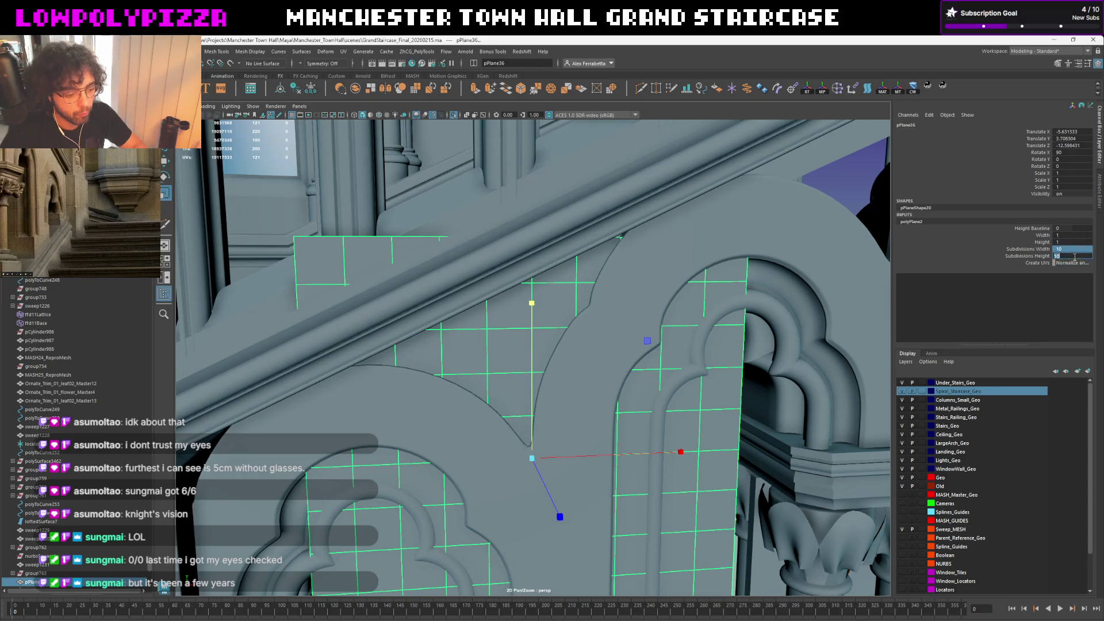
type("2")
key("Return")
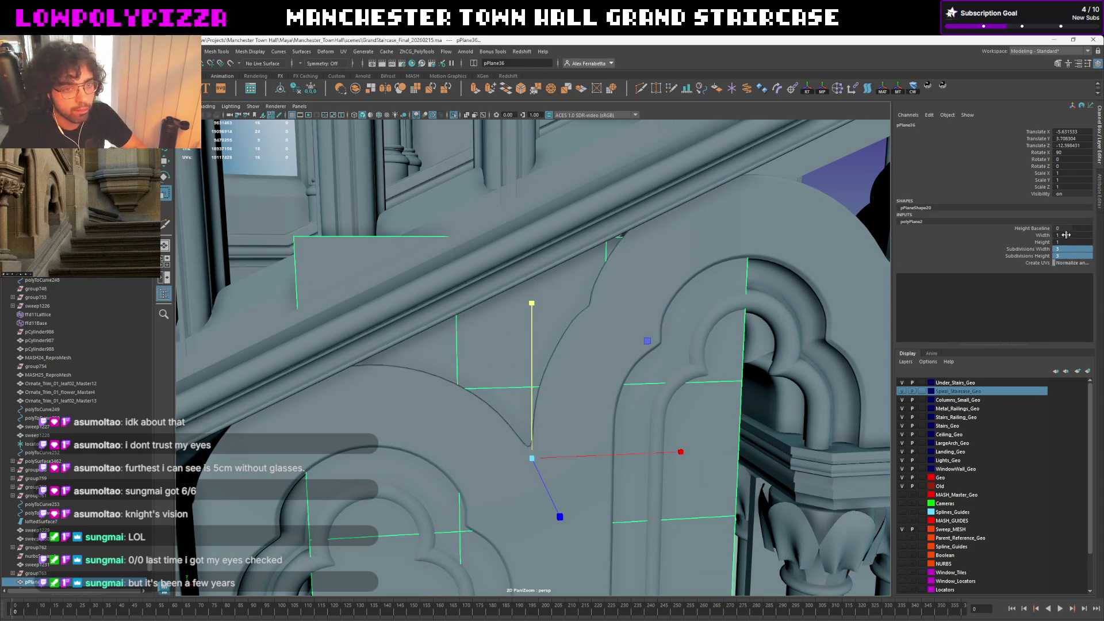
left_click(1066, 236)
double_click(1067, 242)
type("0.5")
key("Return")
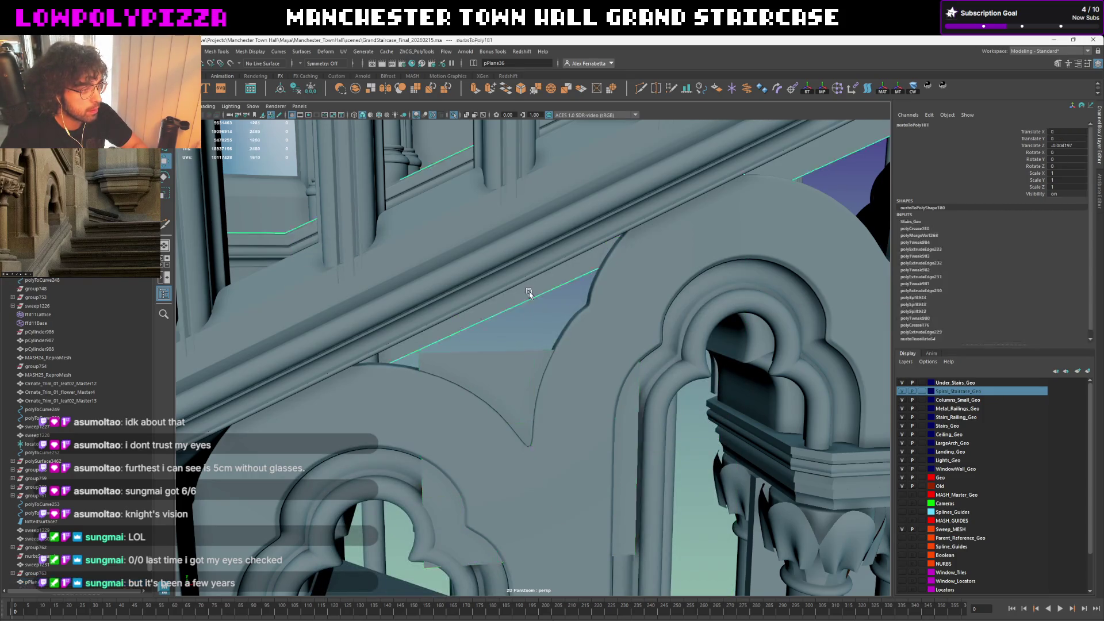
Move the plane slightly upward, then select the arch trim mesh
mouse_move(530, 321)
left_mouse_down()
mouse_move(530, 232)
mouse_move(464, 326)
mouse_move(454, 313)
mouse_move(614, 369)
left_mouse_up()
left_click(765, 436)
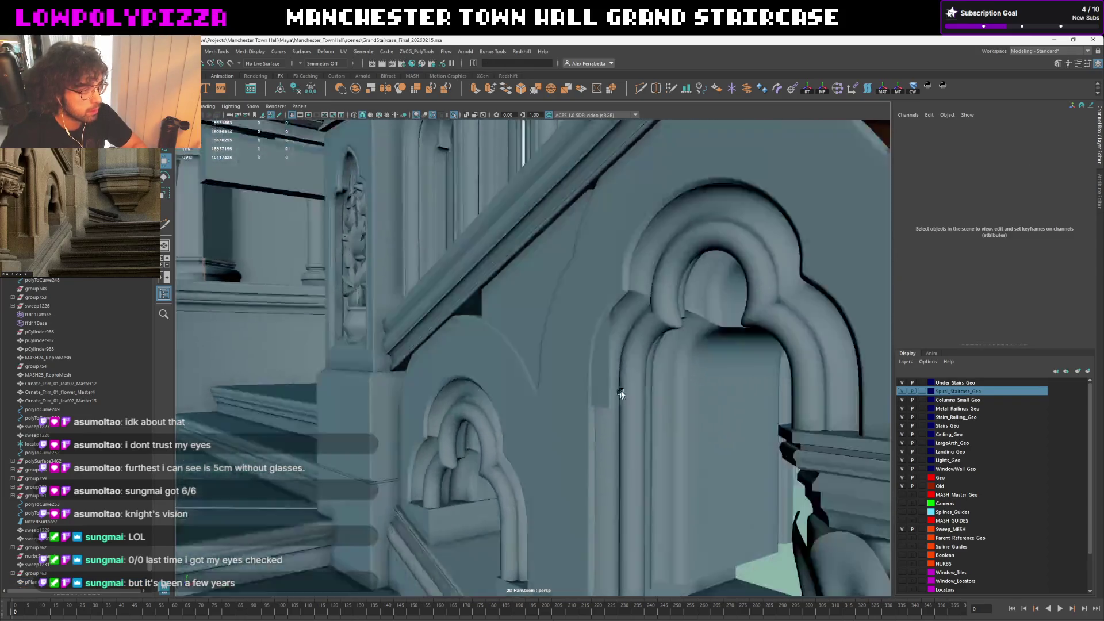
left_click_drag(766, 436, 604, 345, "alt")
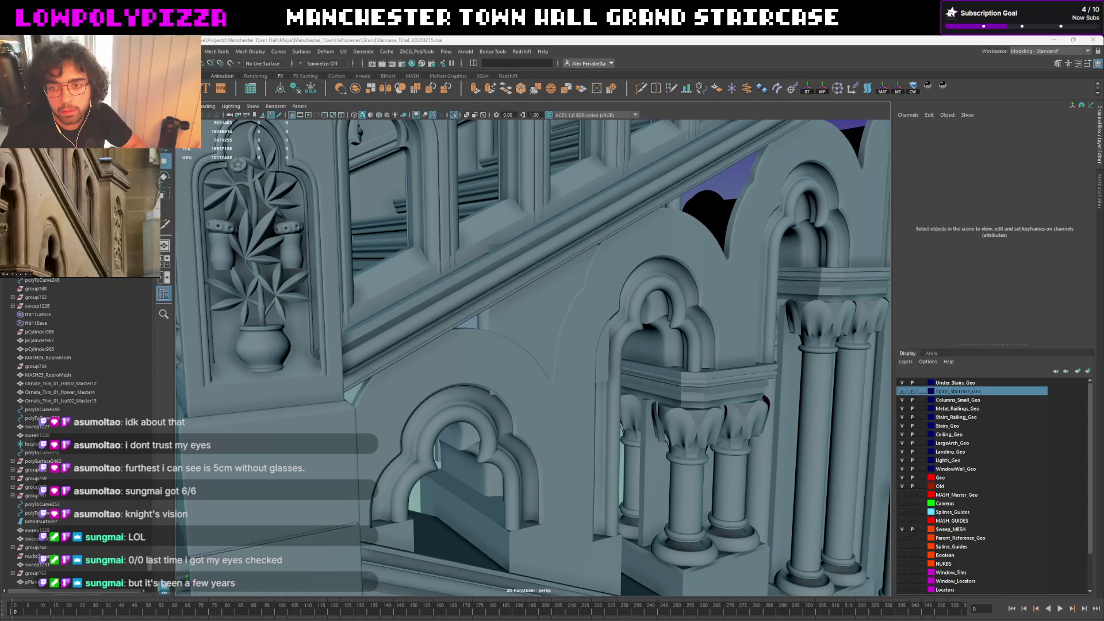
scroll(678, 389, "up", 3)
scroll(615, 363, "up", 3)
left_click(583, 324)
scroll(583, 324, "up", 2)
mouse_move(583, 324)
left_mouse_down("alt")
mouse_move(554, 354)
mouse_move(543, 346)
left_mouse_up("alt")
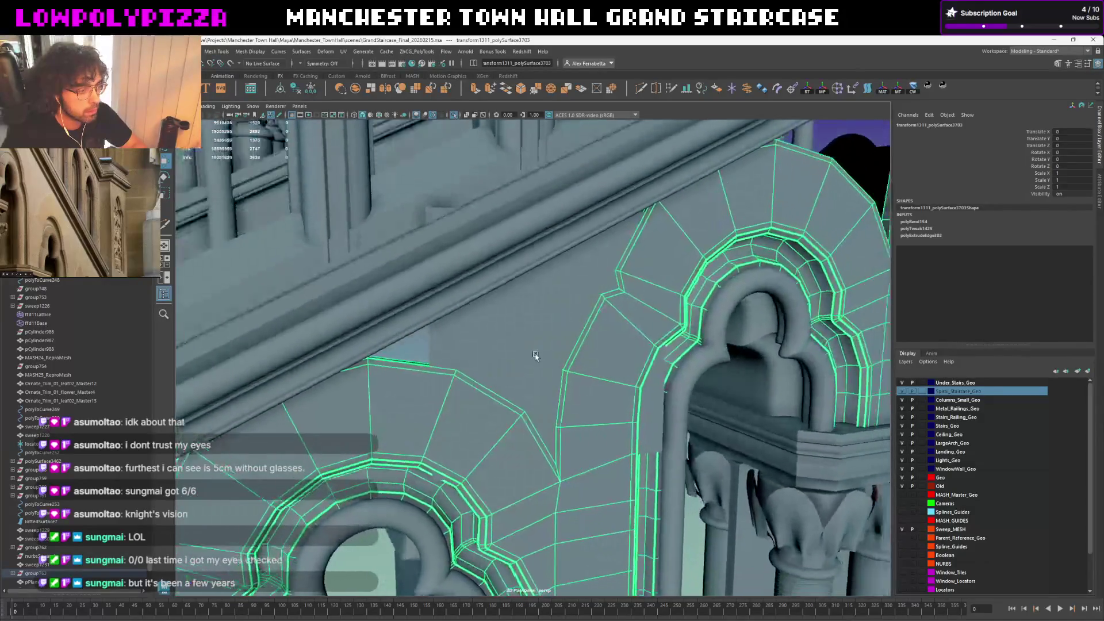
Tilt the plane 25° in Z to the stair slope and slide it along the slope in Component space
left_click(555, 342)
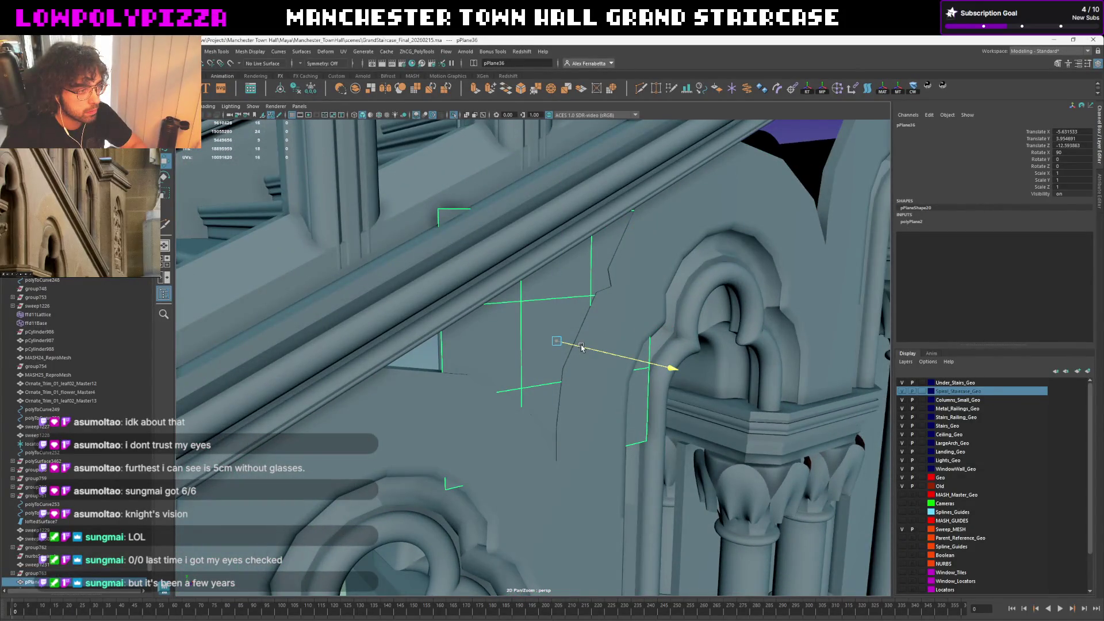
left_click_drag(581, 348, 555, 341)
key("e")
mouse_move(708, 321)
left_mouse_down()
mouse_move(702, 307)
mouse_move(692, 317)
left_mouse_up()
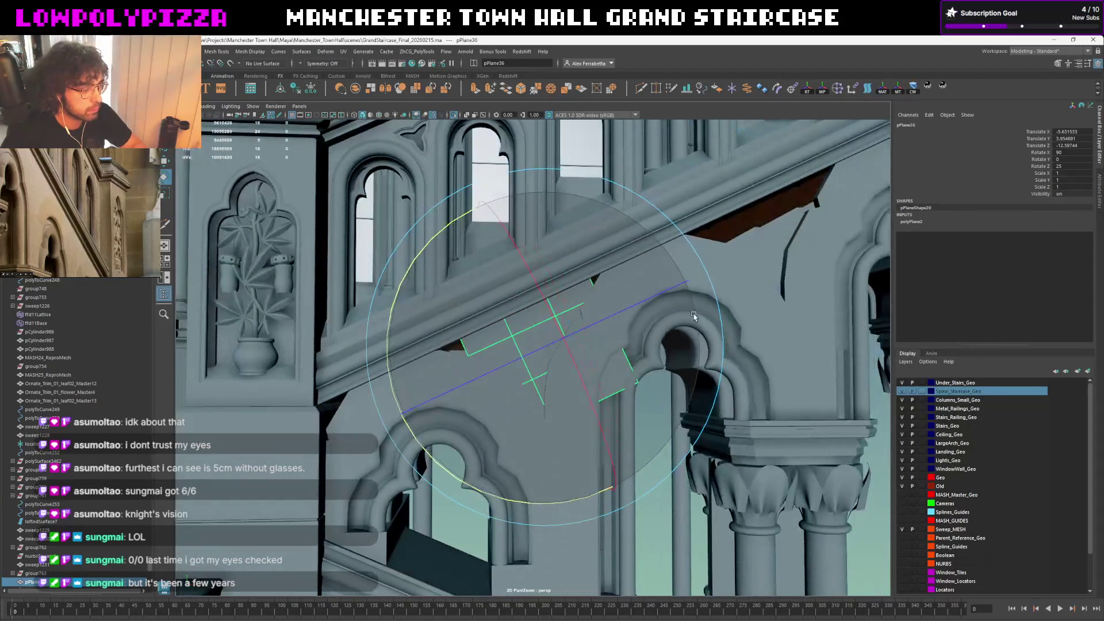
key("w")
scroll(630, 336, "up", 3)
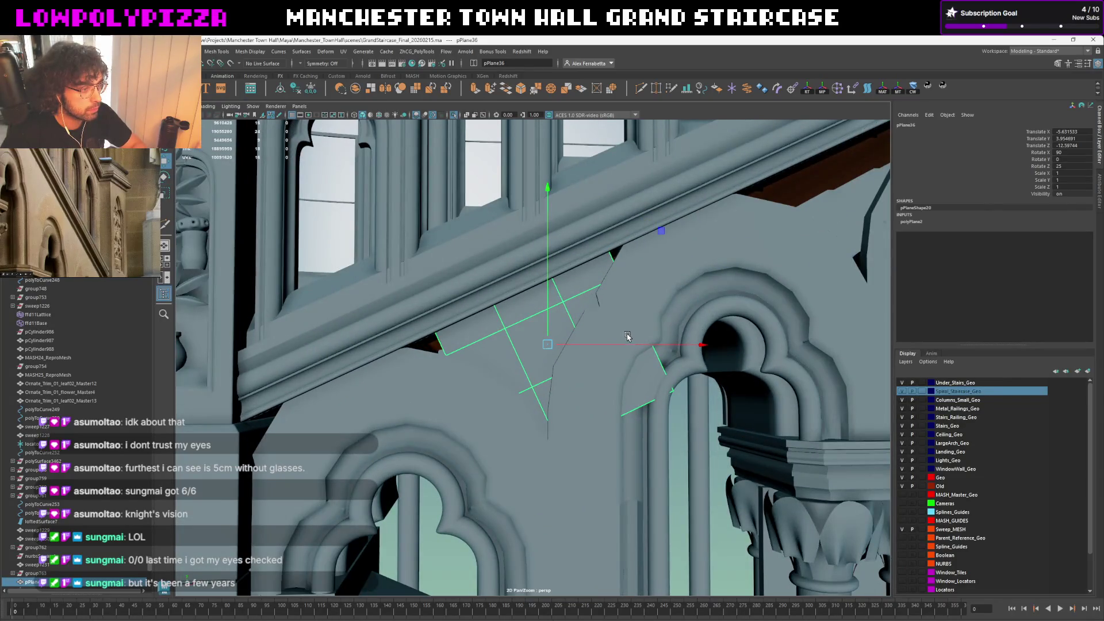
left_click(618, 315)
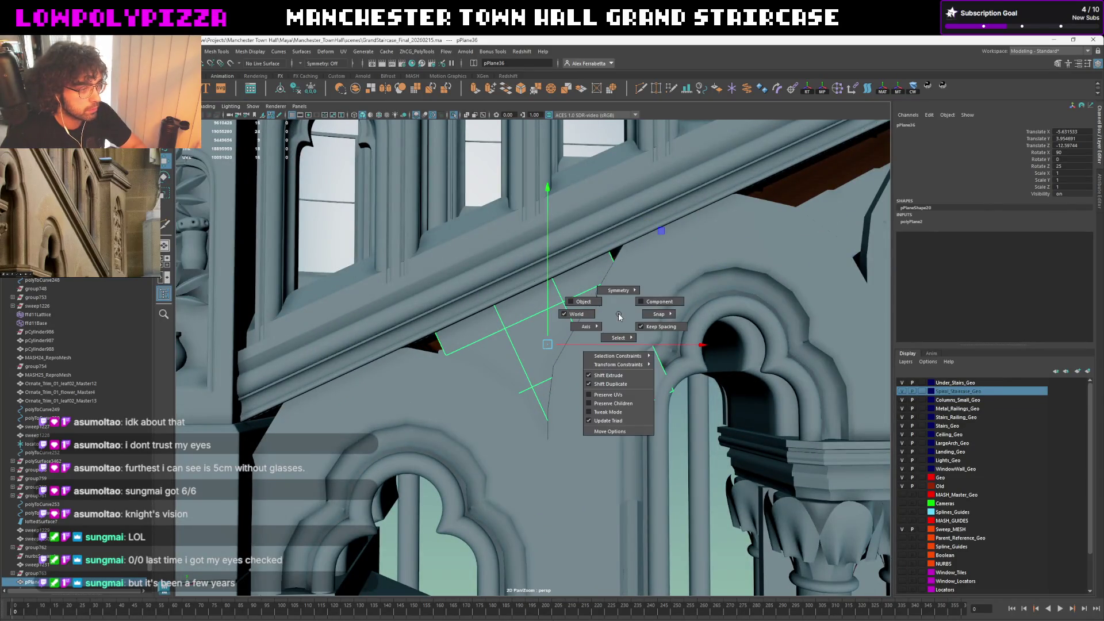
left_click(645, 301)
left_click_drag(625, 299, 628, 313)
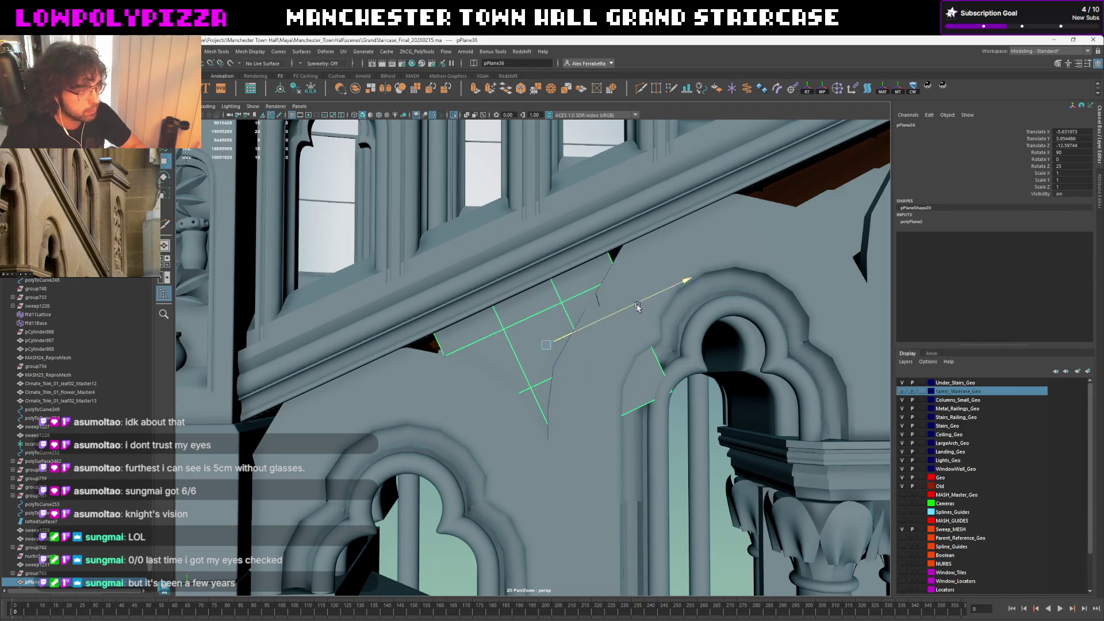
mouse_move(561, 403)
left_mouse_down()
mouse_move(542, 413)
mouse_move(579, 394)
mouse_move(576, 365)
left_mouse_up()
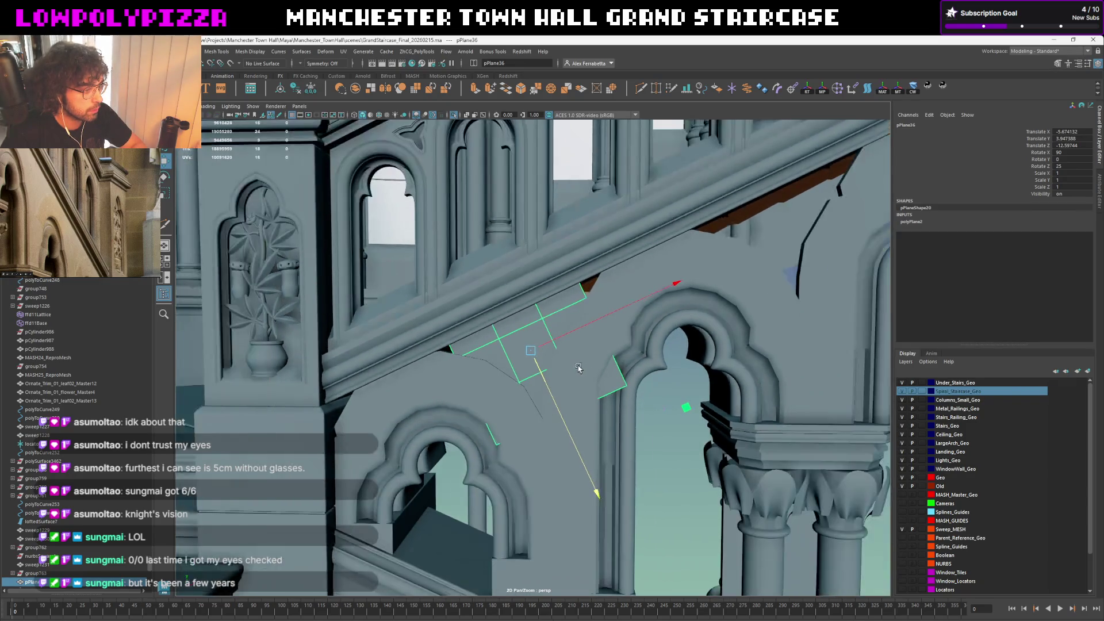
Isolate the plane, reduce it to a single face, and collapse one of its edges
key("ctrl+1")
left_click(917, 224)
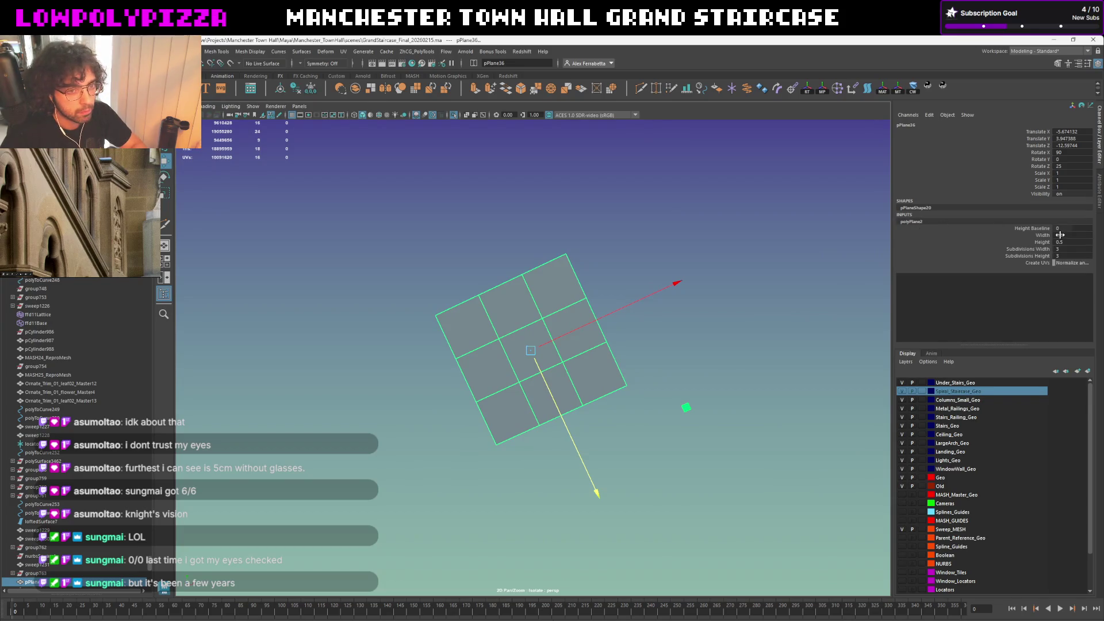
type("1")
key("Return")
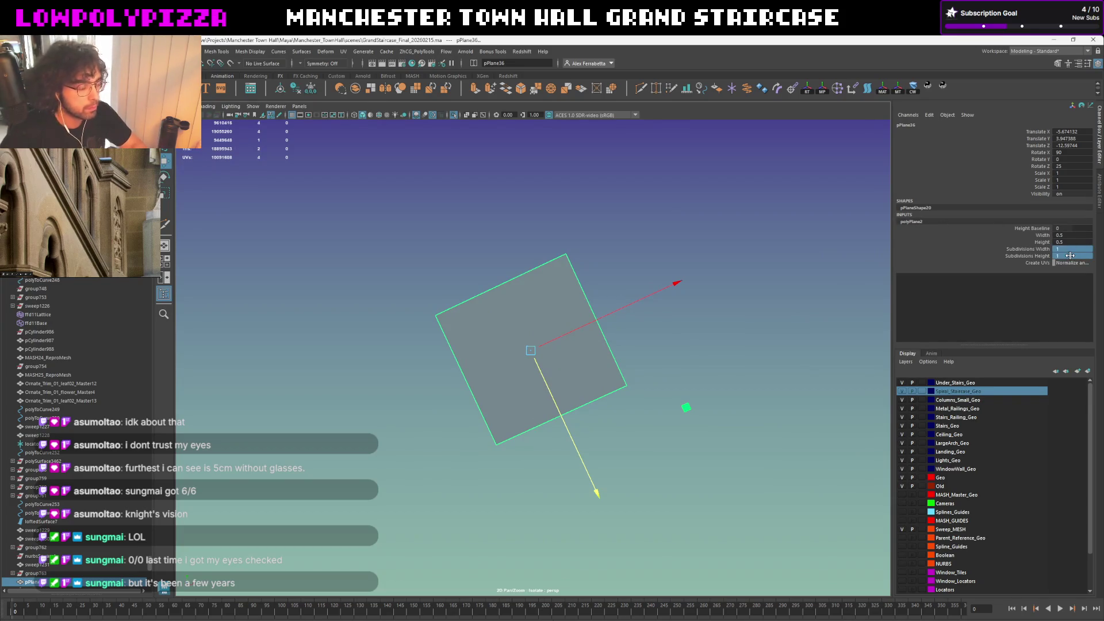
key("ctrl+1")
left_click_drag(853, 300, 521, 363, "alt")
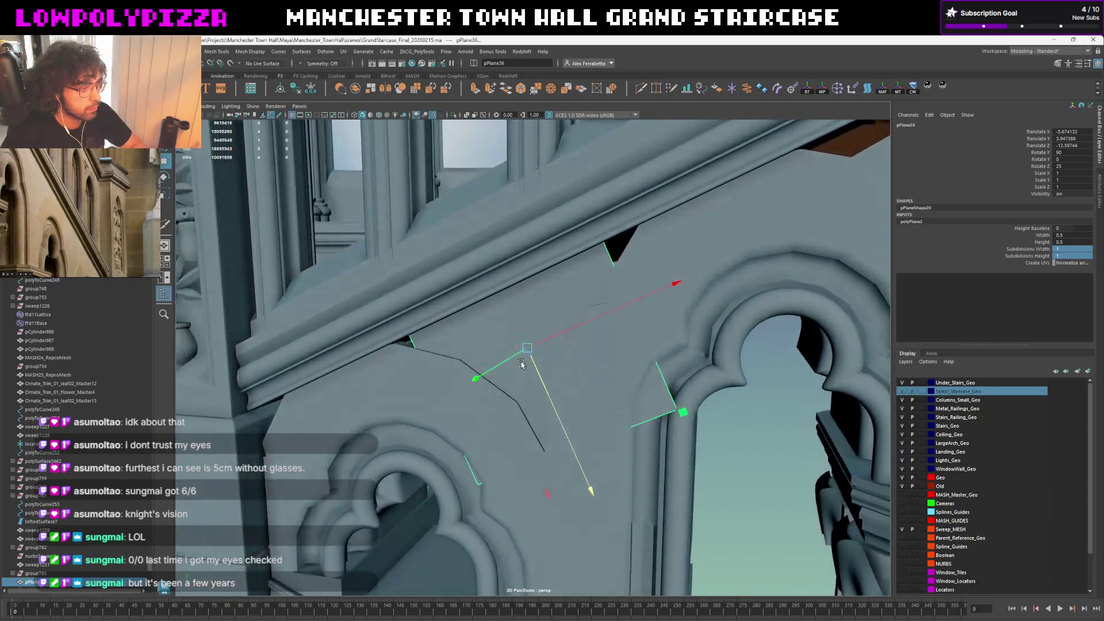
right_click_drag(501, 335, 642, 386)
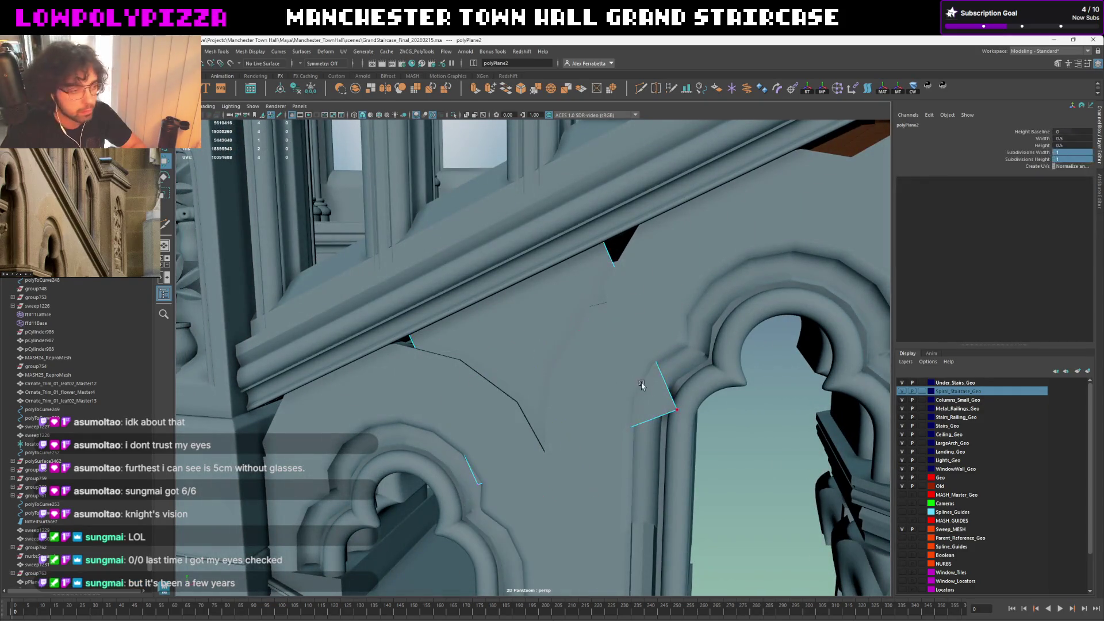
right_click_drag(553, 433, 635, 591, "shift")
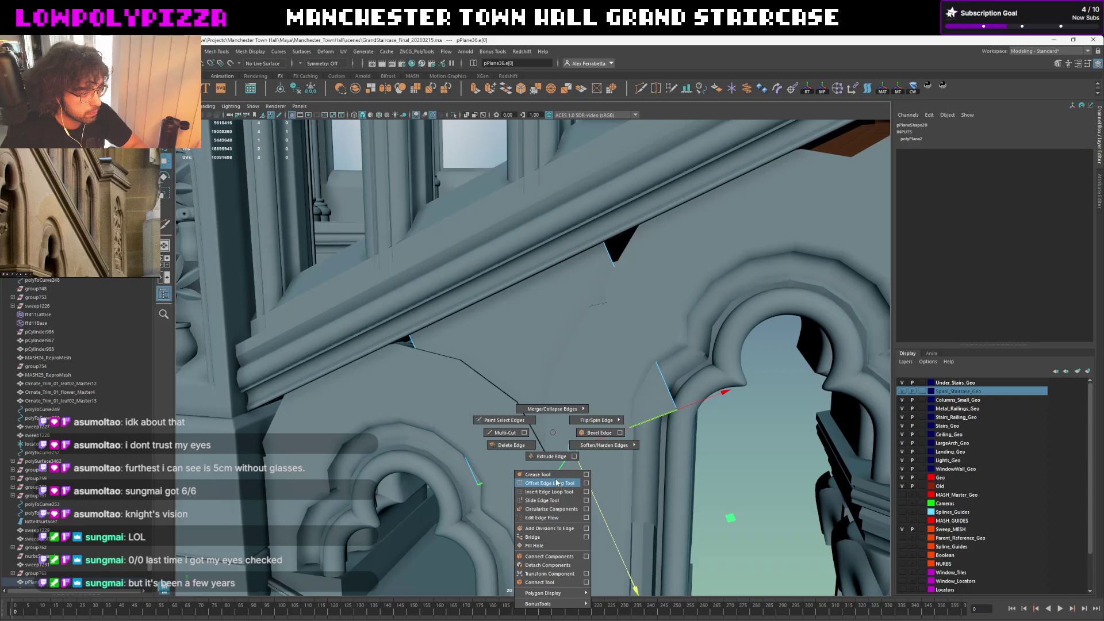
left_click(591, 404)
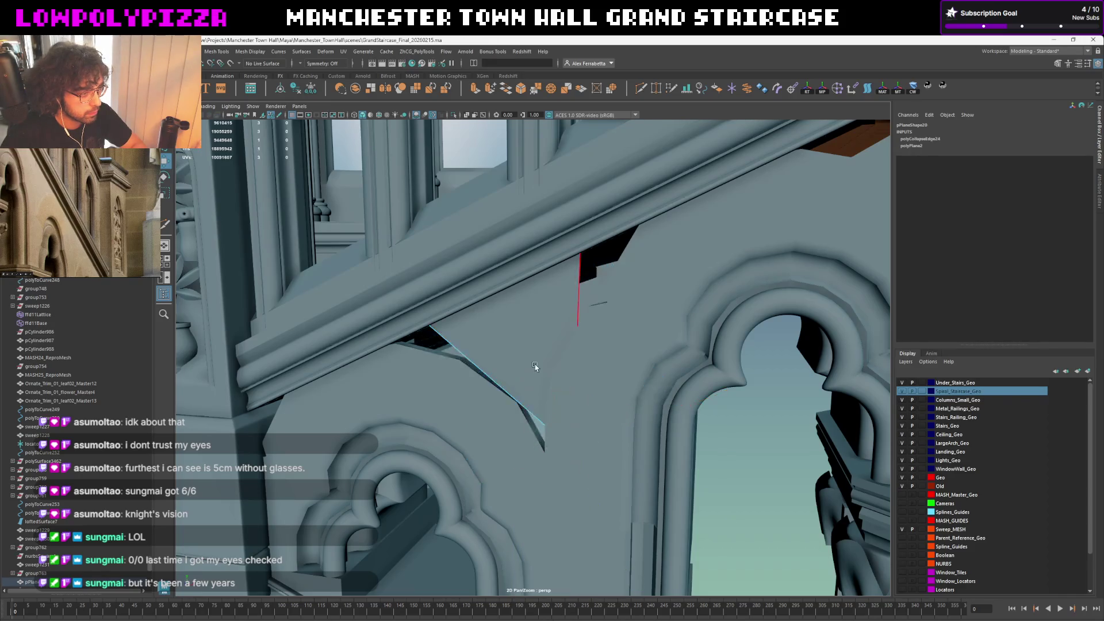
scroll(535, 362, "down", 2)
Move the plane and its edge into the notch, switching move axes between world and component
key("F8")
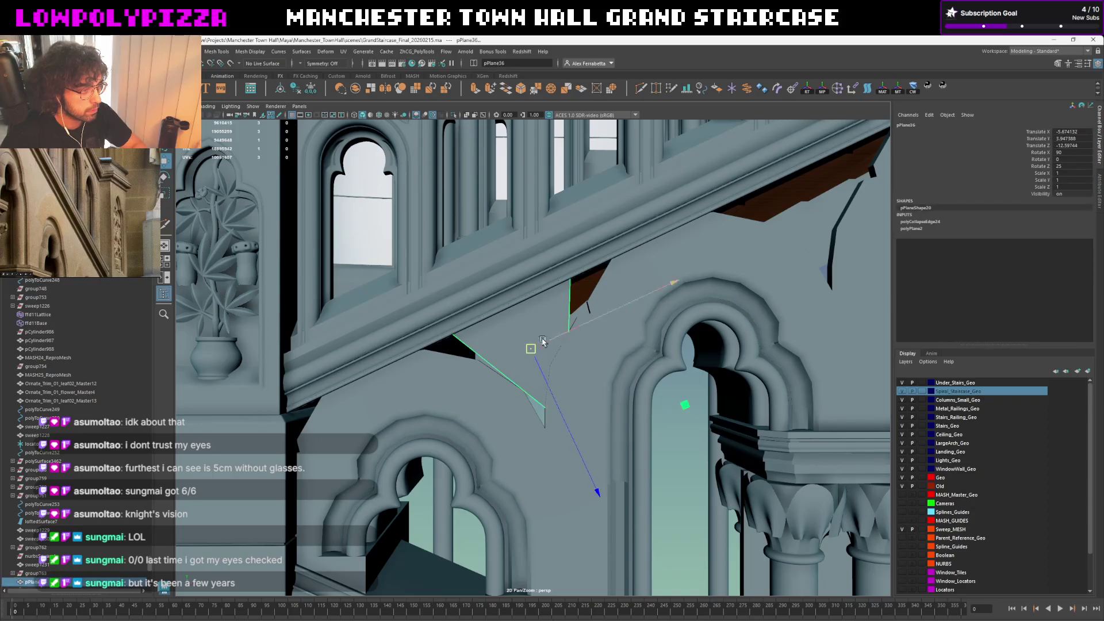
left_click_drag(595, 321, 580, 328)
key("F10")
left_click(510, 306)
key("w")
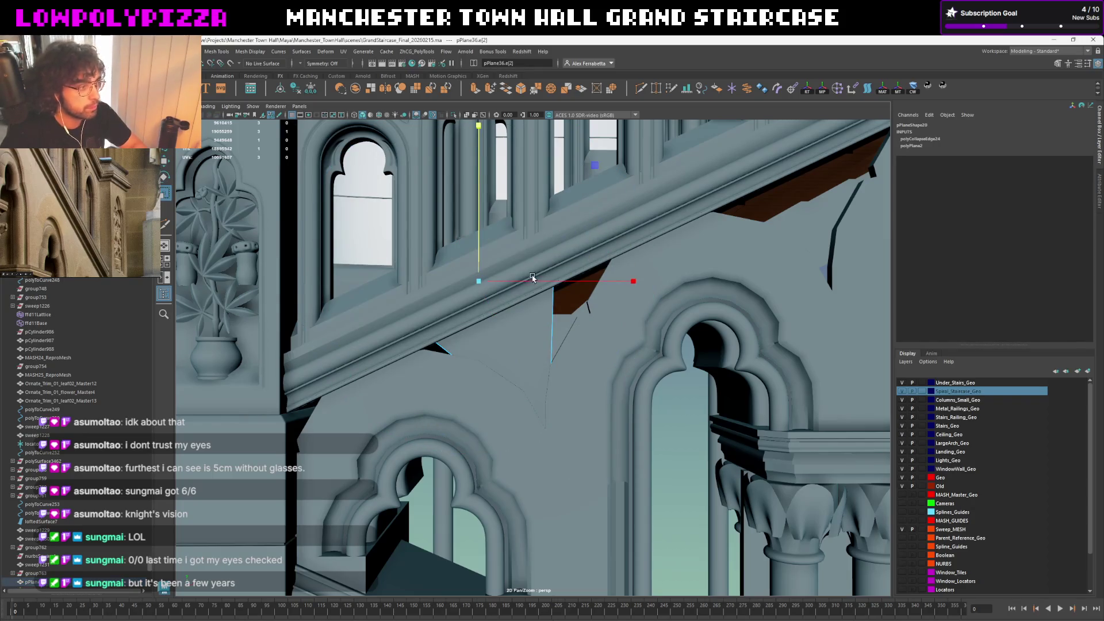
left_click_drag(532, 276, 664, 206)
left_click_drag(729, 183, 729, 184)
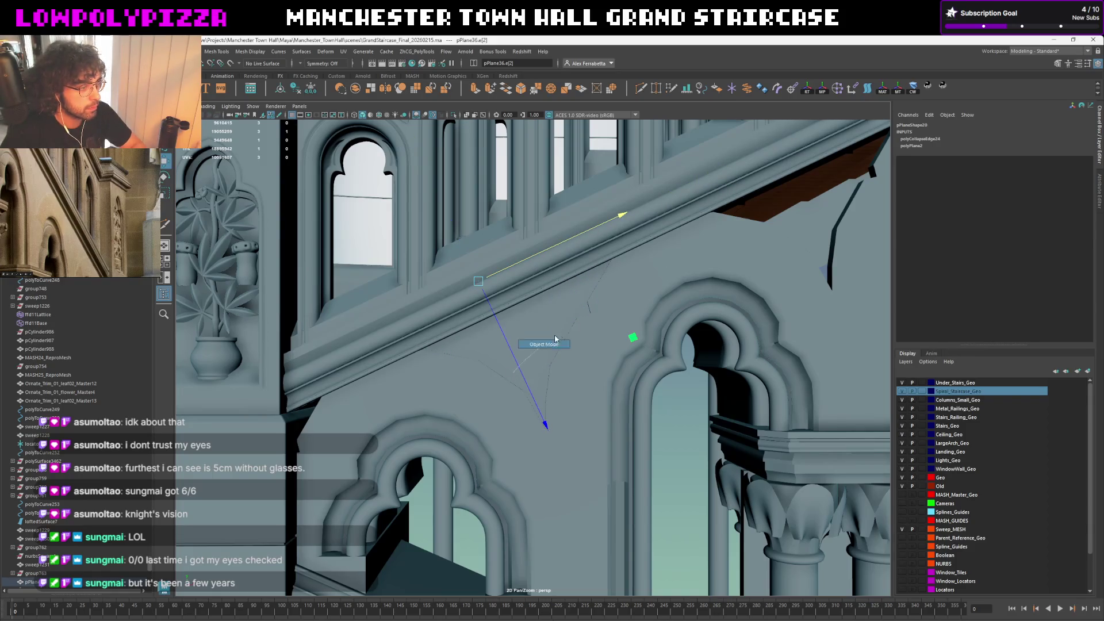
Reselect pPlane36 and frame the view on it where the arch curves meet
left_click(666, 424)
left_click_drag(629, 392, 537, 345, "alt")
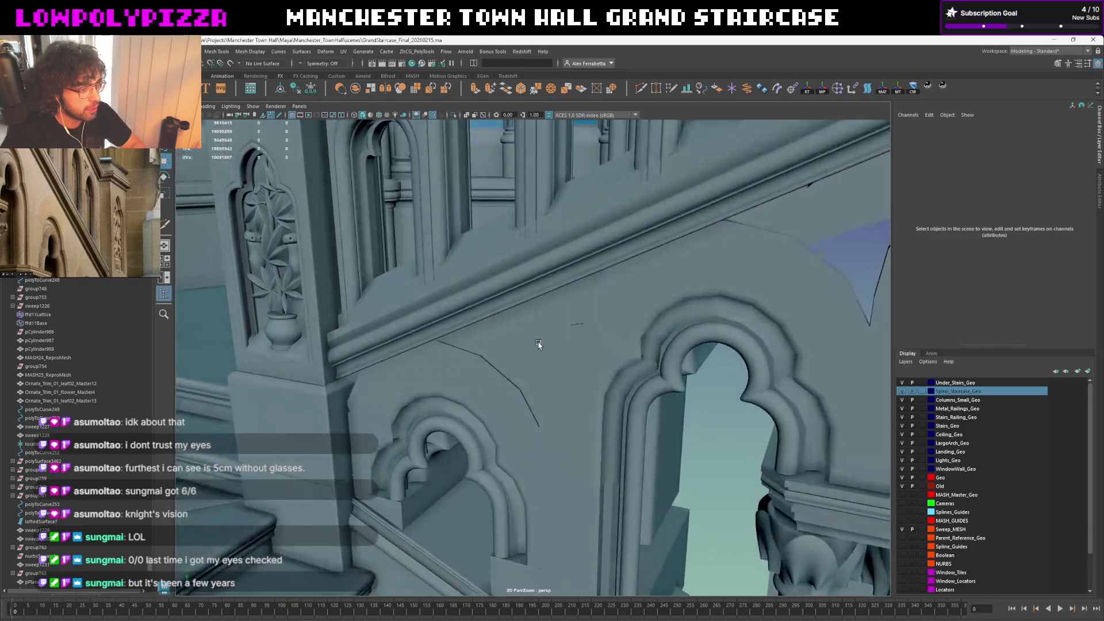
left_click(537, 343)
key("f")
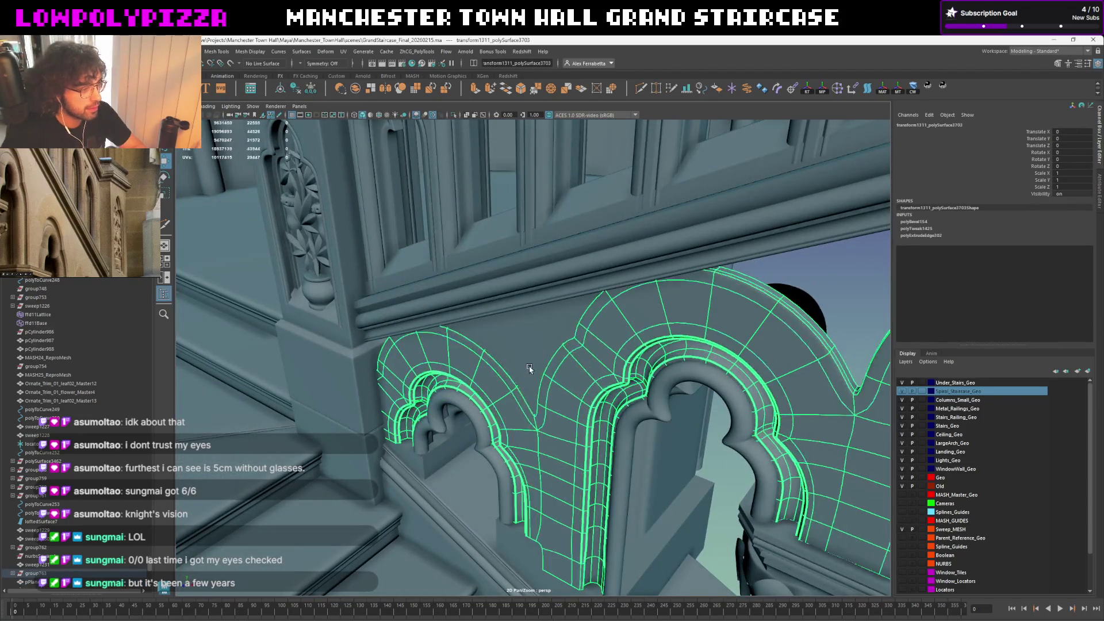
mouse_move(529, 365)
left_mouse_down("alt")
mouse_move(685, 431)
mouse_move(521, 357)
mouse_move(559, 391)
mouse_move(518, 363)
left_mouse_up("alt")
left_click(674, 447)
left_click(518, 357)
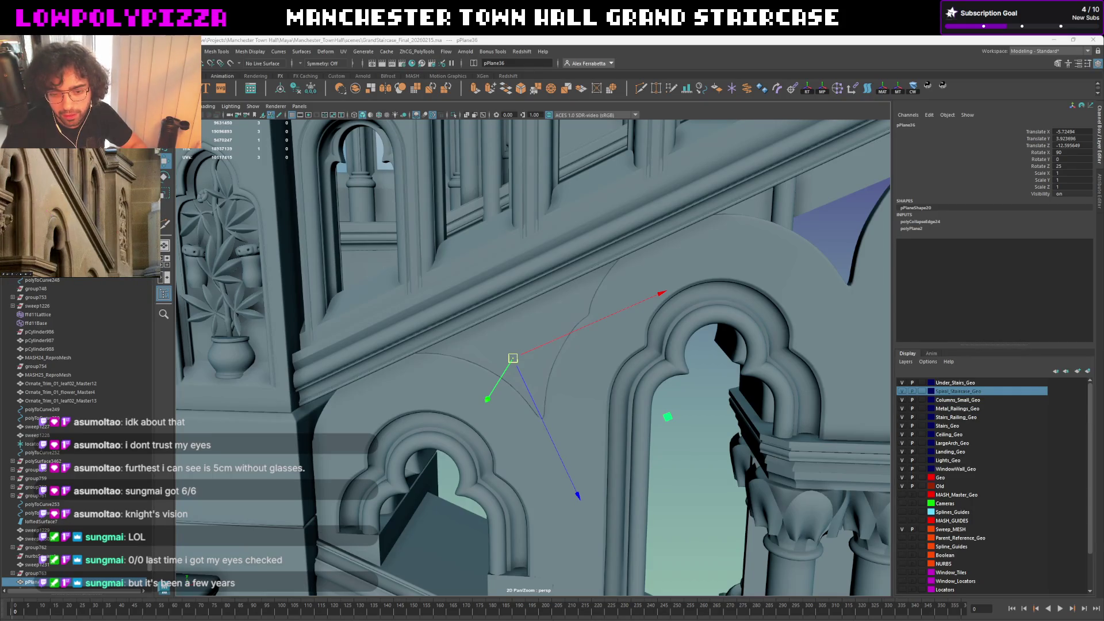
Turn on Wireframe on Shaded while orbiting around the staircase arches and columns
left_click_drag(517, 363, 545, 331, "alt")
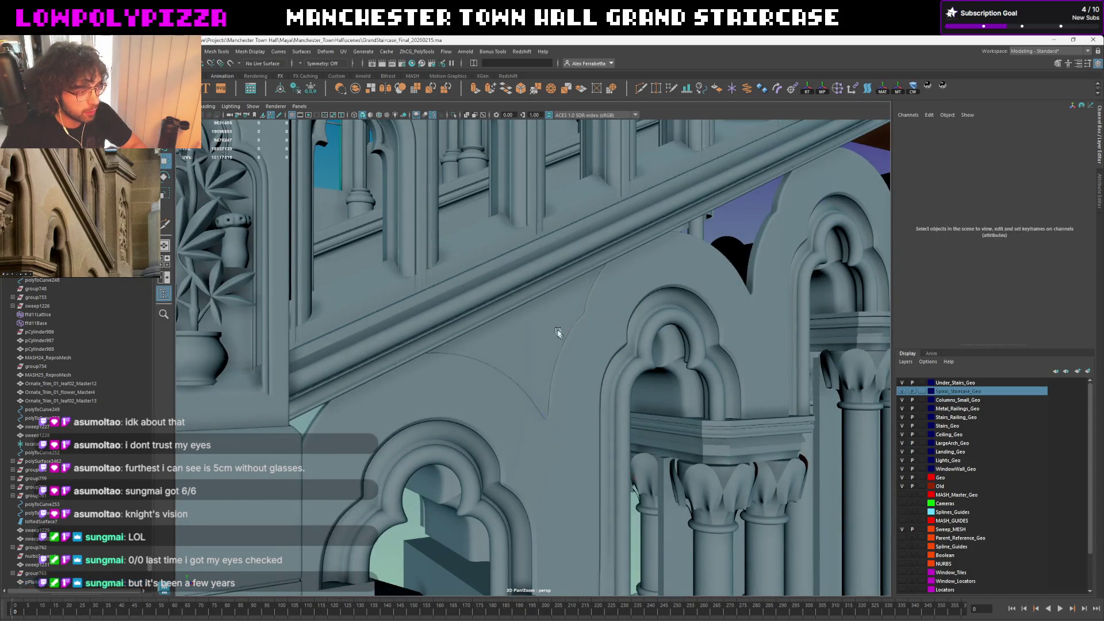
mouse_move(545, 329)
left_mouse_down("alt")
mouse_move(557, 320)
mouse_move(544, 334)
left_mouse_up("alt")
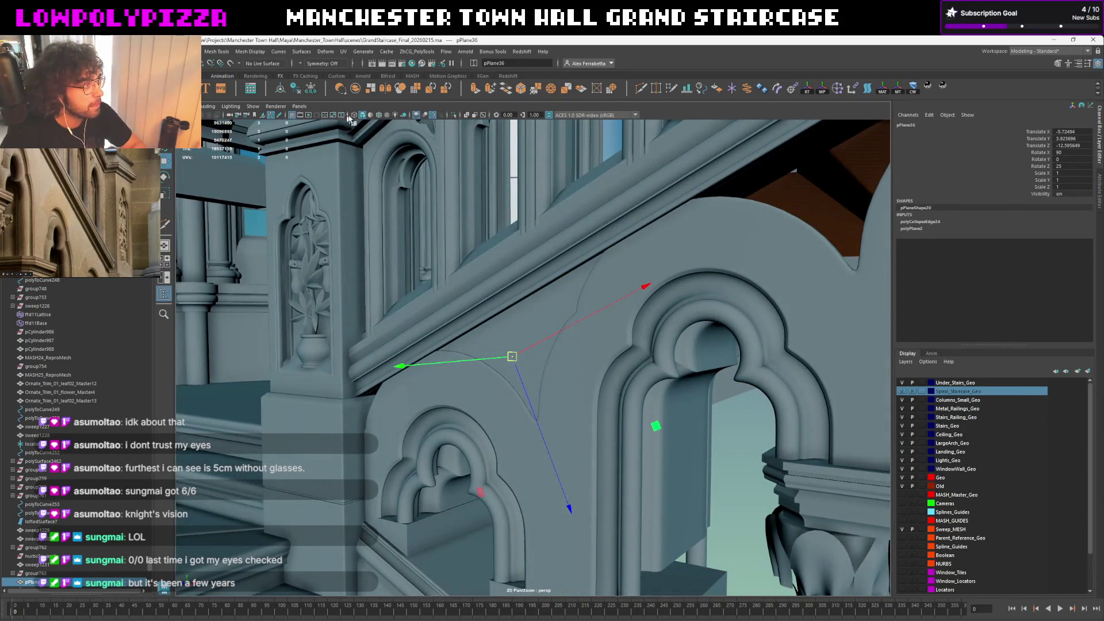
left_click(378, 116)
left_click_drag(552, 319, 619, 279, "alt")
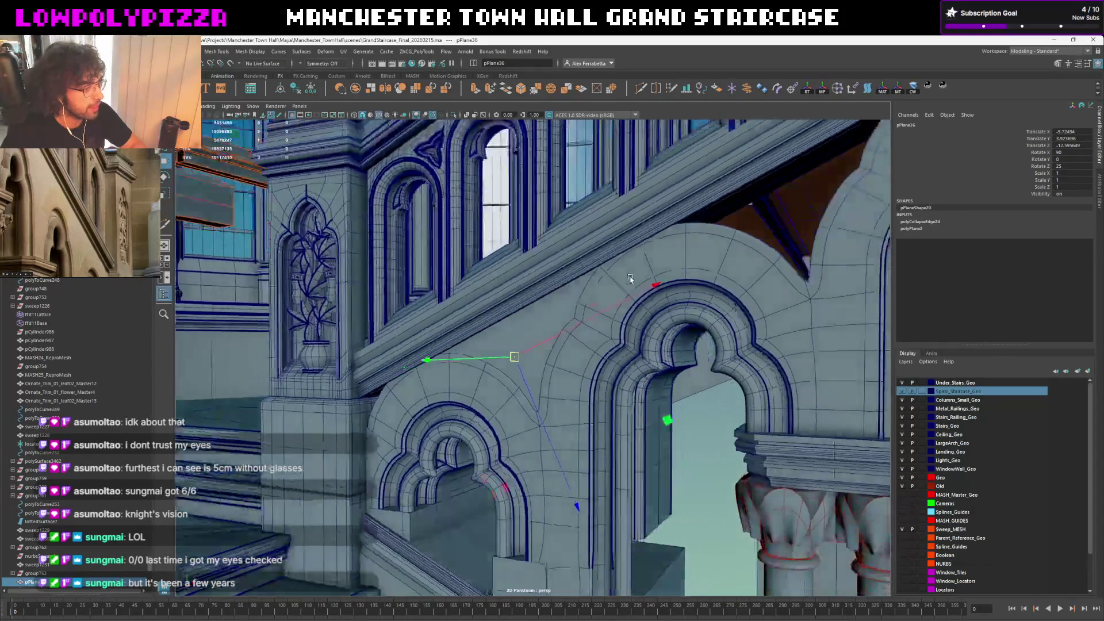
scroll(619, 279, "up", 3)
scroll(623, 284, "up", 2)
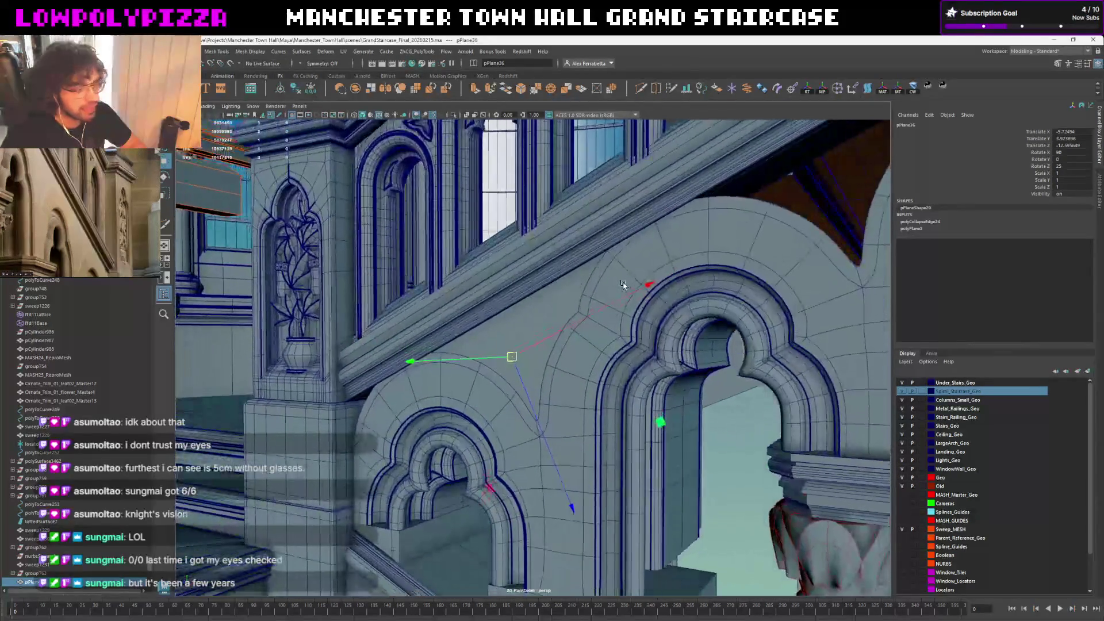
left_click_drag(624, 285, 701, 335, "alt")
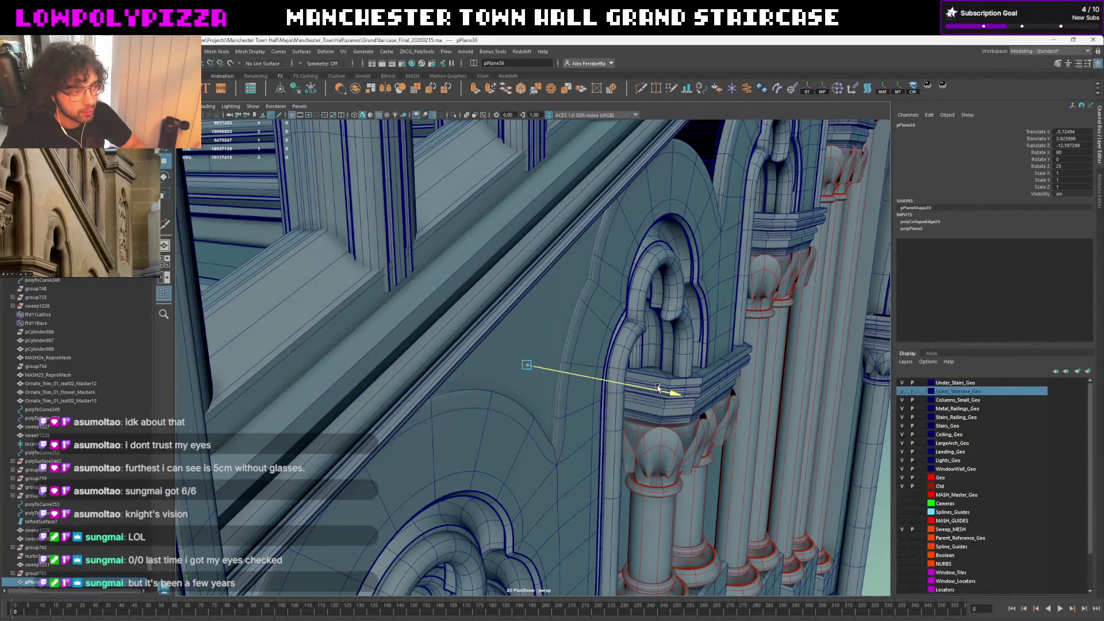
mouse_move(665, 381)
left_mouse_down("alt")
mouse_move(679, 422)
mouse_move(594, 370)
left_mouse_up("alt")
Select guide plane pPlane36 and vertex-snap it onto the stair rail with the Move tool
left_click(678, 422)
left_click(481, 362)
mouse_move(480, 362)
left_mouse_down("alt")
mouse_move(371, 365)
mouse_move(591, 320)
mouse_move(600, 344)
mouse_move(581, 481)
left_mouse_up("alt")
key("e")
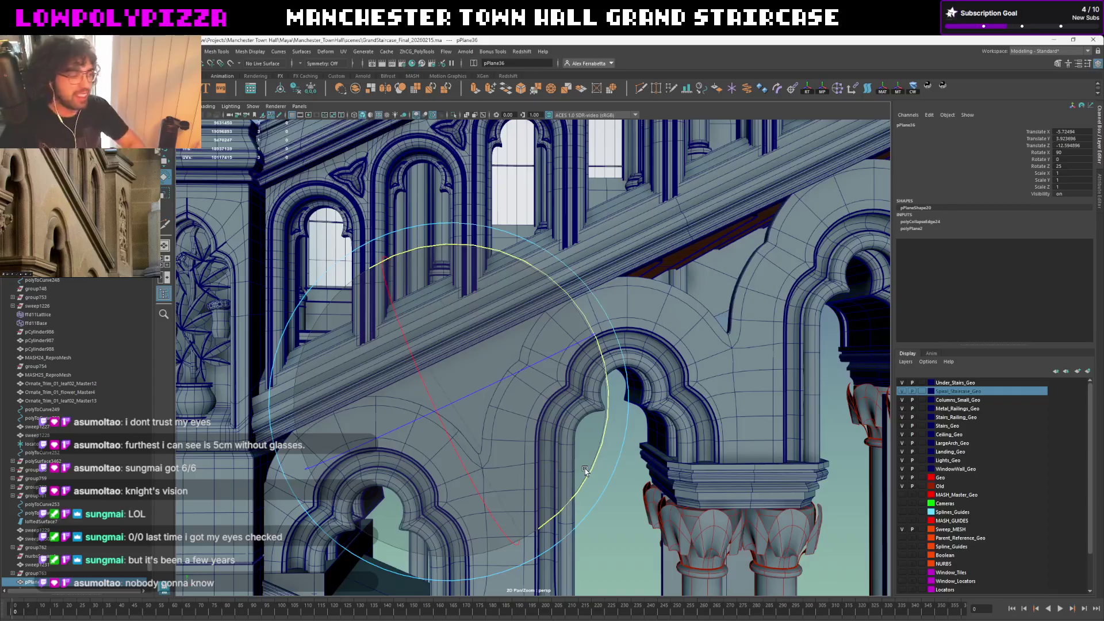
key("w")
middle_click_drag(483, 348, 481, 343)
mouse_move(567, 324)
left_mouse_down("alt")
mouse_move(583, 320)
mouse_move(513, 389)
left_mouse_up("alt")
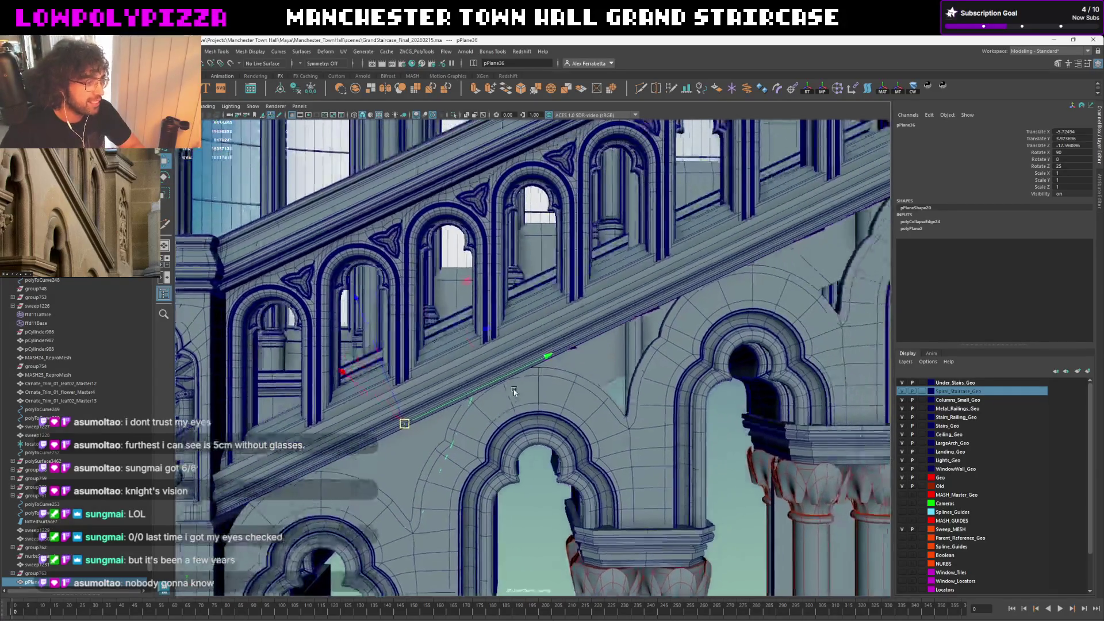
Duplicate the guide plane into pPlane37–pPlane40, sliding each copy up the rail, the last via Shift+D
key("ctrl+d")
middle_click_drag(617, 352, 773, 319)
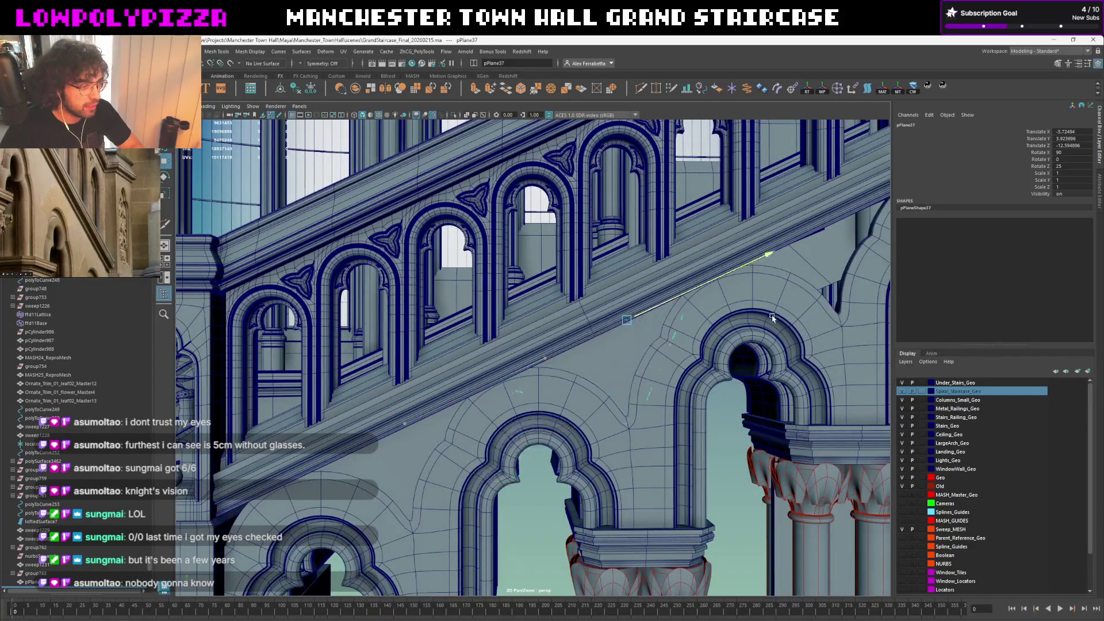
key("ctrl+d")
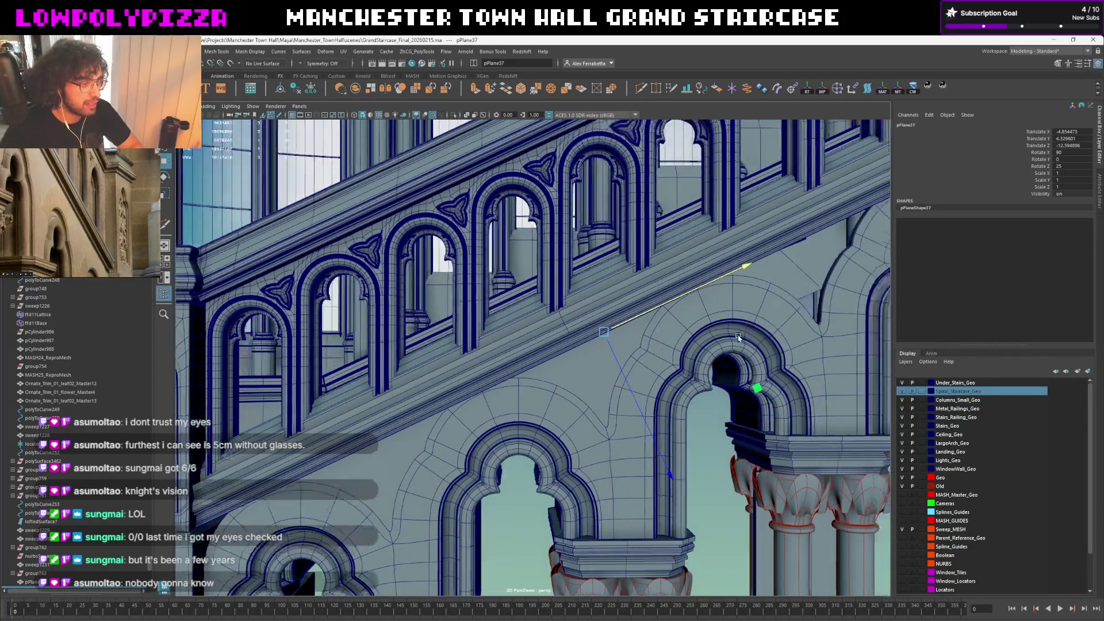
left_click_drag(768, 318, 536, 441, "alt")
key("ctrl+d")
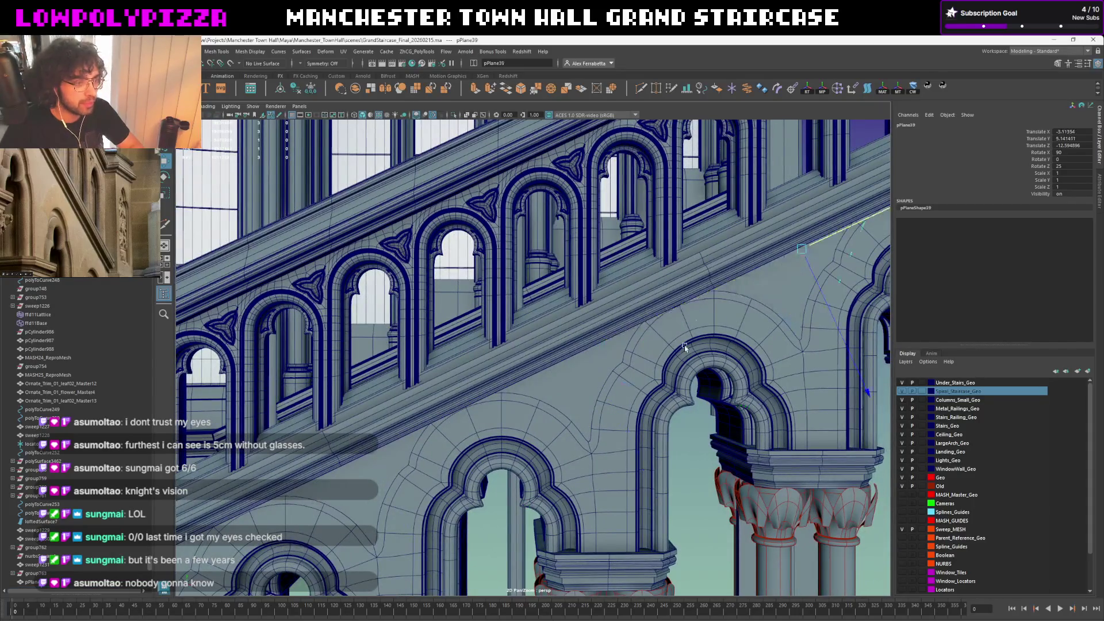
left_click_drag(625, 388, 464, 398, "alt")
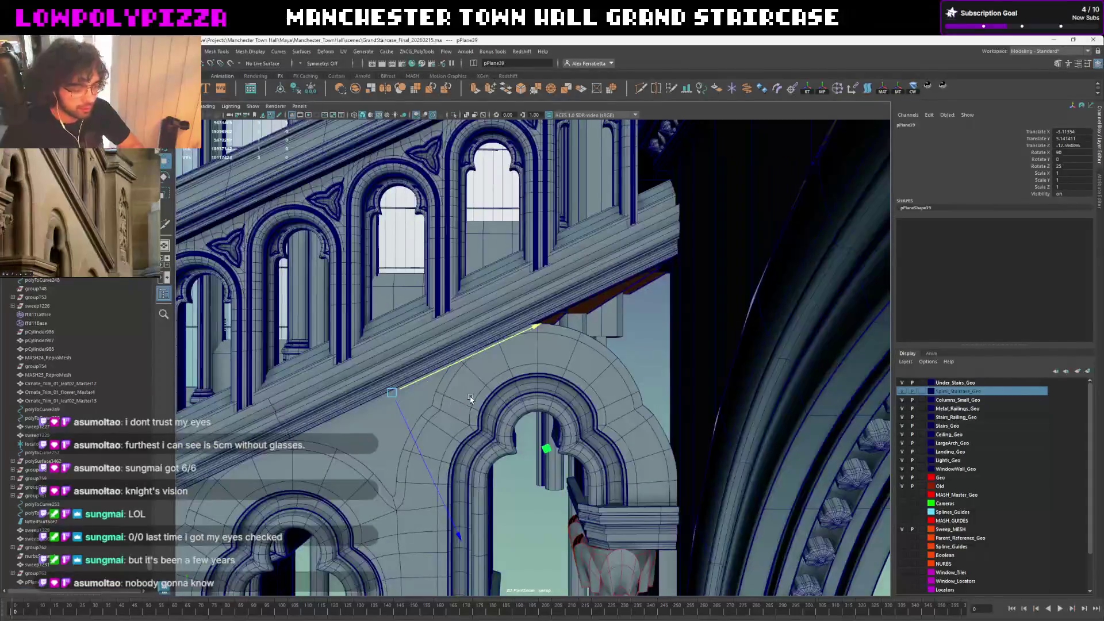
key("shift+d")
mouse_move(600, 393)
left_mouse_down("alt")
mouse_move(448, 397)
mouse_move(715, 329)
left_mouse_up("alt")
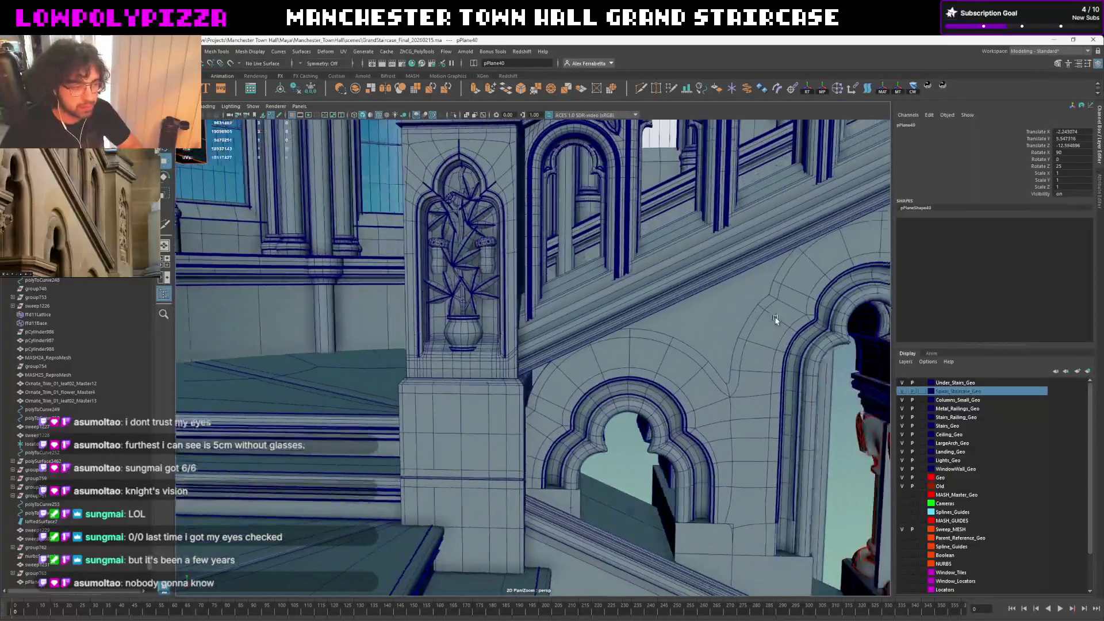
left_click_drag(775, 319, 677, 345, "alt")
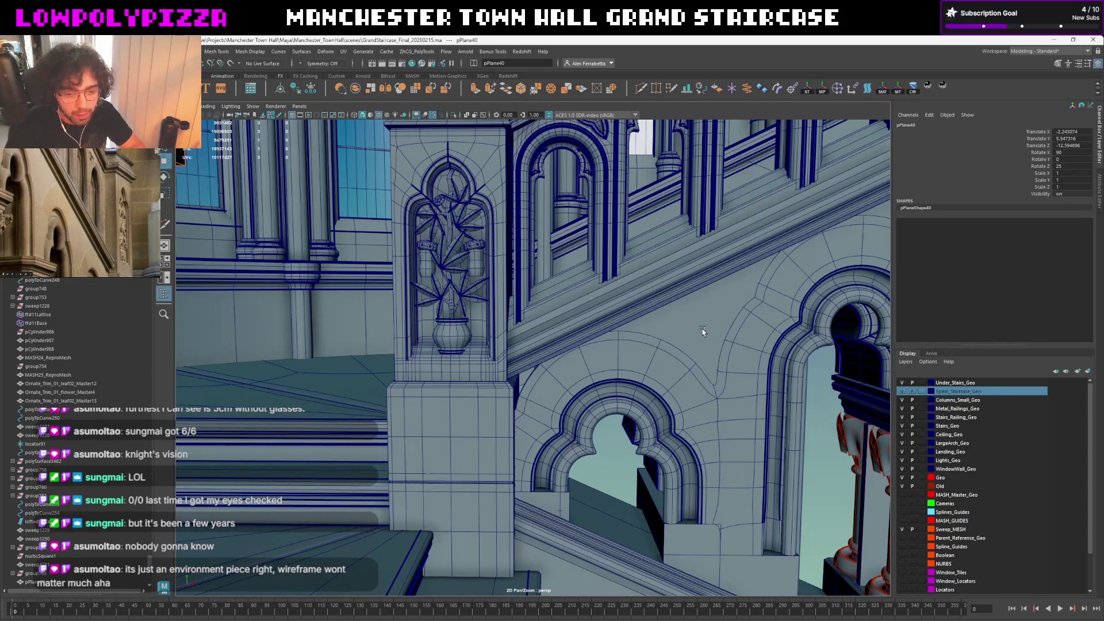
mouse_move(708, 343)
left_mouse_down("alt")
mouse_move(393, 416)
mouse_move(439, 380)
left_mouse_up("alt")
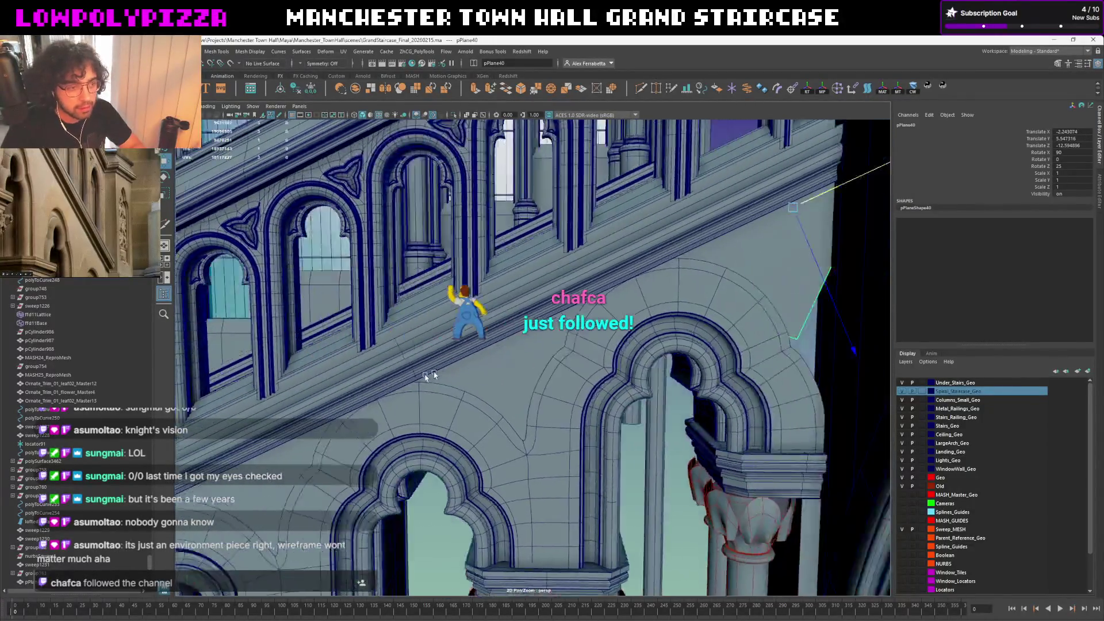
left_click_drag(594, 305, 550, 332, "alt")
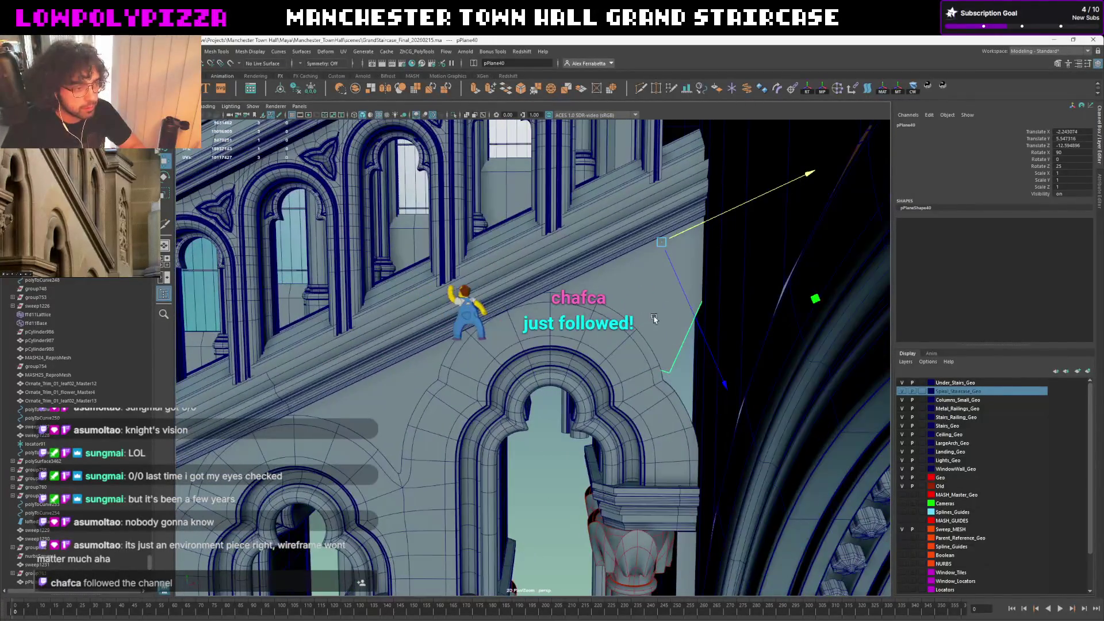
In vertex mode on pPlane40, pull one vertex up and to the left
left_click_drag(653, 320, 637, 360, "alt")
right_click_drag(637, 360, 636, 337)
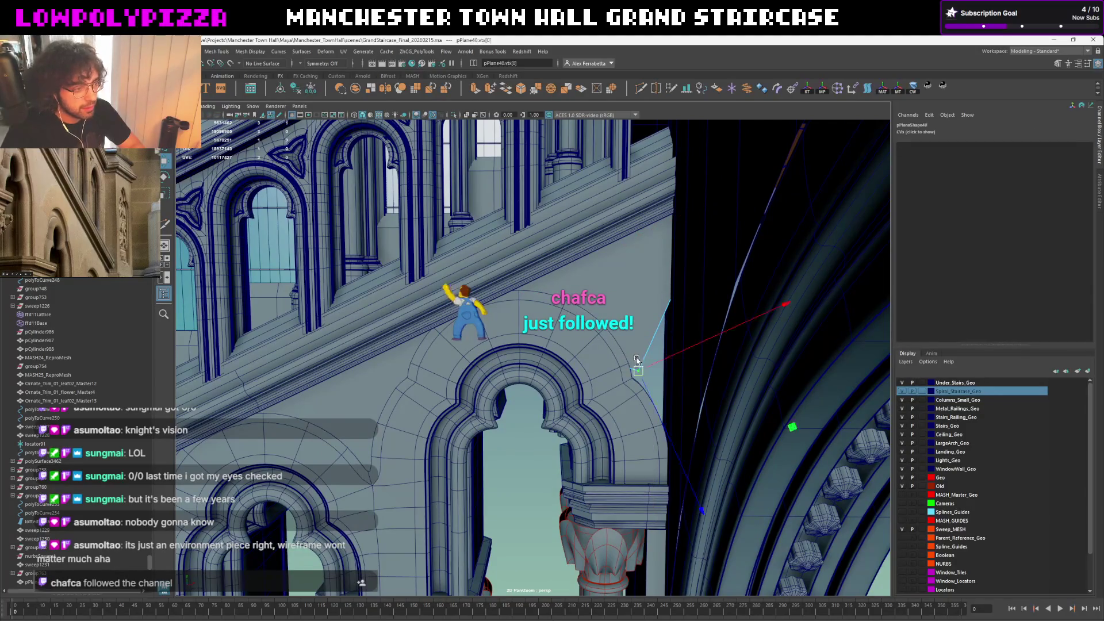
mouse_move(781, 435)
left_mouse_down()
mouse_move(684, 345)
mouse_move(669, 347)
left_mouse_up()
left_click_drag(798, 443, 791, 435)
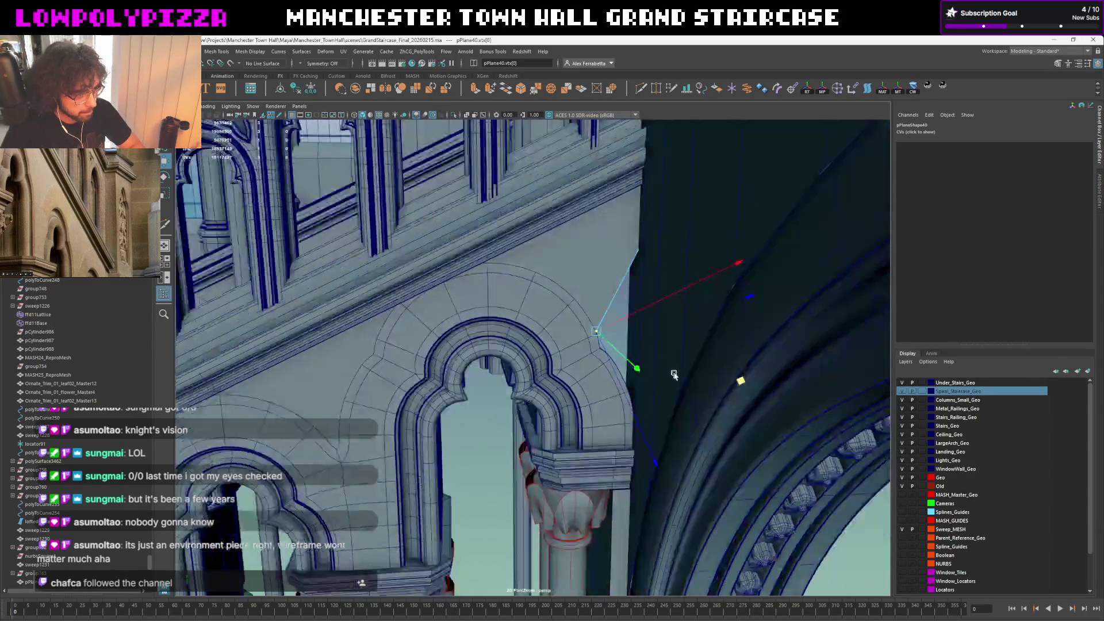
scroll(635, 369, "up", 5)
mouse_move(433, 334)
left_mouse_down("alt")
mouse_move(739, 404)
mouse_move(643, 382)
mouse_move(604, 402)
mouse_move(573, 357)
left_mouse_up("alt")
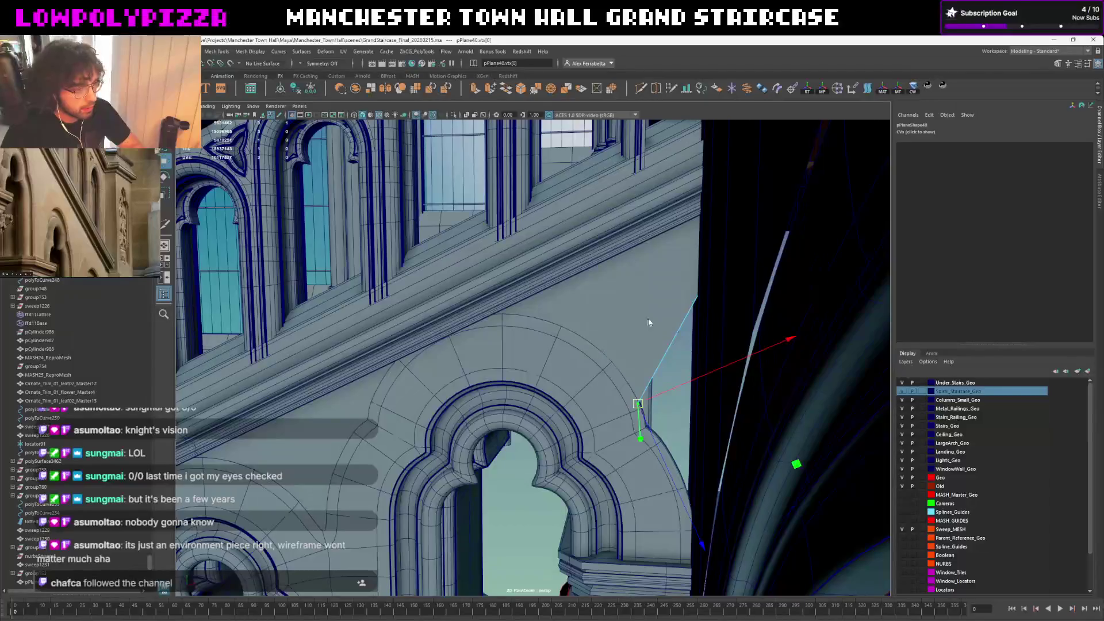
left_click_drag(650, 322, 702, 394, "alt")
Isolate the plane, extrude an edge outward and scale it flat horizontally in World space
key("ctrl+1")
key("ctrl+e")
left_click_drag(724, 302, 742, 371)
key("e")
key("r")
left_click(734, 296)
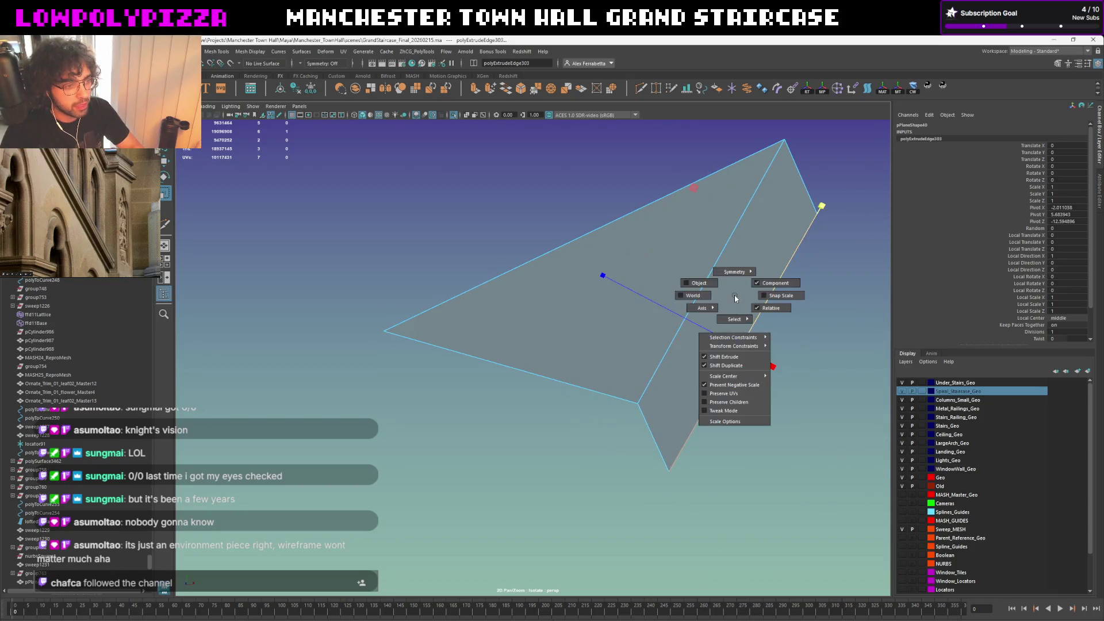
left_click(705, 297)
left_click_drag(748, 194, 784, 470)
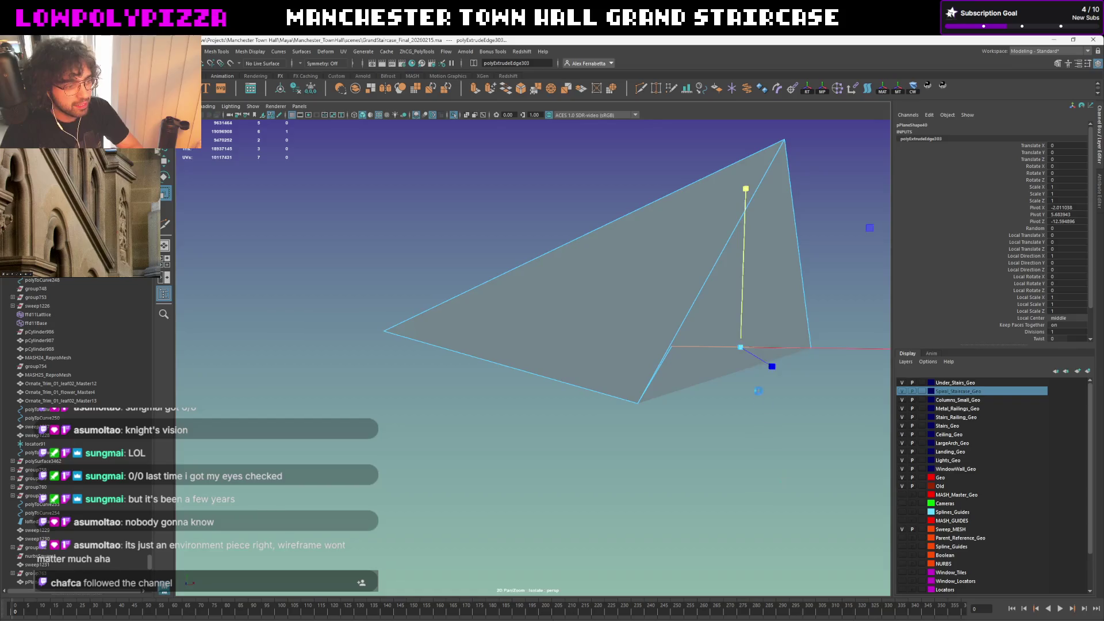
Back in the full scene, lower the vertex straight down in world Y and select the arch moulding
key("ctrl+1")
key("e")
key("w")
left_click(746, 275)
left_click_drag(746, 275, 726, 271)
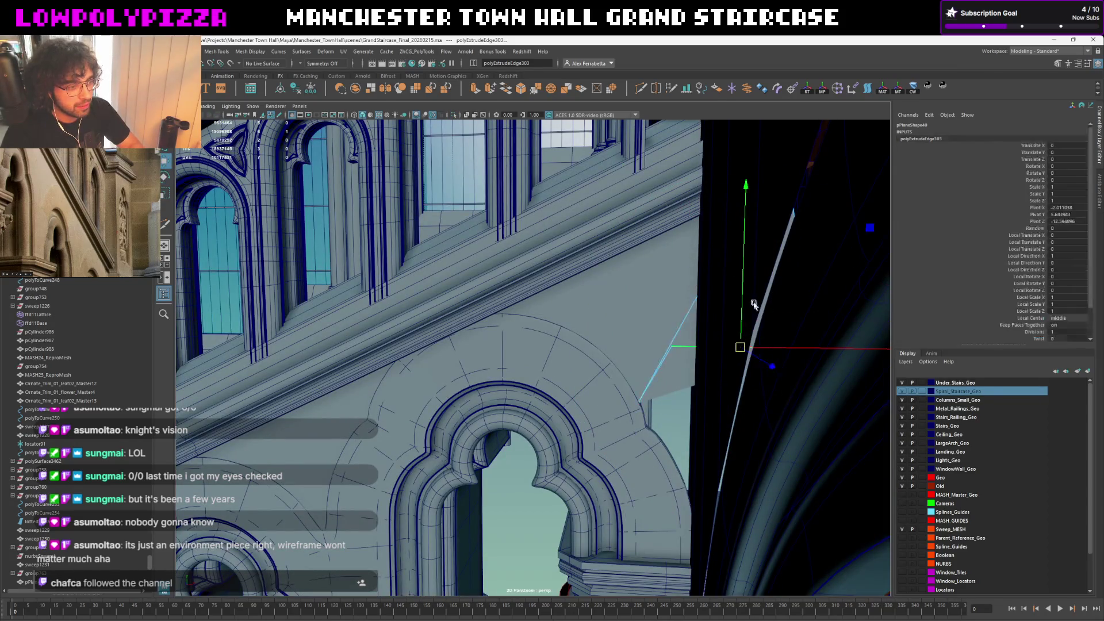
left_click_drag(743, 308, 777, 452)
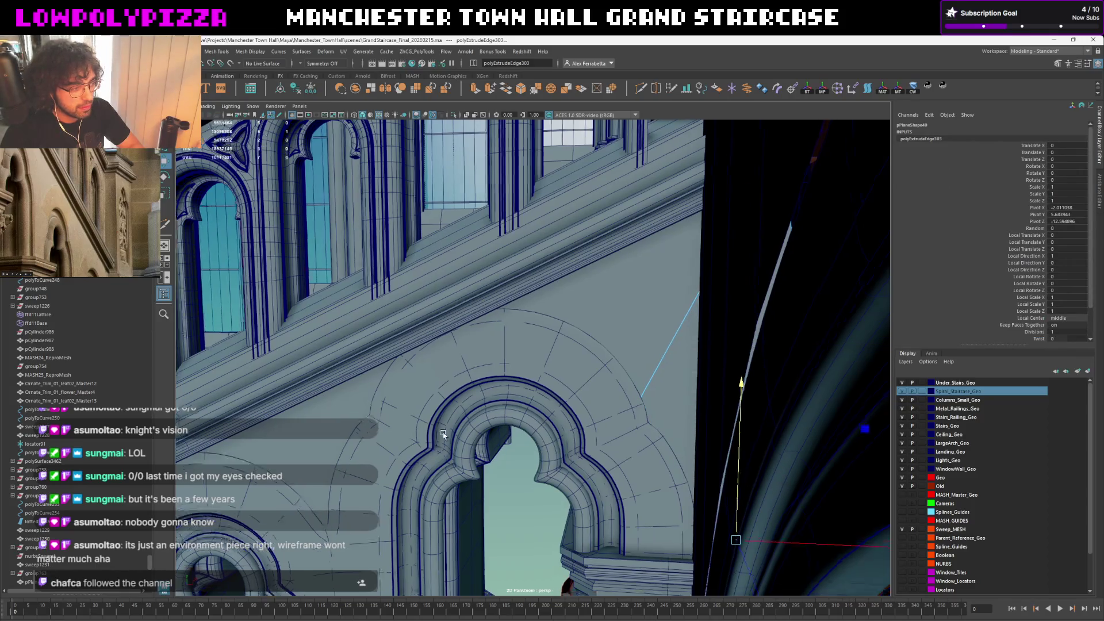
left_click_drag(777, 497, 543, 293, "alt")
left_click(543, 294)
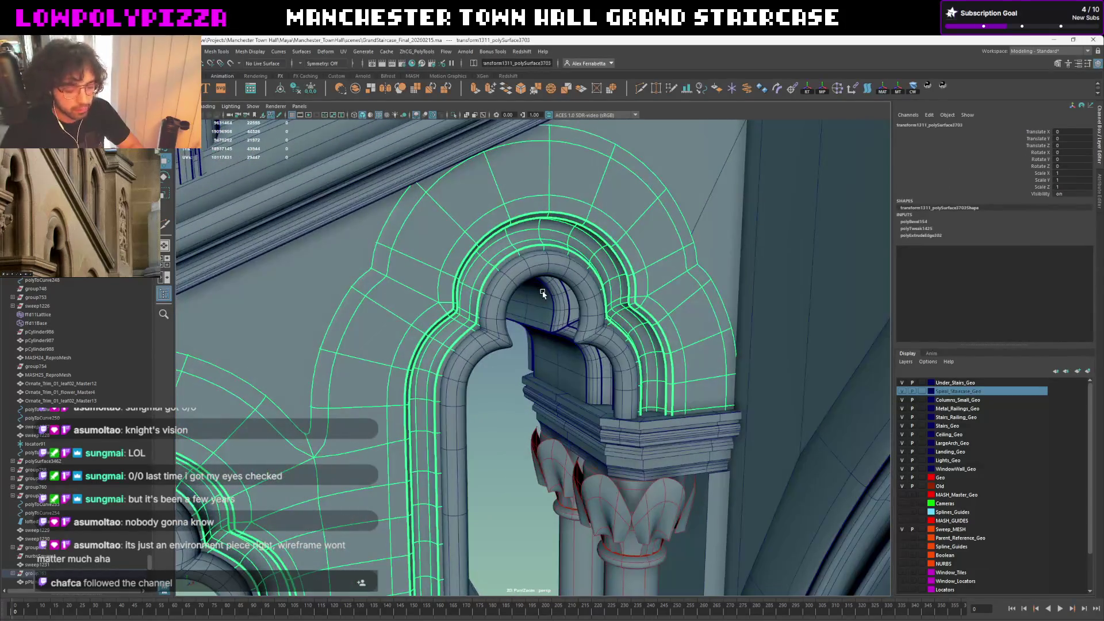
Check the neighbouring guide planes pPlane39 and pPlane37 and the arch moulding around the columns
key("bracketleft")
key("bracketright")
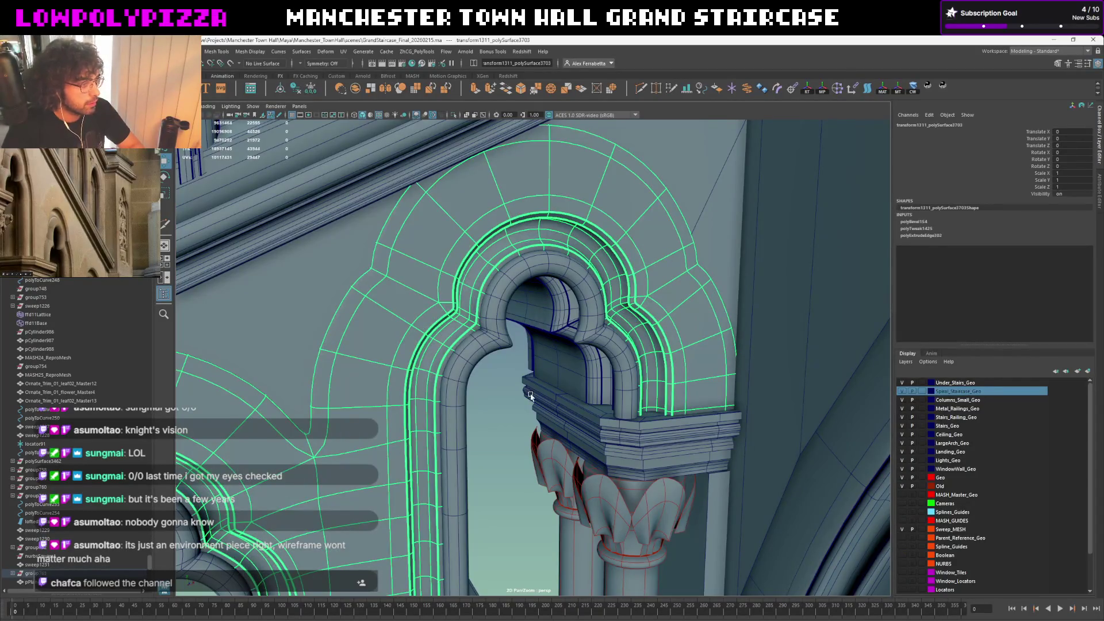
left_click(529, 395)
left_click_drag(529, 395, 567, 343, "alt")
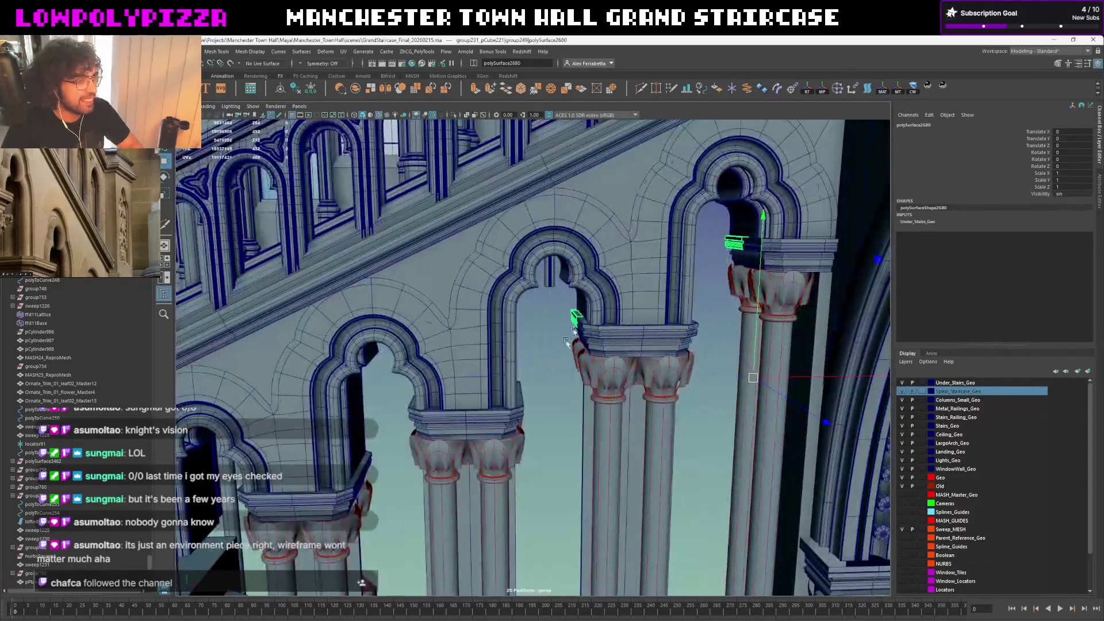
left_click(567, 342)
scroll(554, 350, "up", 3)
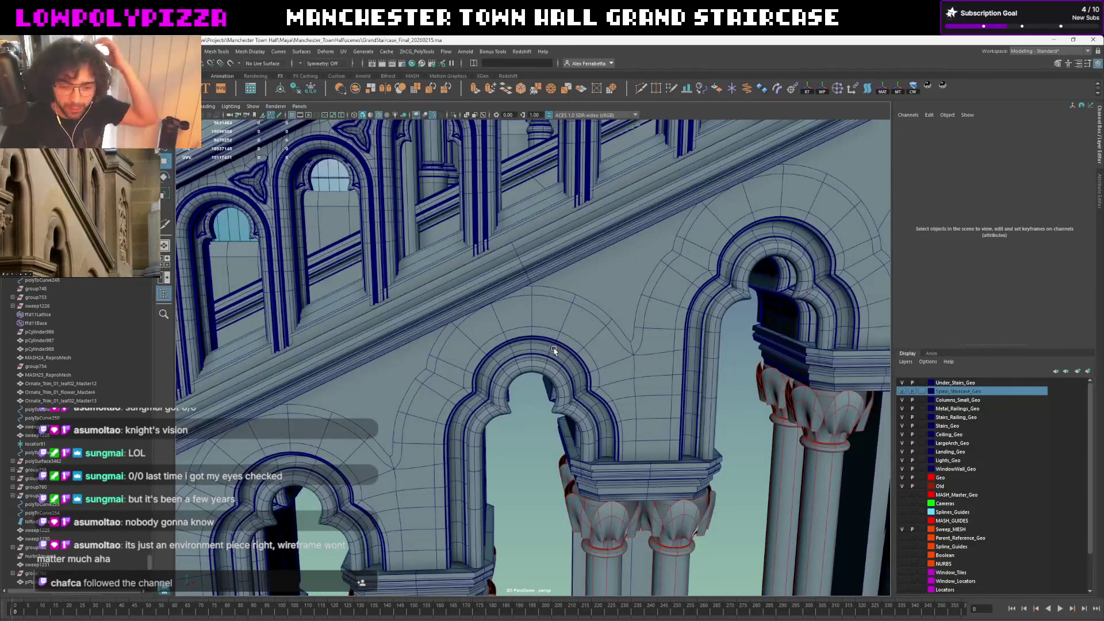
left_click(595, 285)
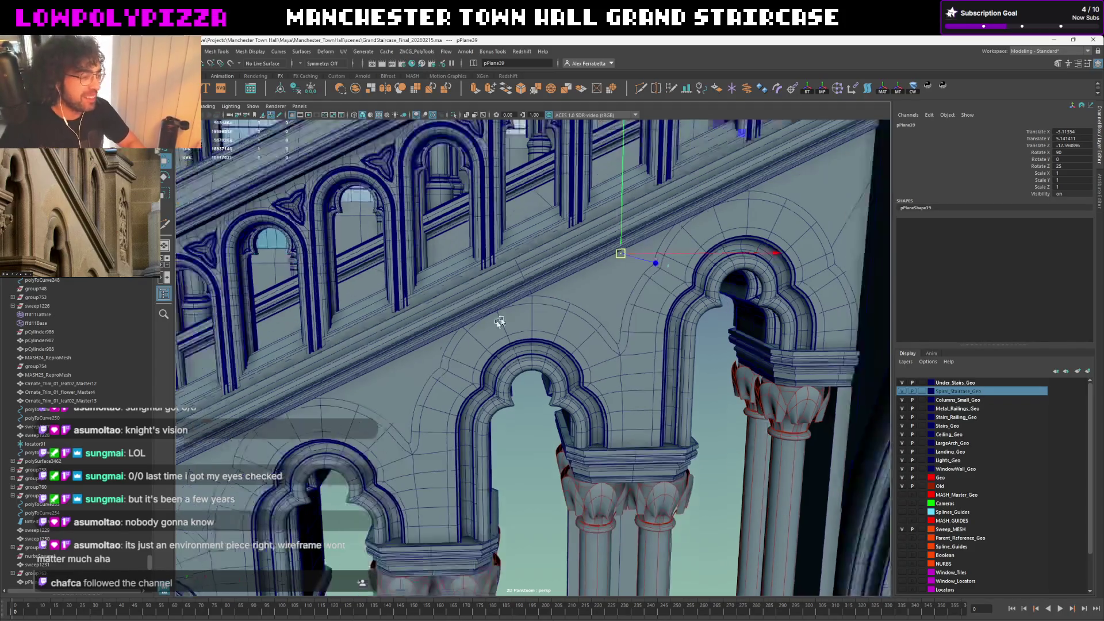
mouse_move(592, 289)
left_mouse_down("alt")
mouse_move(547, 192)
mouse_move(505, 241)
mouse_move(518, 259)
left_mouse_up("alt")
left_click(523, 215)
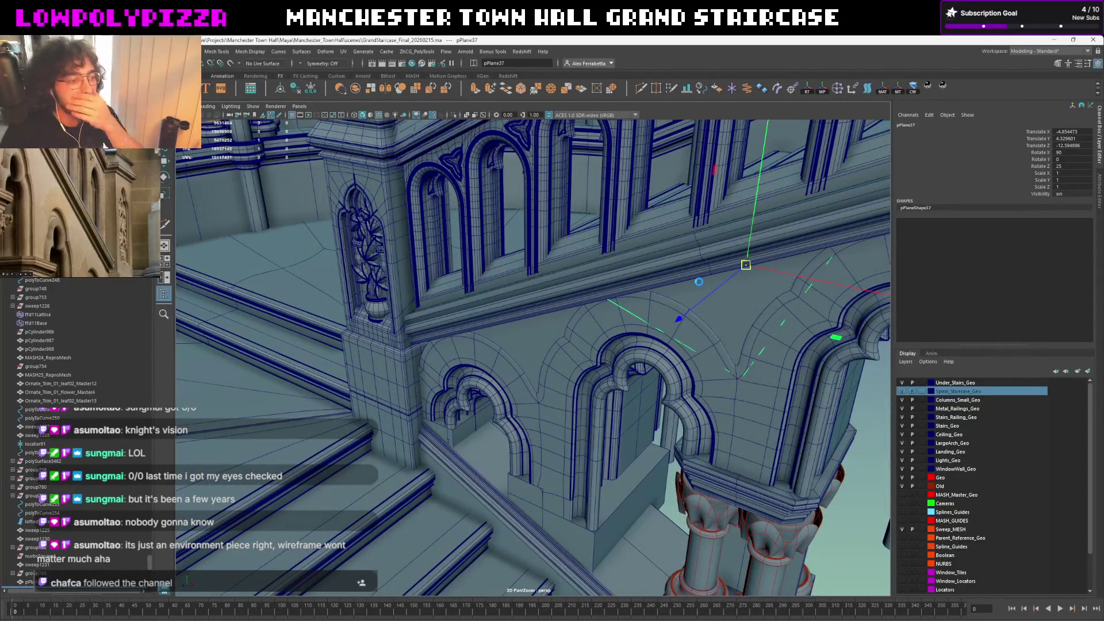
mouse_move(652, 453)
left_mouse_down("alt")
mouse_move(584, 402)
mouse_move(627, 345)
mouse_move(377, 434)
mouse_move(893, 419)
left_mouse_up("alt")
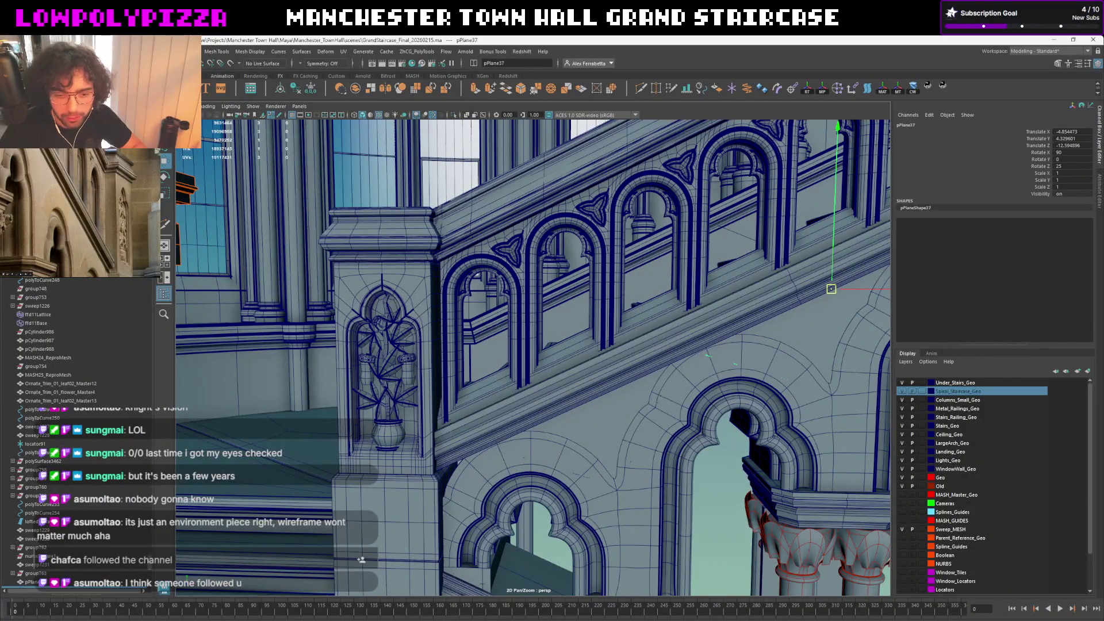
left_click_drag(553, 492, 637, 335, "alt")
left_click(637, 336)
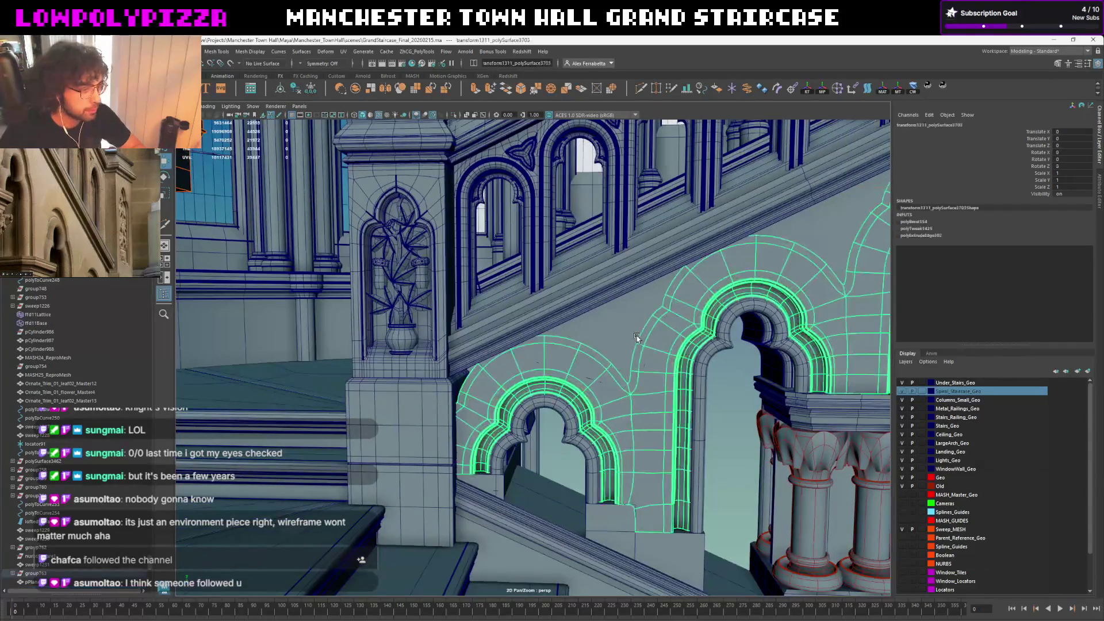
Duplicate pPlane36, snap its pivot to the plane's edge and move the copy onto a snapped vertex
left_click(603, 337)
scroll(603, 336, "up", 1)
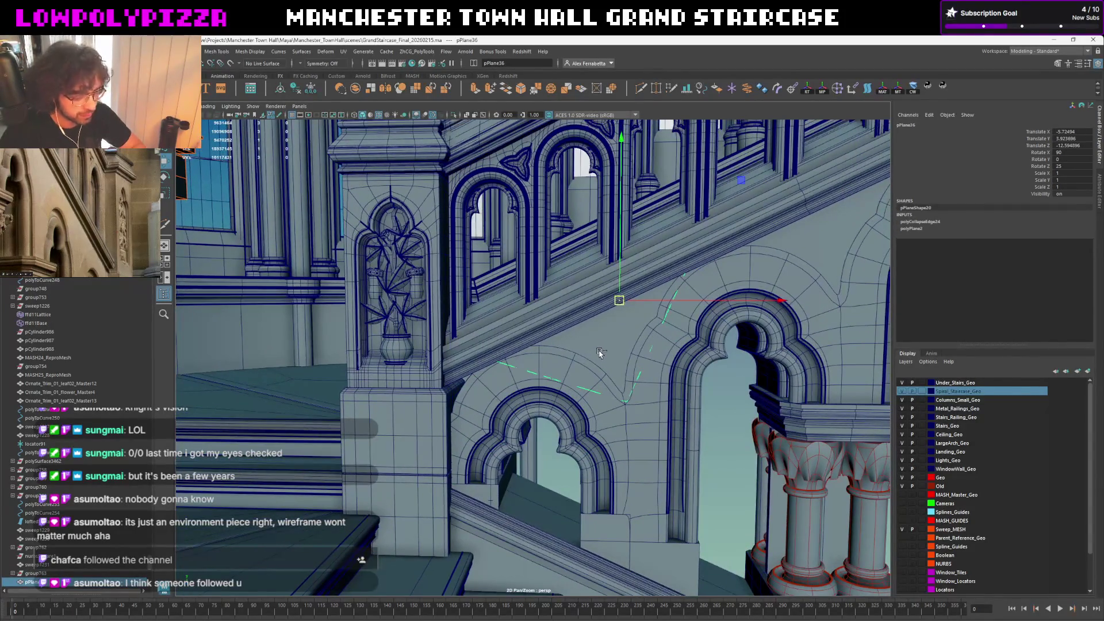
key("ctrl+d")
scroll(603, 336, "up", 2)
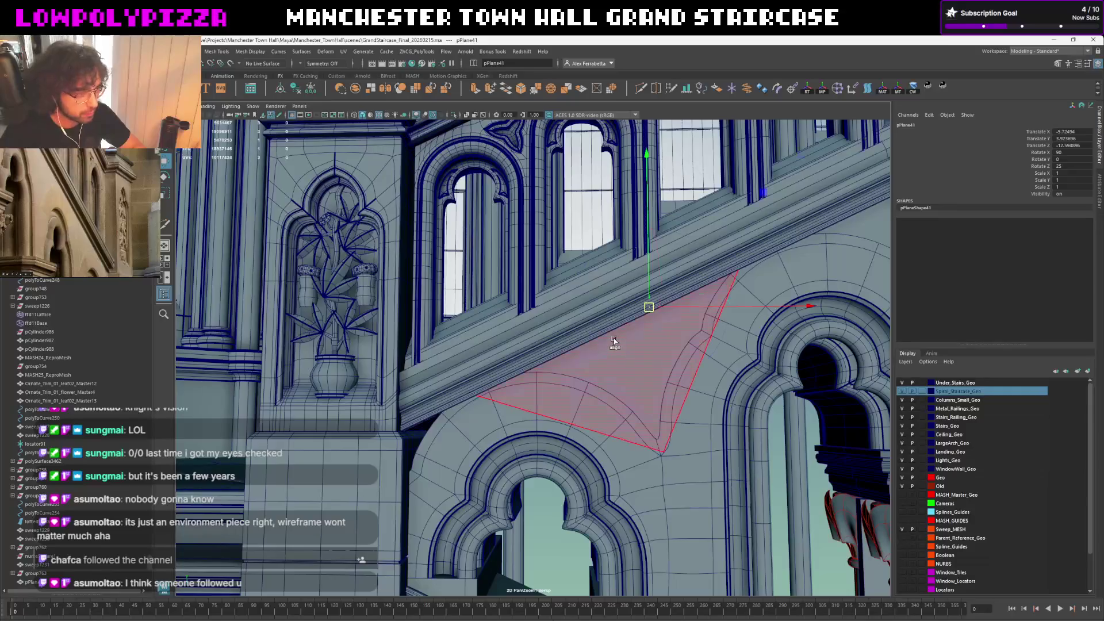
left_click(613, 334)
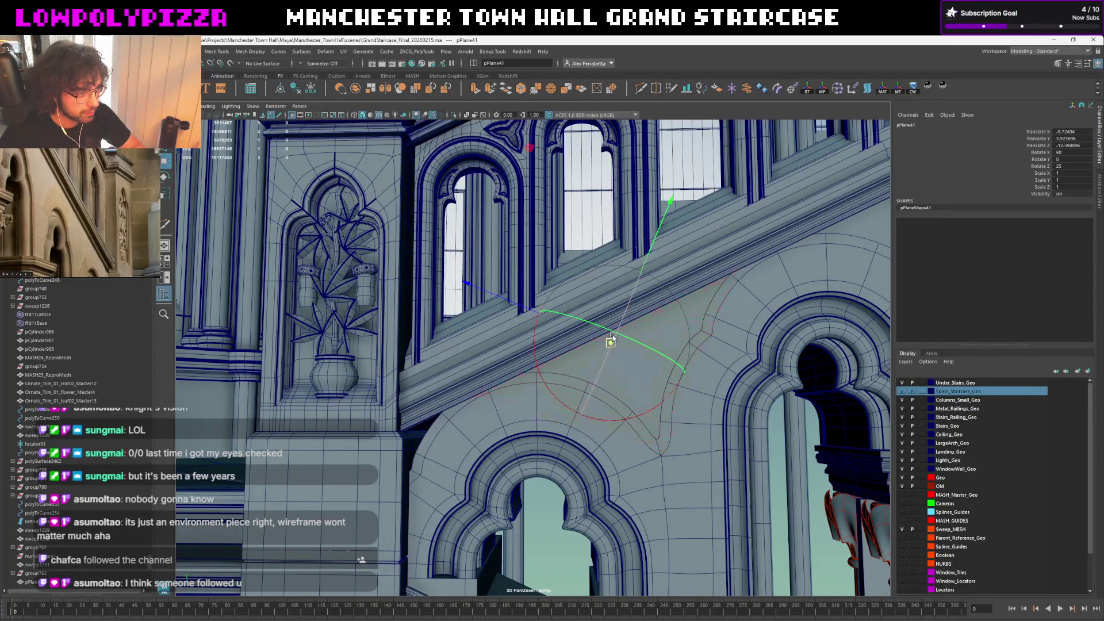
left_click(644, 317)
middle_click_drag(708, 294, 472, 415)
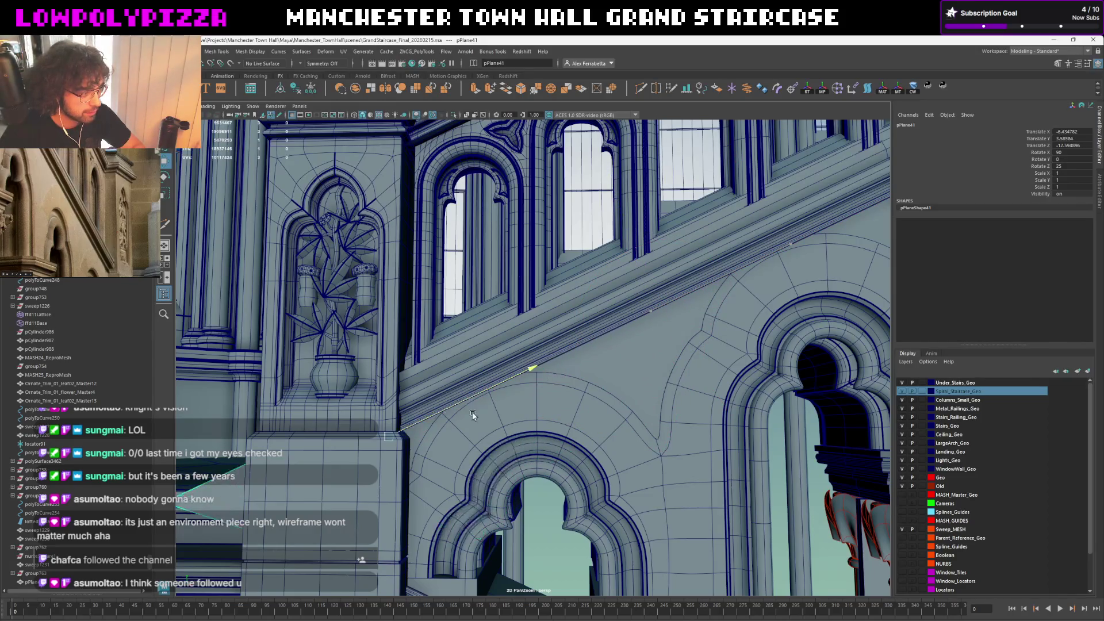
Snap the copy's vertex against the pillar, return to object mode, deselect and turn off Wireframe on Shaded
left_click_drag(471, 421, 427, 413, "alt")
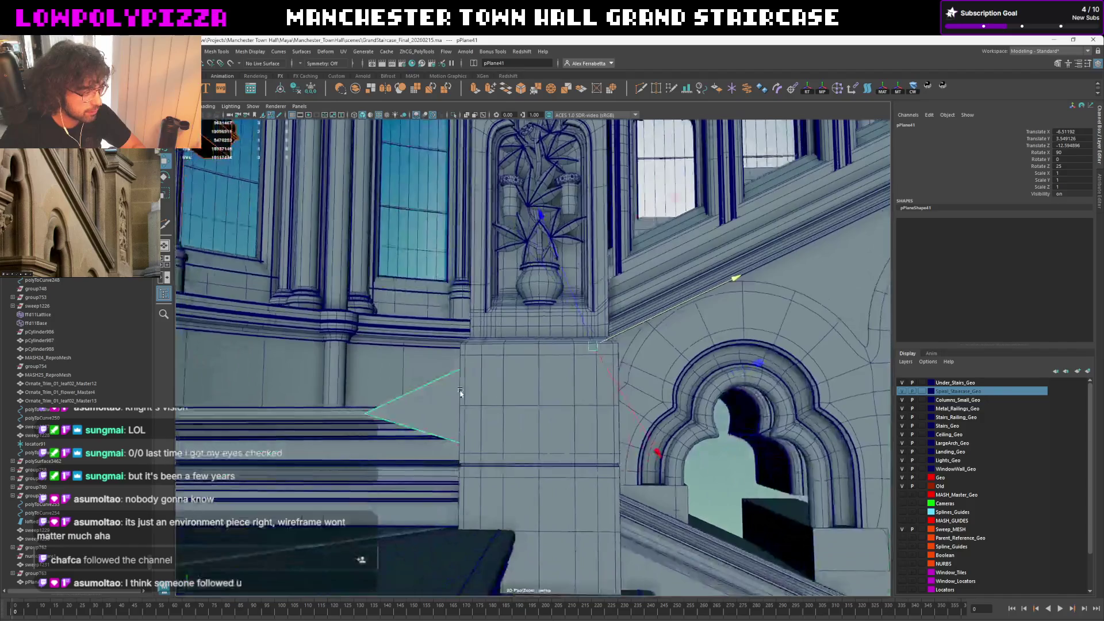
right_click(427, 413)
left_click(390, 390)
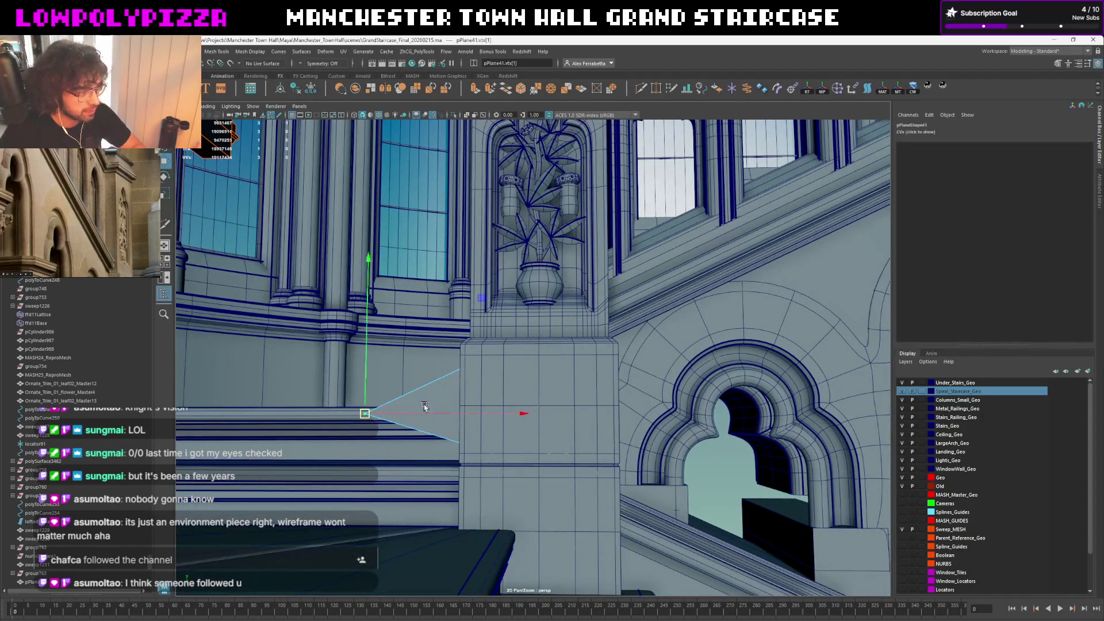
left_click(429, 388)
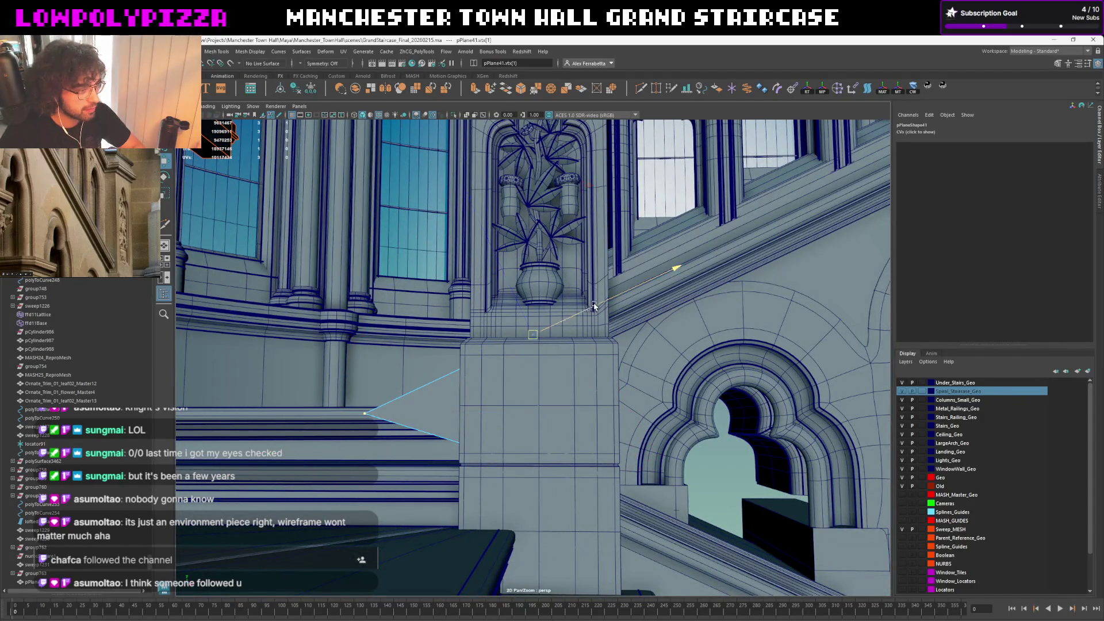
left_click_drag(752, 267, 699, 338, "alt")
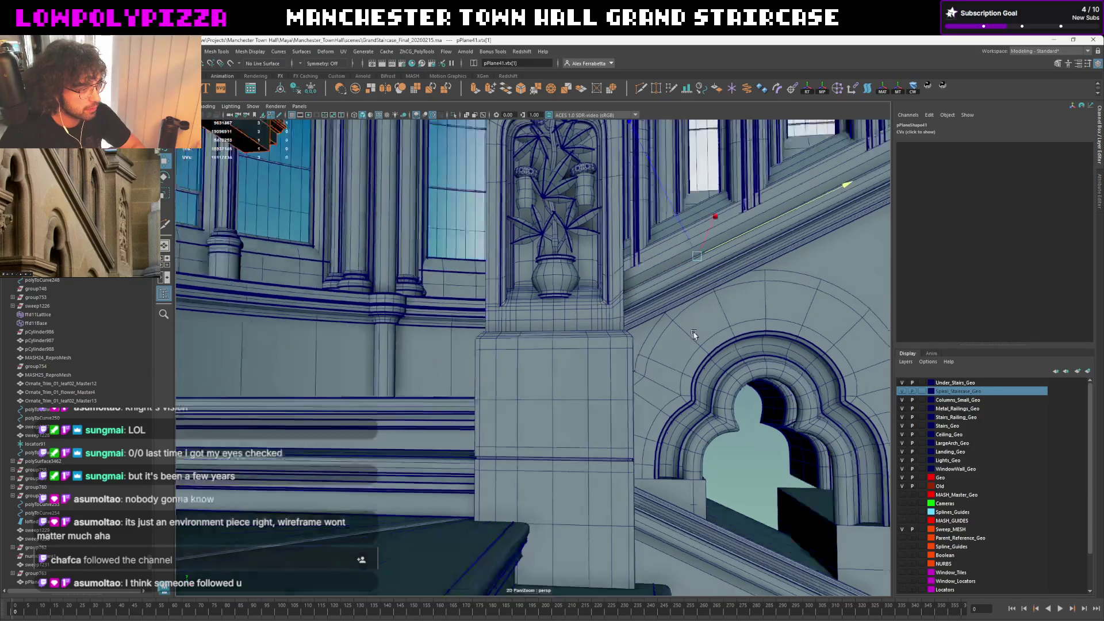
key("Return")
left_click(736, 459)
mouse_move(736, 455)
left_mouse_down("alt")
mouse_move(580, 465)
mouse_move(576, 385)
mouse_move(462, 483)
mouse_move(330, 142)
left_mouse_up("alt")
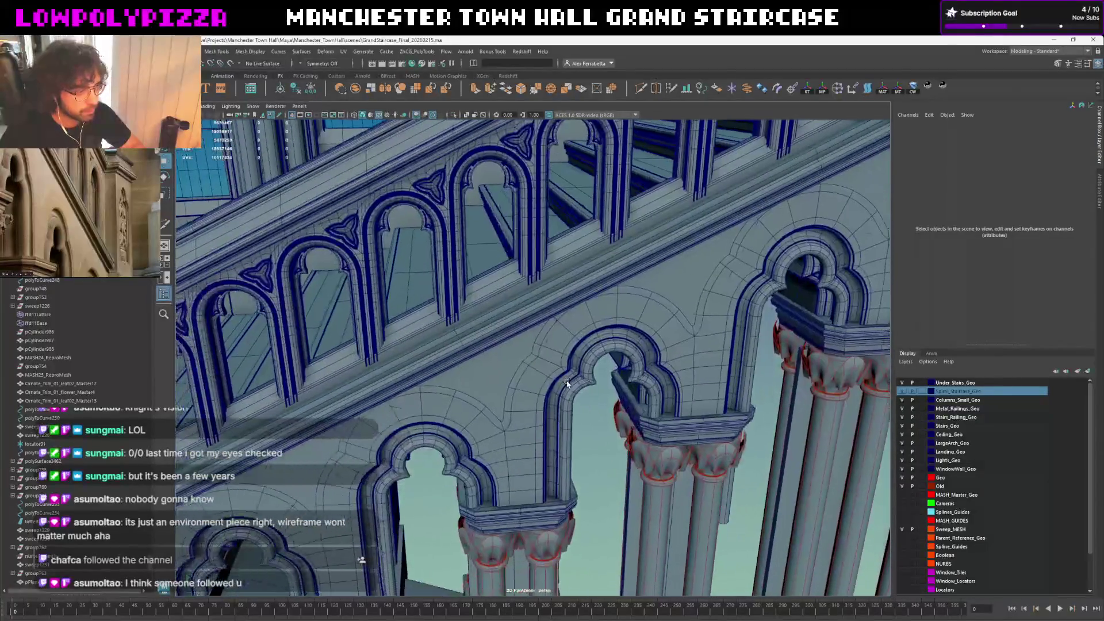
left_click(379, 116)
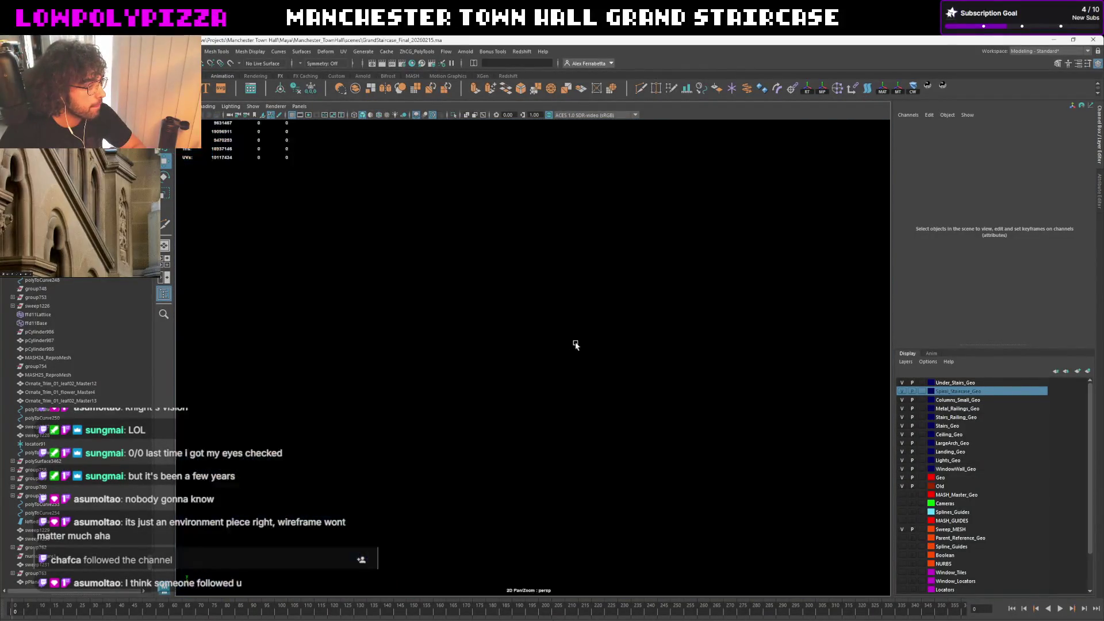
Tumble and dolly the camera in on the plainly shaded staircase
left_click_drag(457, 267, 570, 320, "alt")
right_click_drag(569, 321, 594, 338, "alt")
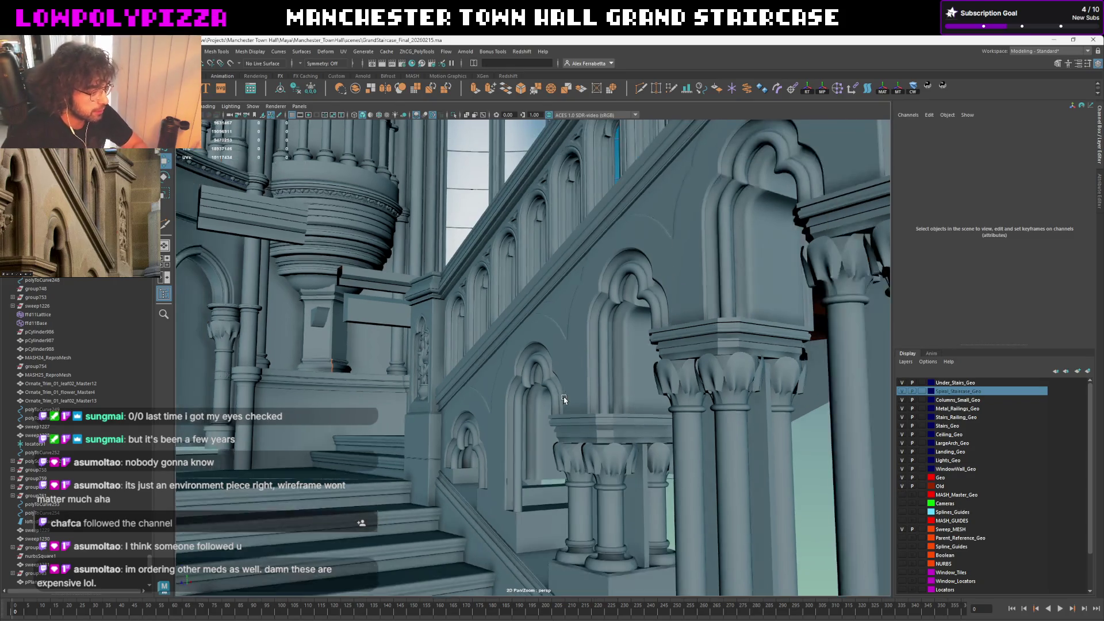
Select the large arch, try raising its bottom vertices in vertex mode, then undo
left_click_drag(594, 338, 565, 400, "alt")
left_click(541, 446)
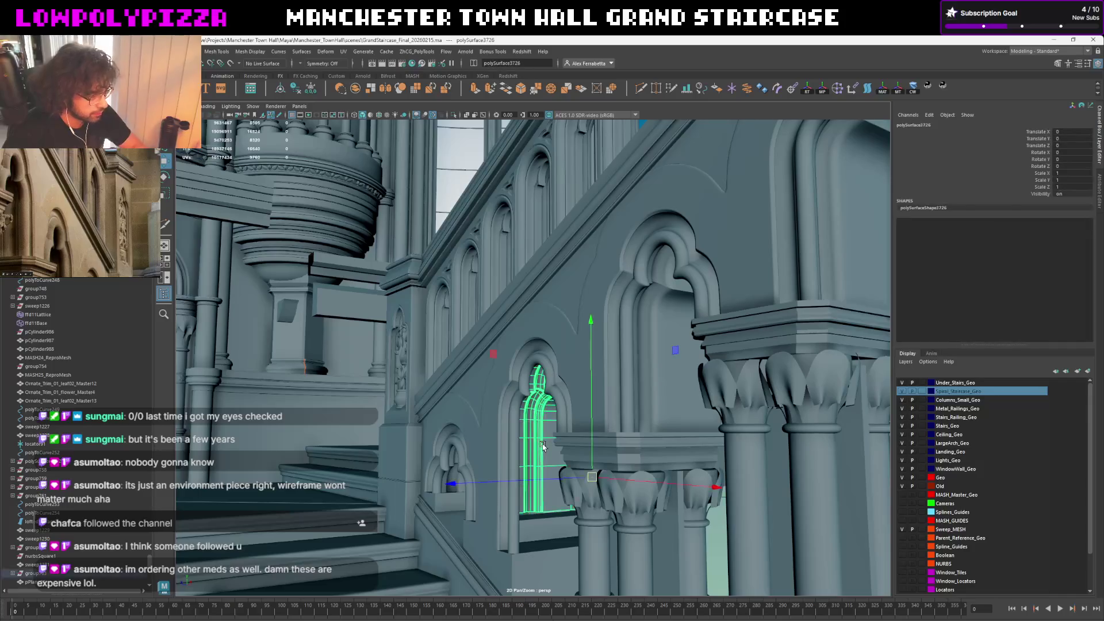
left_click_drag(538, 451, 589, 366, "alt")
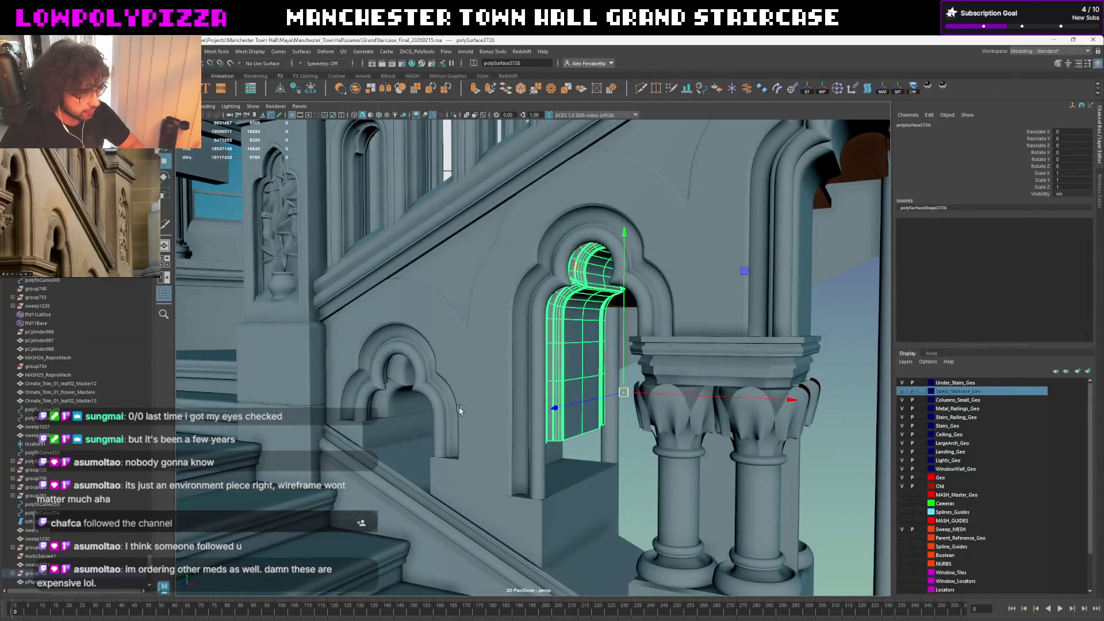
mouse_move(459, 411)
left_mouse_down("alt")
mouse_move(623, 345)
mouse_move(609, 320)
mouse_move(604, 366)
mouse_move(553, 355)
mouse_move(466, 467)
left_mouse_up("alt")
left_click(514, 387)
left_click(623, 345)
scroll(552, 355, "up", 3)
key("F9")
middle_click_drag(543, 345, 532, 431)
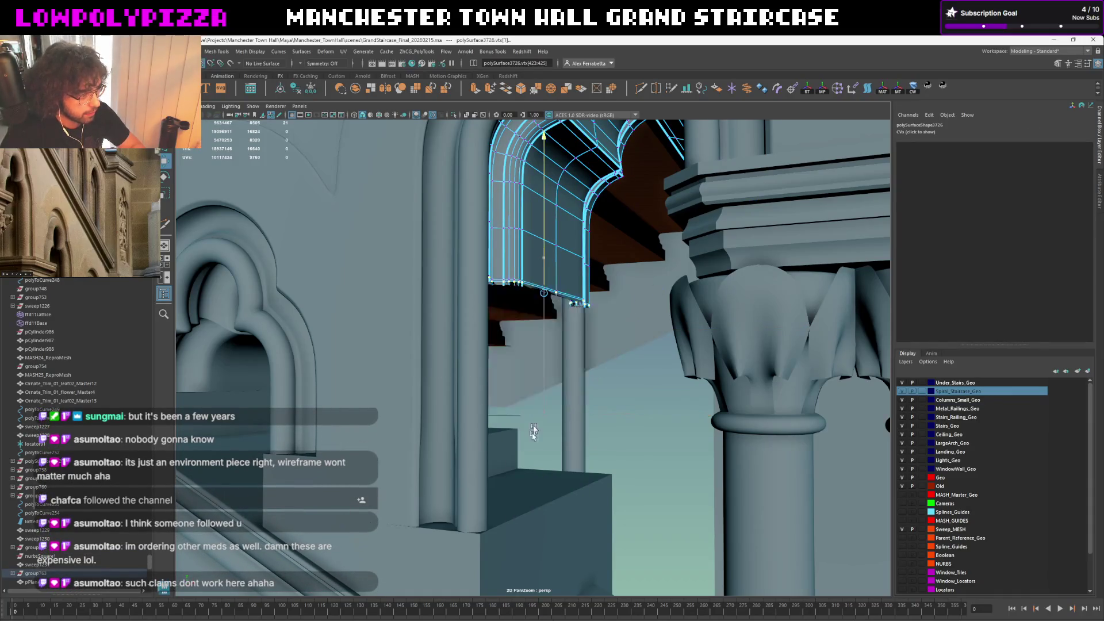
key("ctrl+z")
scroll(557, 419, "down", 5)
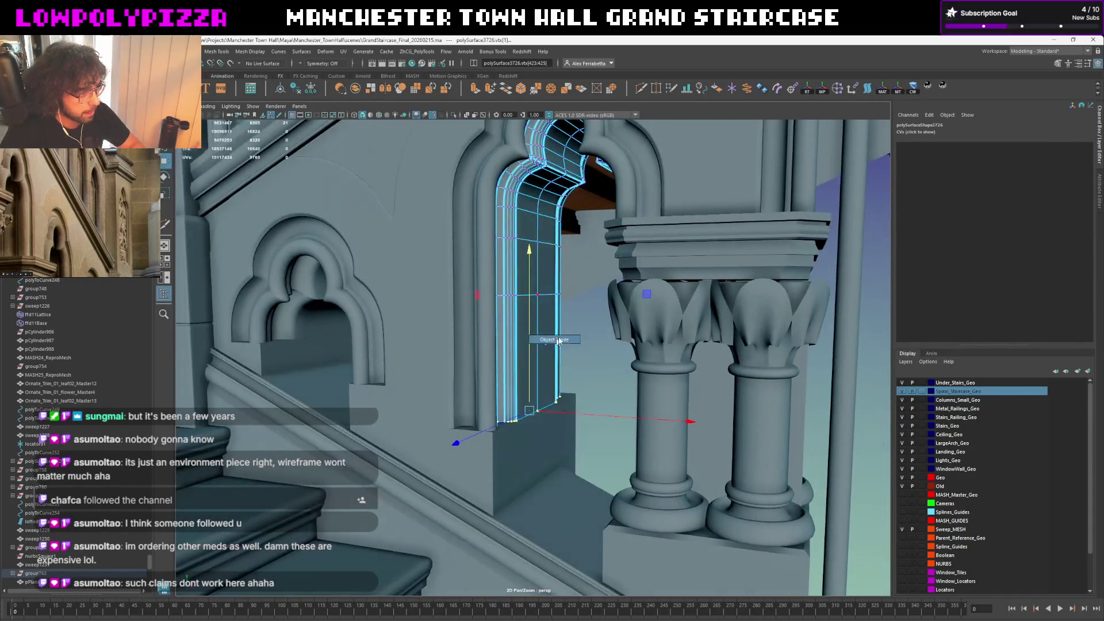
Inspect the small arch's inner mesh and its selection options, undoing a change
left_click(554, 337)
mouse_move(575, 323)
left_mouse_down("alt")
mouse_move(326, 448)
mouse_move(461, 372)
left_mouse_up("alt")
left_click(466, 310)
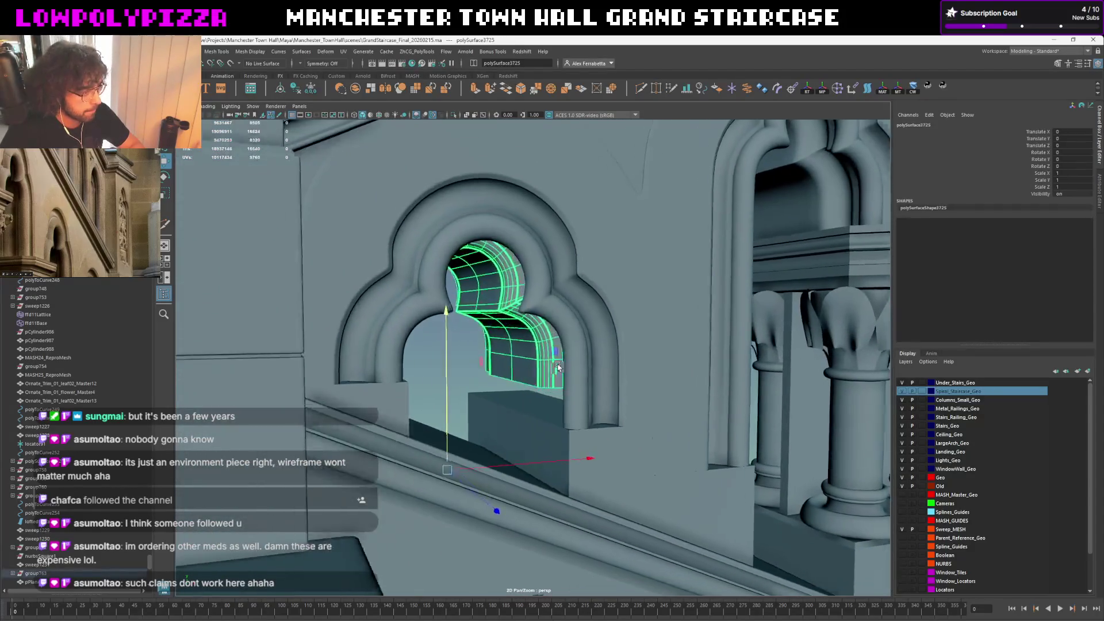
scroll(570, 362, "up", 3)
scroll(586, 345, "up", 2)
scroll(586, 344, "down", 1)
right_click(585, 344)
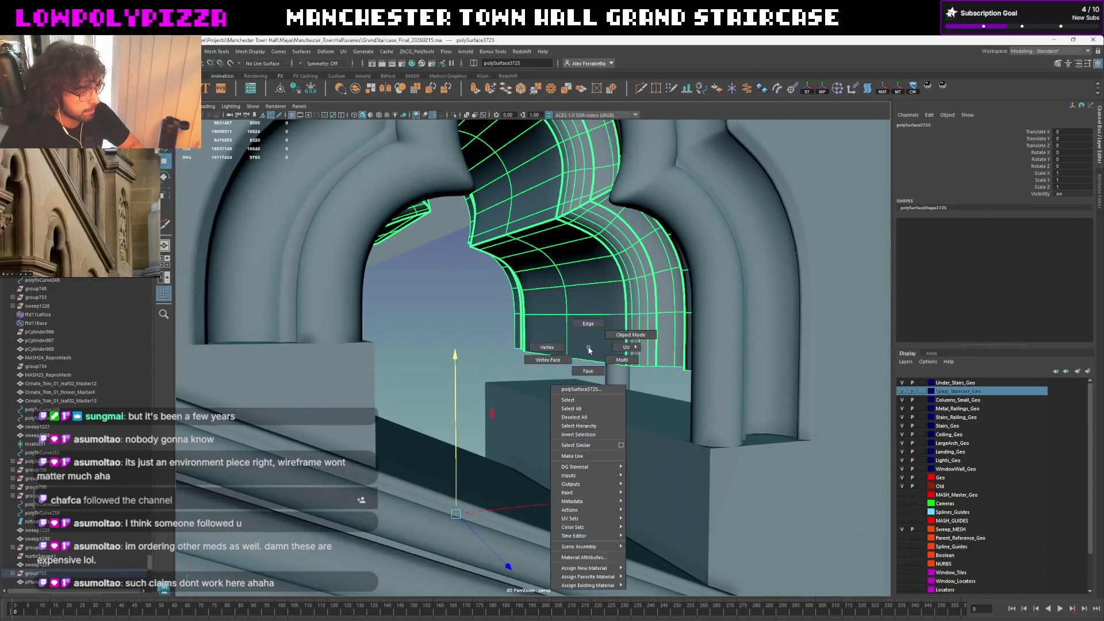
scroll(604, 342, "down", 5)
scroll(658, 338, "down", 3)
left_click_drag(658, 338, 451, 401, "alt")
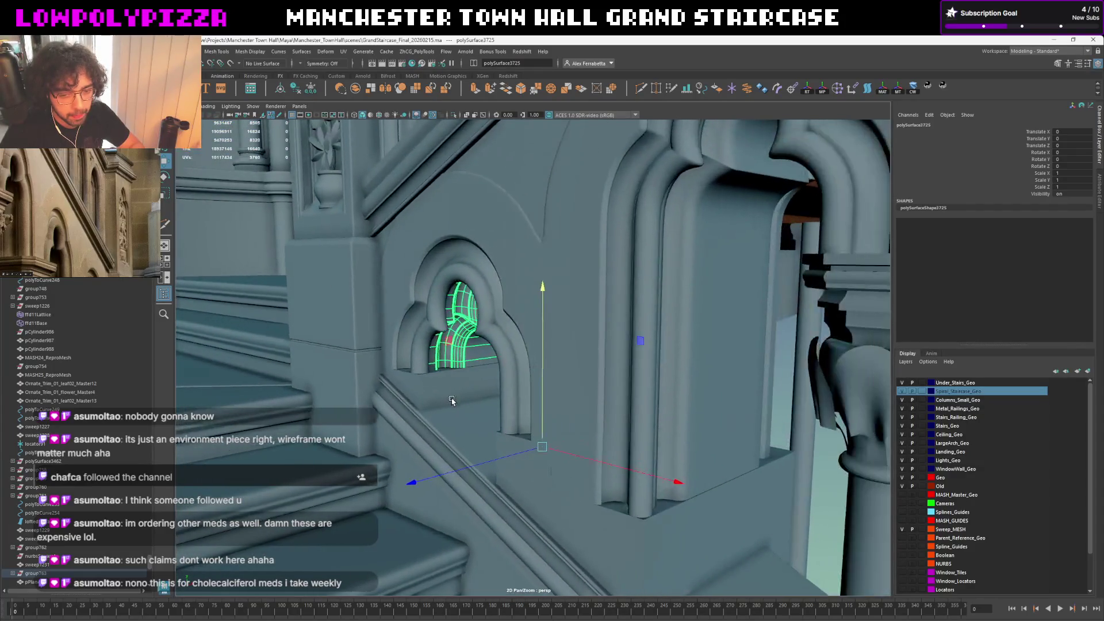
key("ctrl+z")
key("ctrl+z")
key("ctrl+z")
key("ctrl+z")
Select polySurface3726, pick its bottom edges in edge mode and isolate it
left_click(745, 357)
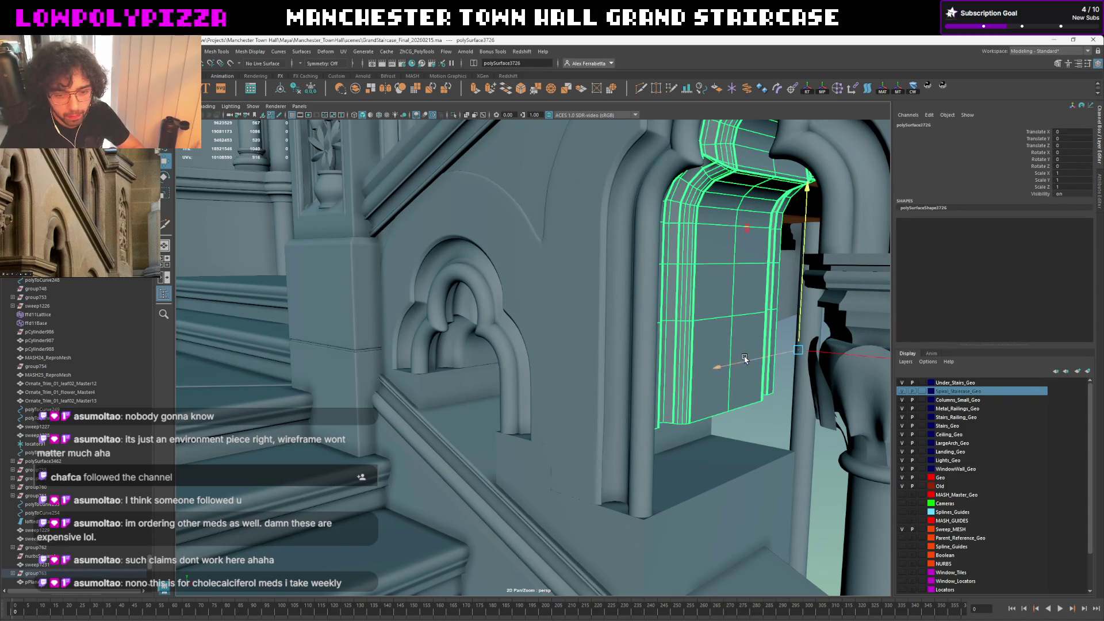
mouse_move(712, 391)
left_mouse_down("alt")
mouse_move(653, 394)
mouse_move(660, 374)
left_mouse_up("alt")
key("F10")
left_click(657, 419)
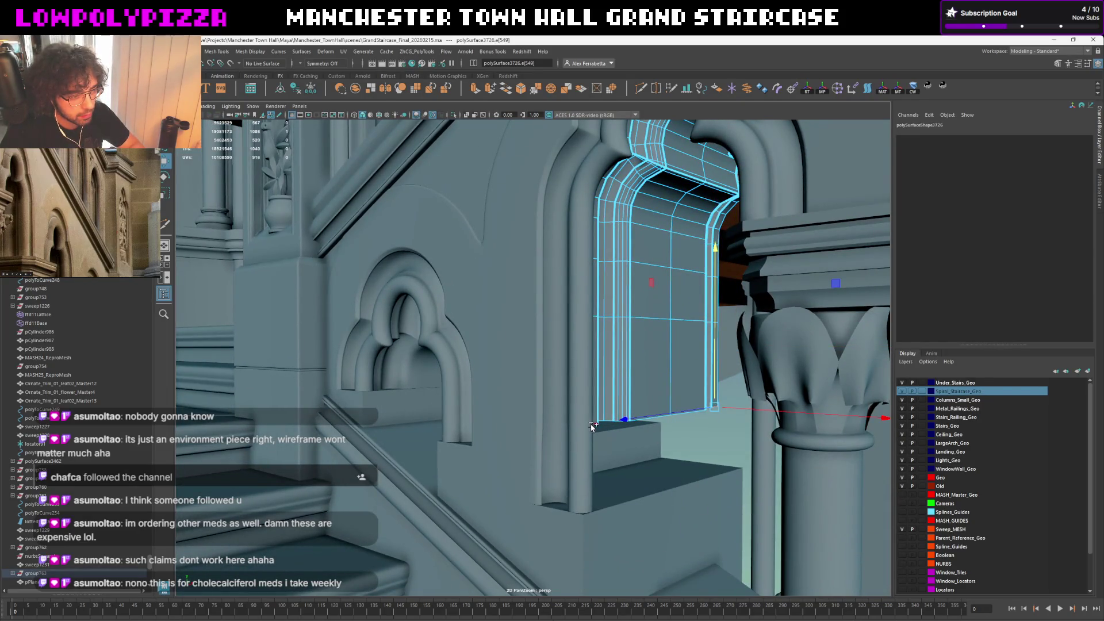
right_click_drag(670, 270, 670, 270)
key("ctrl+1")
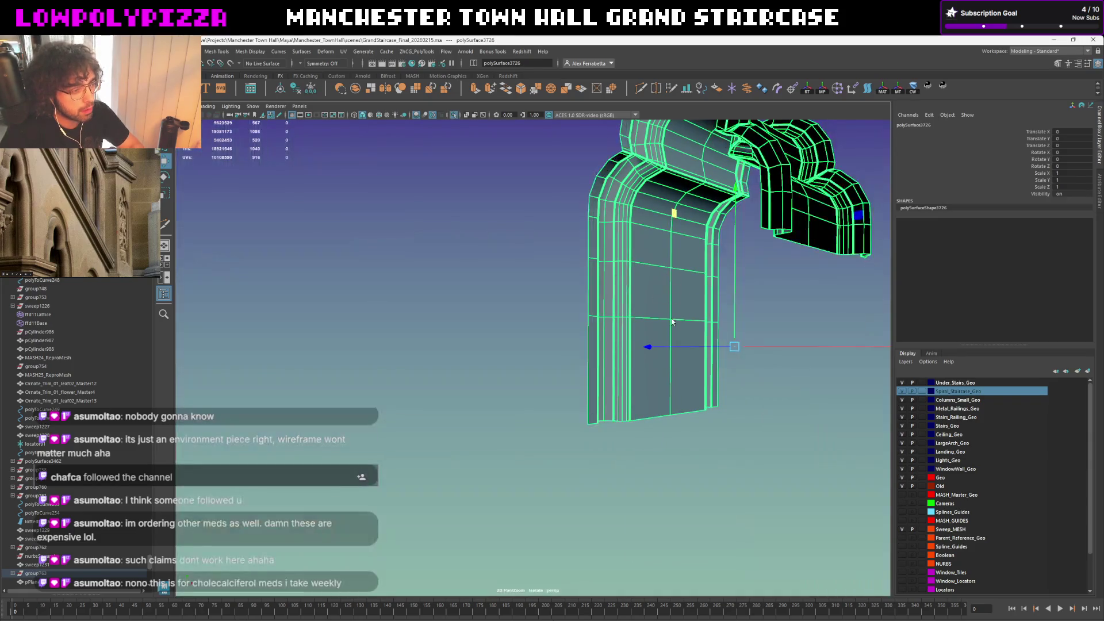
Extrude the tall arch lining's bottom edges down toward the step and return to object mode
key("F10")
left_click(591, 425, "shift")
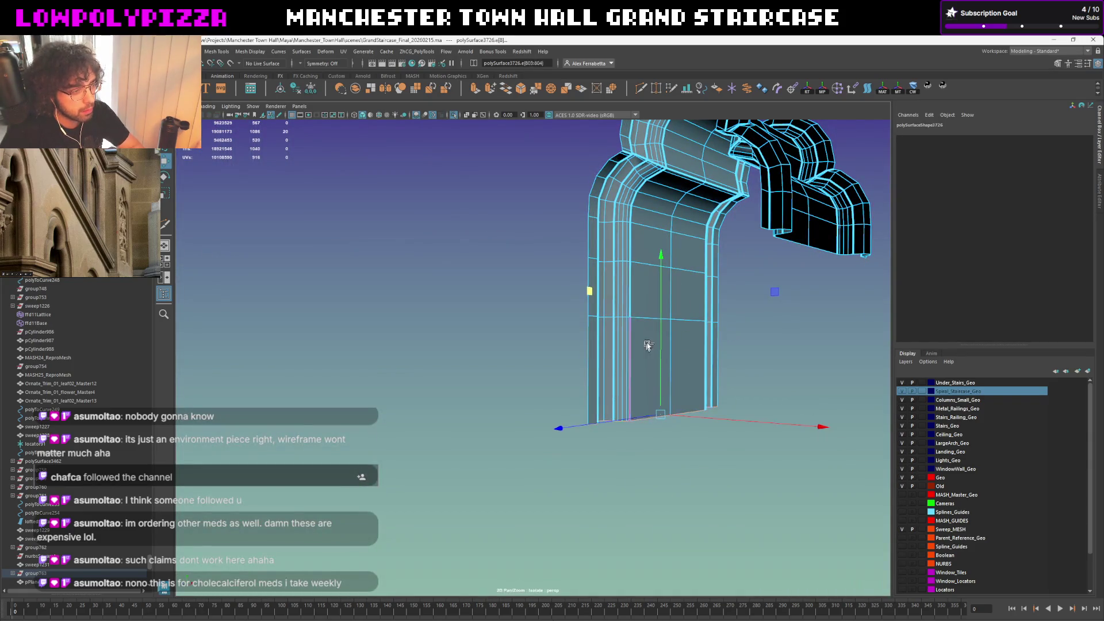
key("ctrl+1")
key("ctrl+e")
left_click_drag(659, 284, 654, 460)
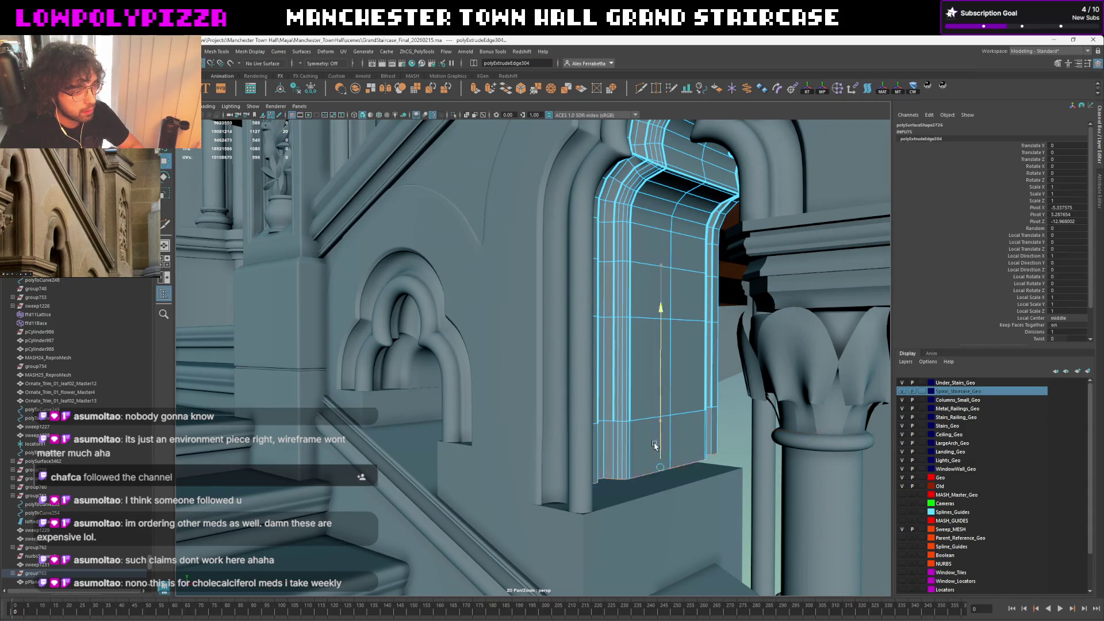
right_click_drag(670, 398, 722, 368)
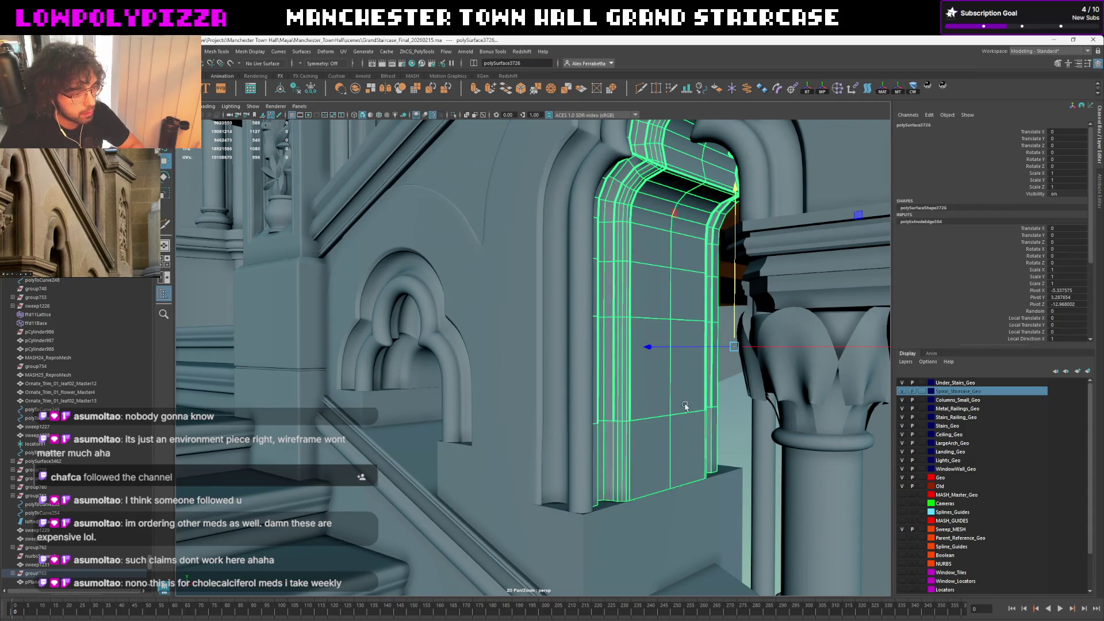
mouse_move(683, 406)
left_mouse_down("alt")
mouse_move(655, 394)
mouse_move(610, 417)
mouse_move(542, 363)
left_mouse_up("alt")
left_click(654, 393)
On the small arch lining, extrude the bottom edge and lower it, then return to object mode with F8
left_click(614, 399)
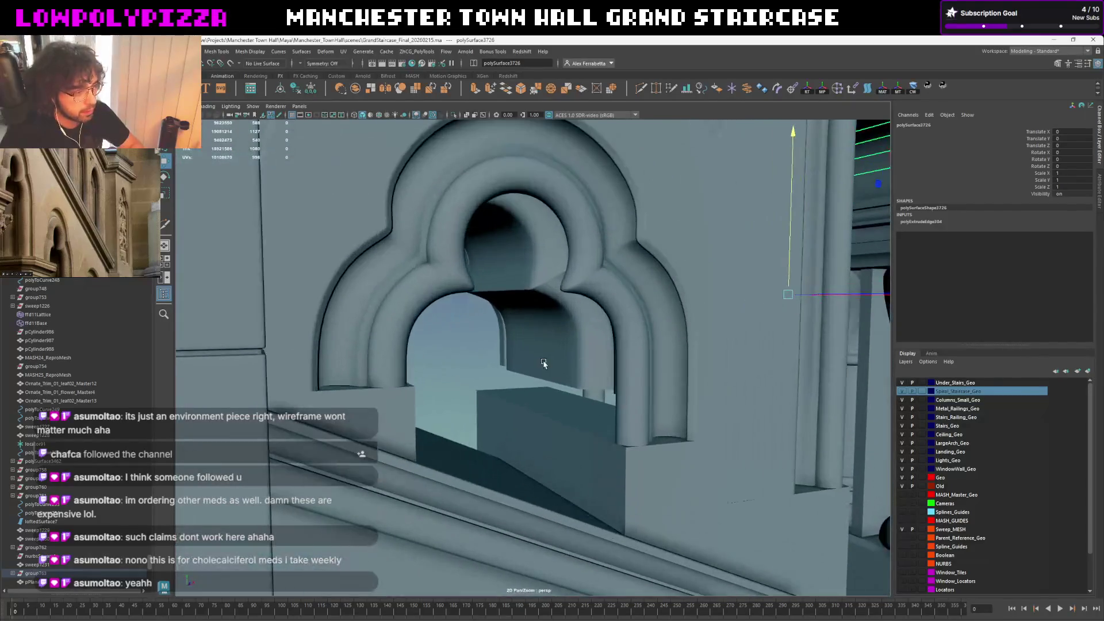
key("ctrl+1")
key("F10")
left_click(491, 372)
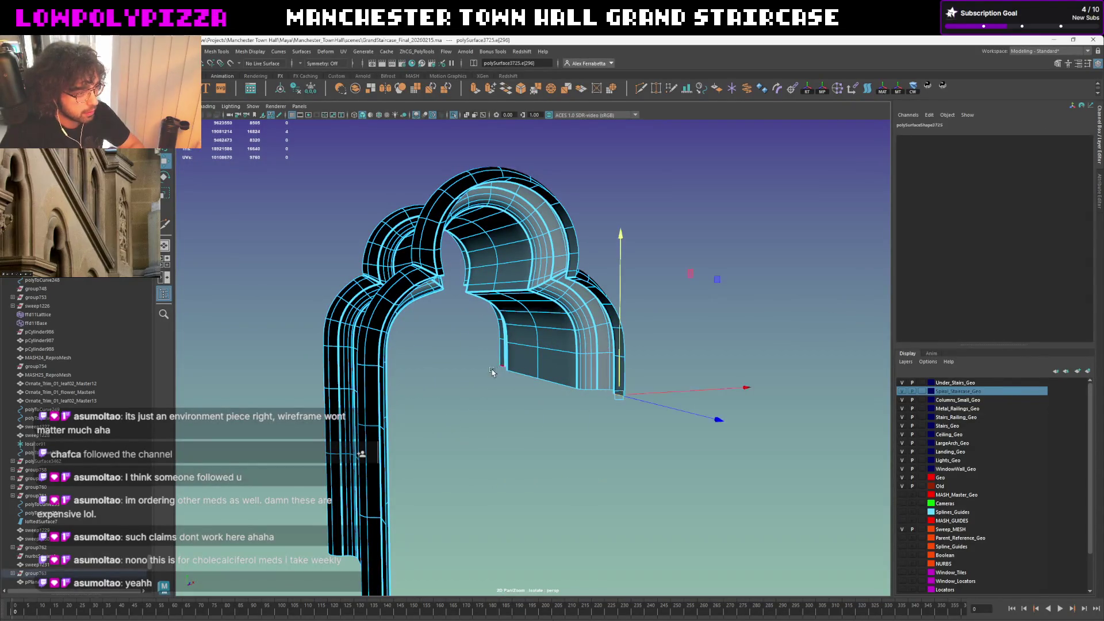
left_click(502, 370)
key("ctrl+e")
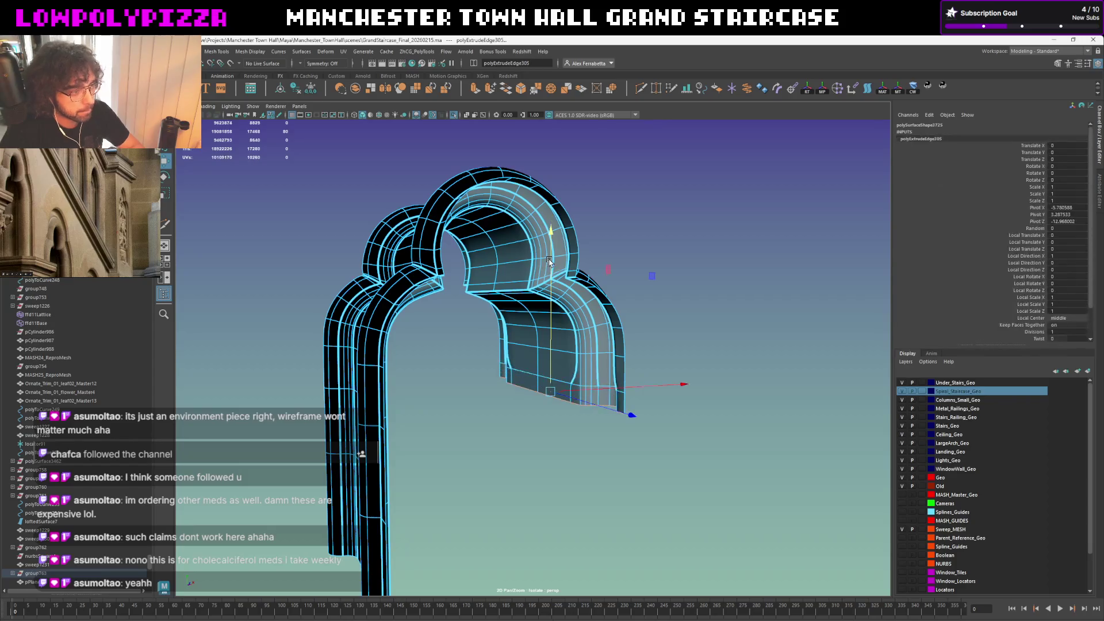
key("ctrl+1")
left_click_drag(549, 259, 478, 406)
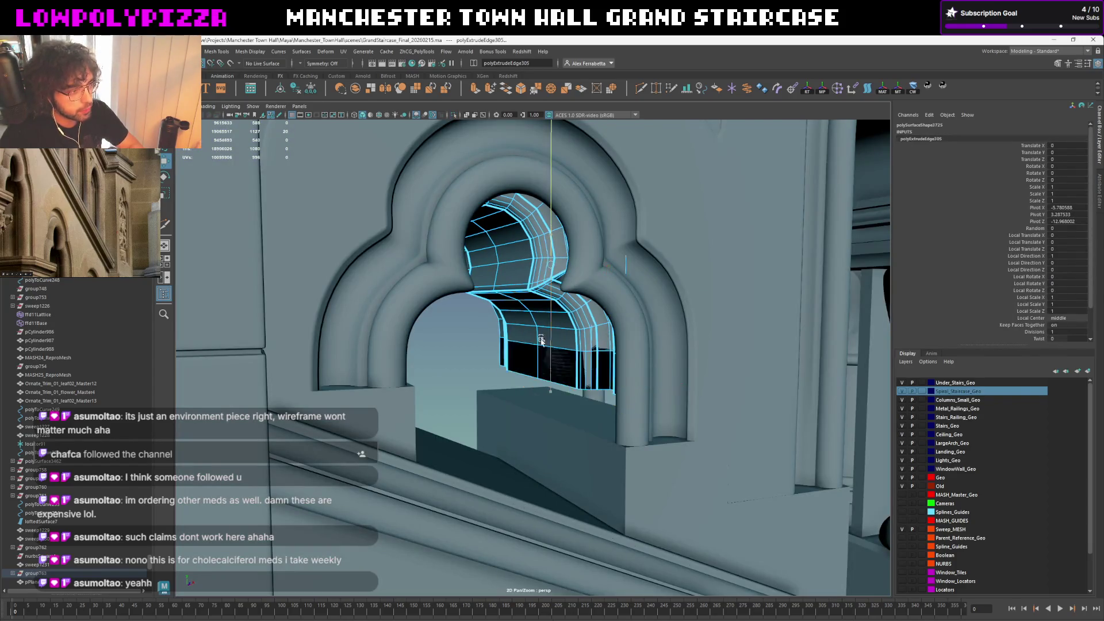
key("F8")
left_click(513, 538)
Review the arch trims including polySurface3728 and the inner soffit, then clear the selection
mouse_move(513, 538)
left_mouse_down("alt")
mouse_move(492, 370)
mouse_move(673, 325)
mouse_move(334, 377)
mouse_move(532, 320)
mouse_move(457, 419)
mouse_move(604, 382)
mouse_move(417, 404)
mouse_move(635, 364)
mouse_move(623, 381)
mouse_move(435, 422)
mouse_move(608, 386)
left_mouse_up("alt")
left_click(492, 387)
mouse_move(536, 403)
left_mouse_down("alt")
mouse_move(740, 314)
mouse_move(483, 426)
left_mouse_up("alt")
left_click(577, 377)
left_click(452, 332)
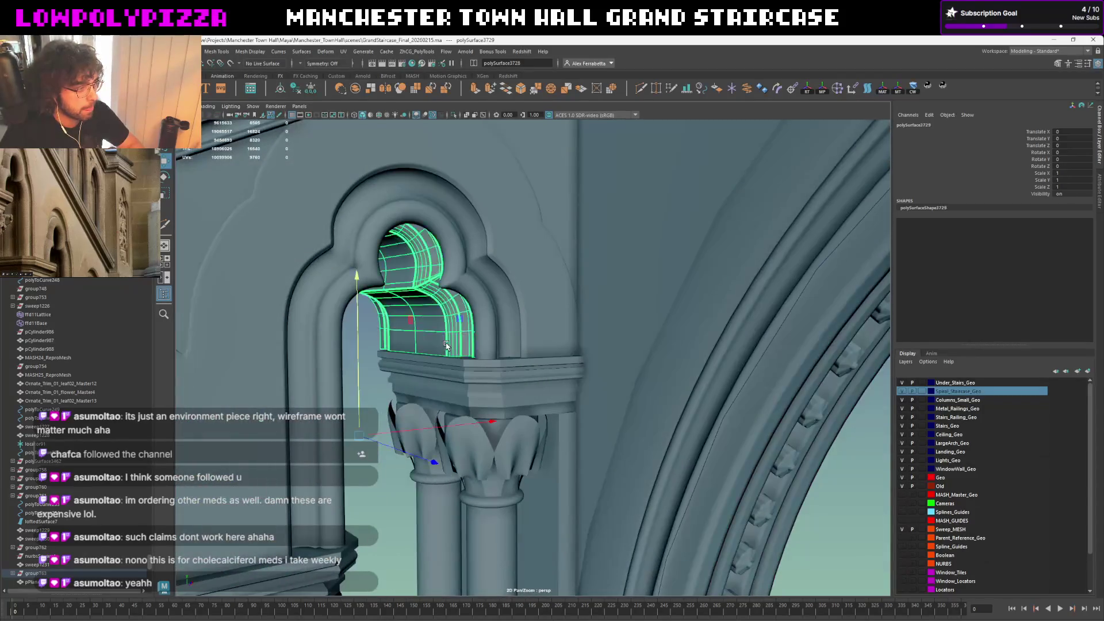
mouse_move(453, 332)
left_mouse_down("alt")
mouse_move(461, 341)
mouse_move(587, 272)
mouse_move(639, 301)
mouse_move(599, 342)
mouse_move(623, 321)
mouse_move(506, 371)
left_mouse_up("alt")
left_click(602, 287)
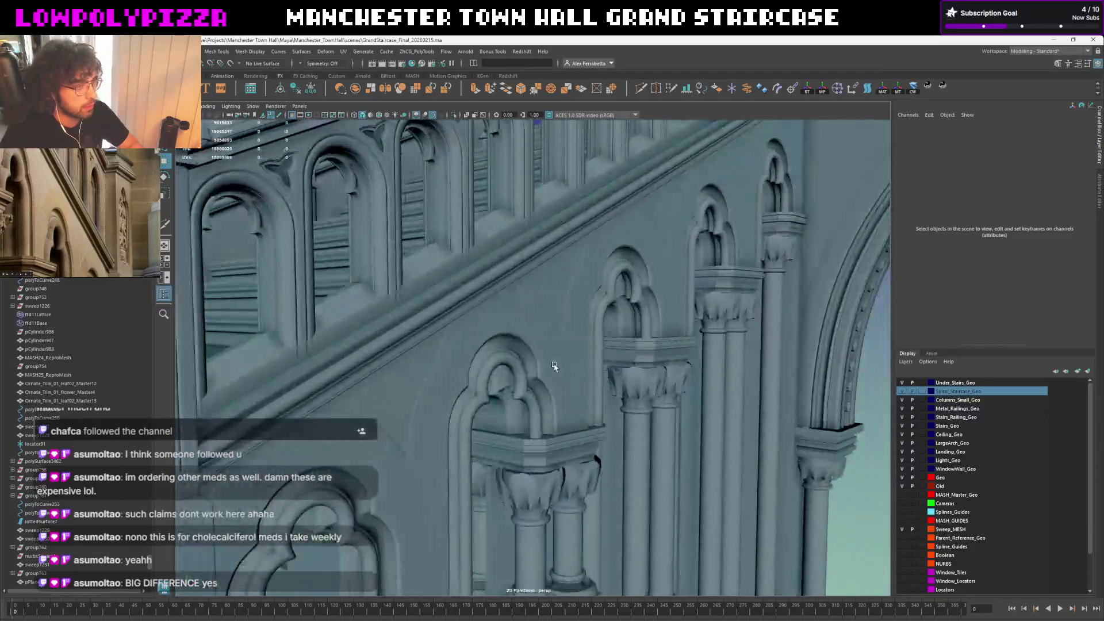
mouse_move(554, 367)
left_mouse_down("alt")
mouse_move(482, 277)
mouse_move(375, 397)
left_mouse_up("alt")
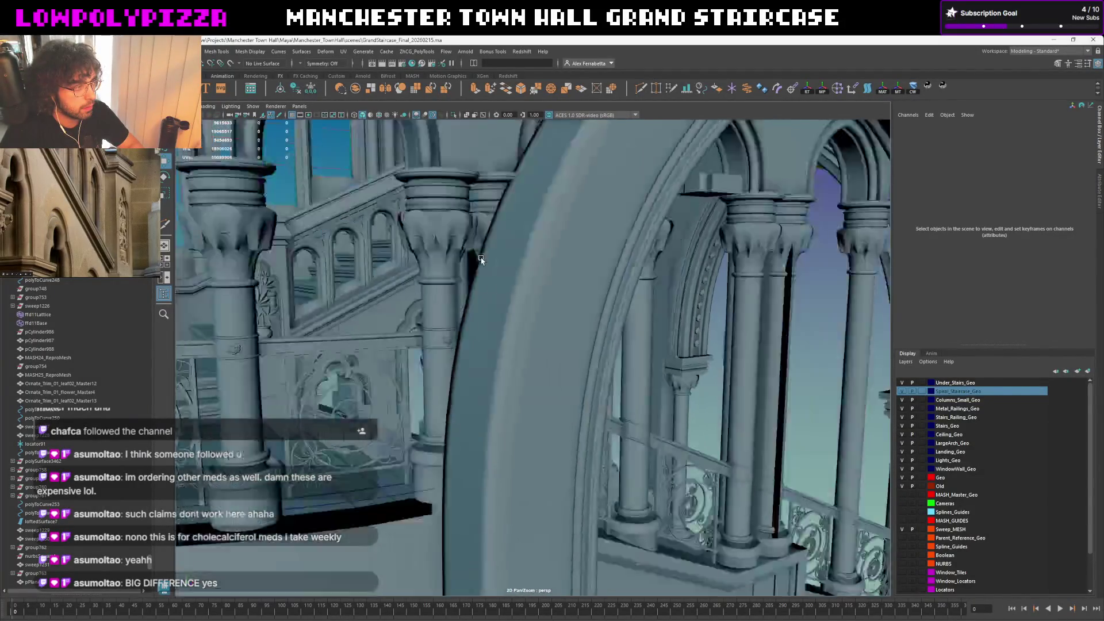
right_click_drag(375, 397, 440, 371, "alt")
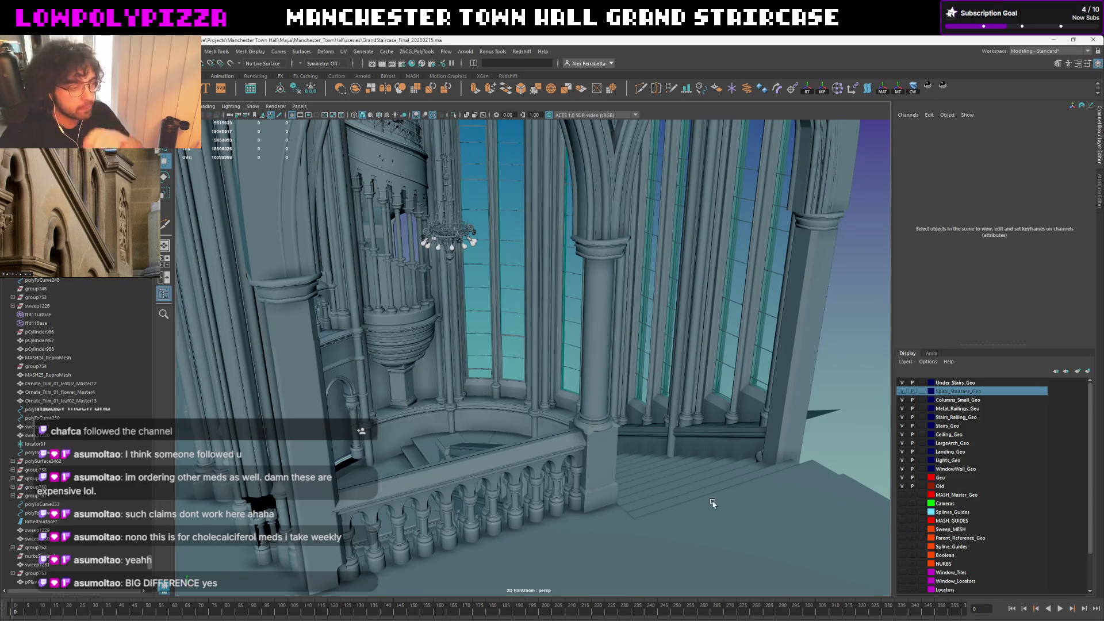
scroll(574, 416, "up", 2)
scroll(574, 416, "up", 3)
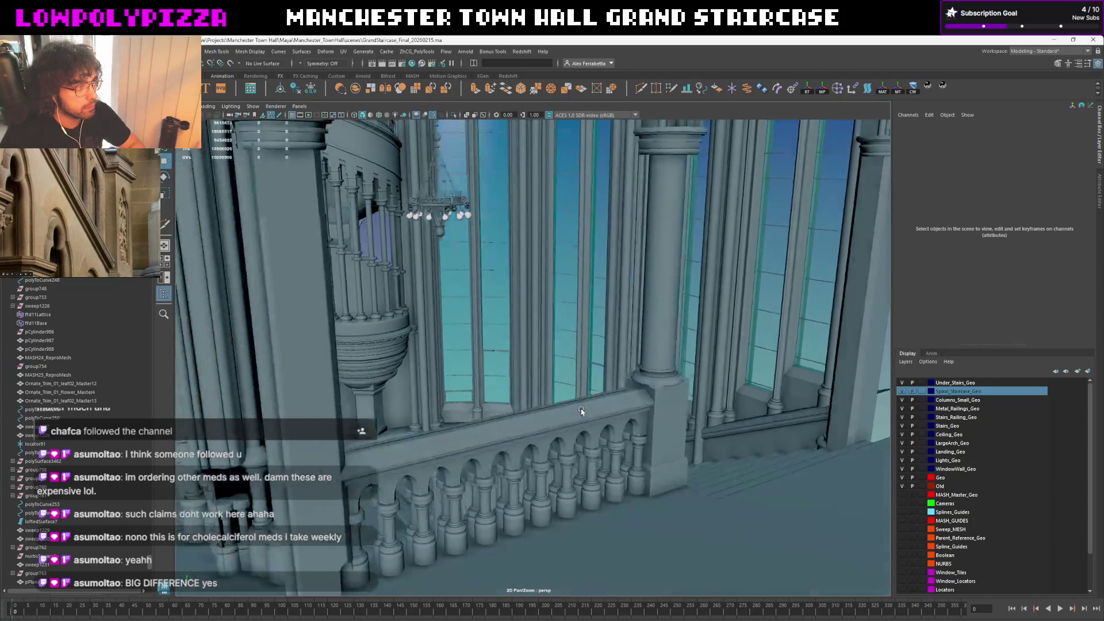
scroll(633, 388, "up", 4)
scroll(634, 388, "up", 3)
scroll(588, 382, "up", 4)
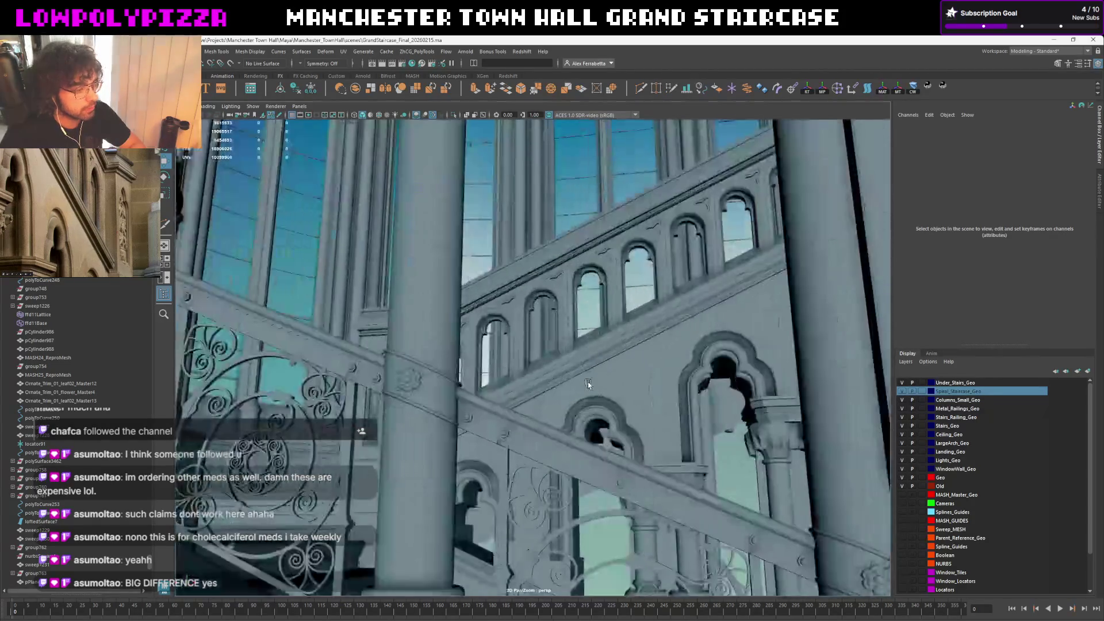
scroll(587, 383, "up", 3)
scroll(577, 387, "up", 2)
scroll(576, 385, "up", 3)
scroll(544, 362, "up", 3)
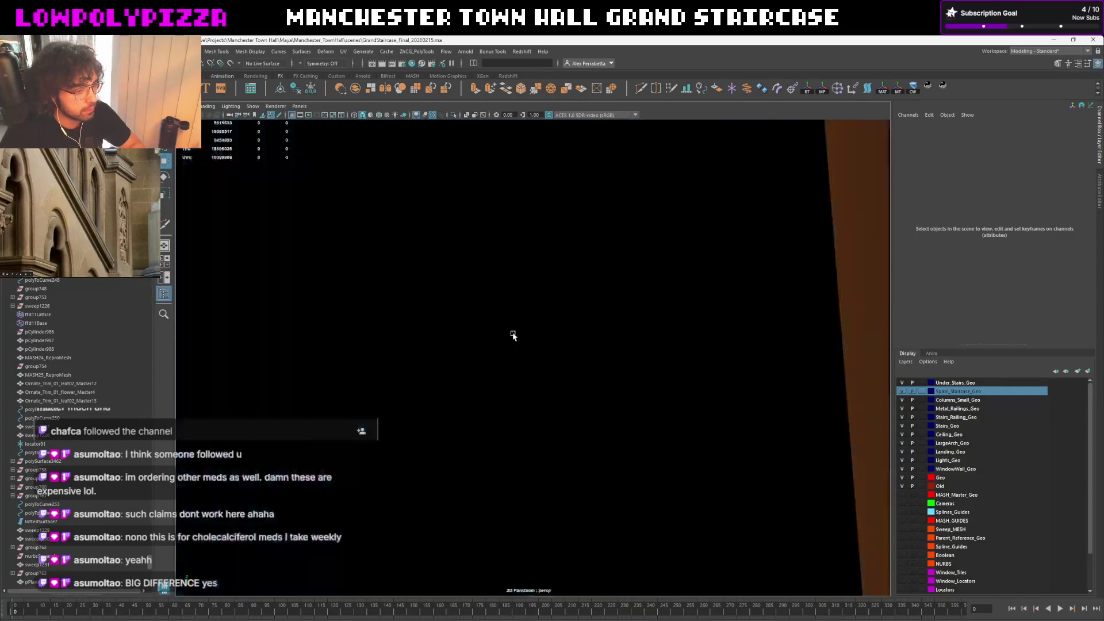
scroll(510, 333, "up", 3)
scroll(526, 338, "up", 3)
scroll(552, 352, "up", 3)
scroll(506, 327, "up", 3)
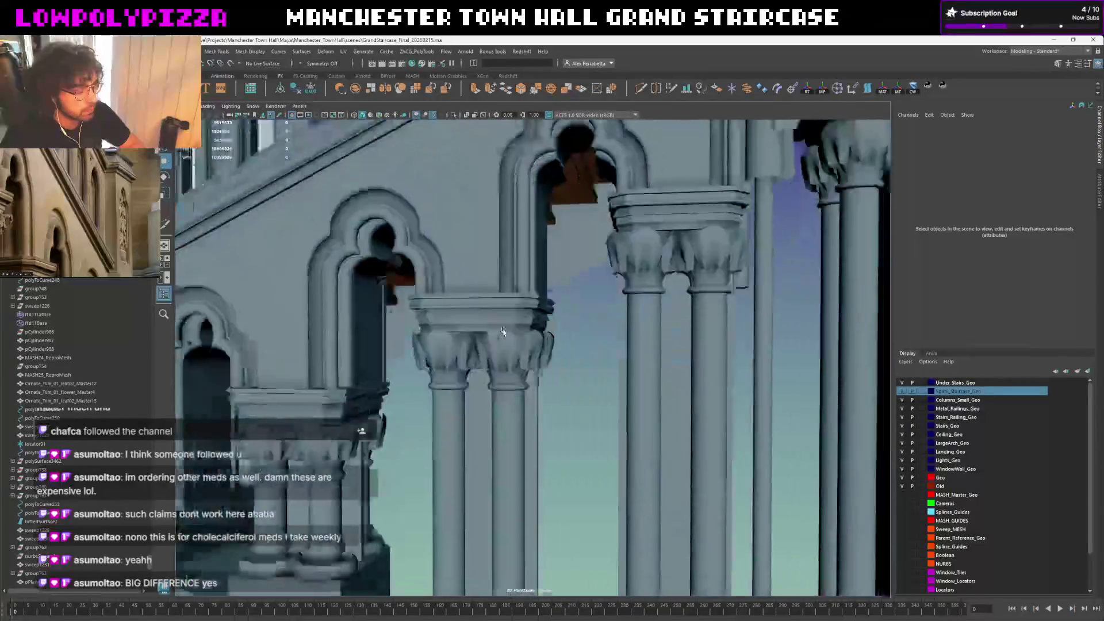
scroll(466, 327, "up", 3)
scroll(447, 333, "up", 2)
scroll(447, 333, "up", 3)
scroll(458, 333, "up", 3)
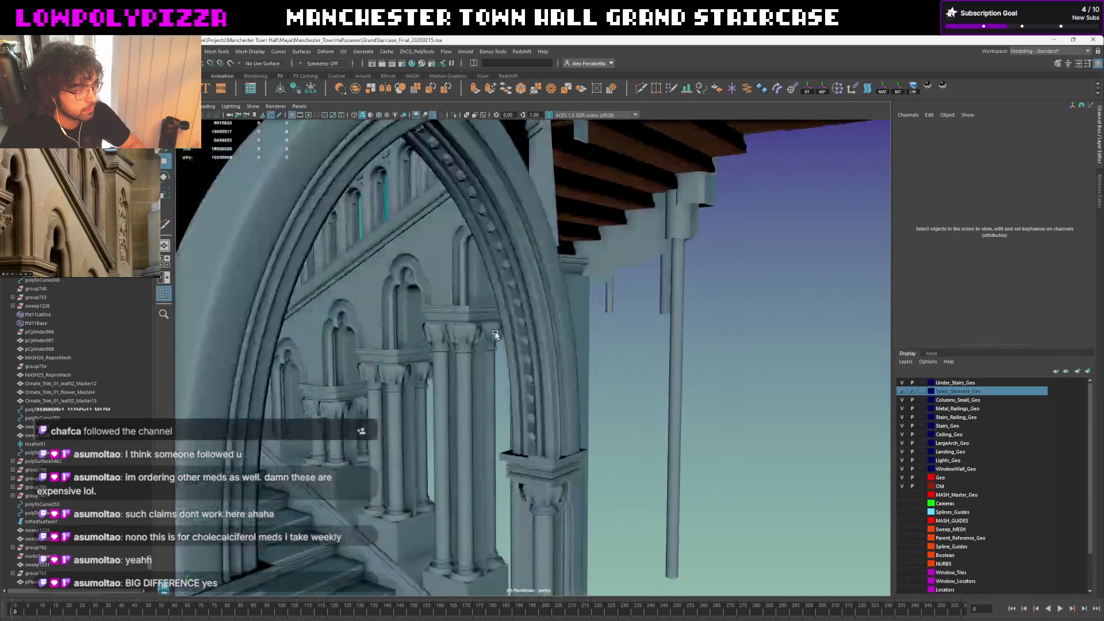
scroll(492, 337, "up", 3)
scroll(529, 342, "up", 3)
scroll(529, 342, "up", 3)
scroll(562, 279, "up", 3)
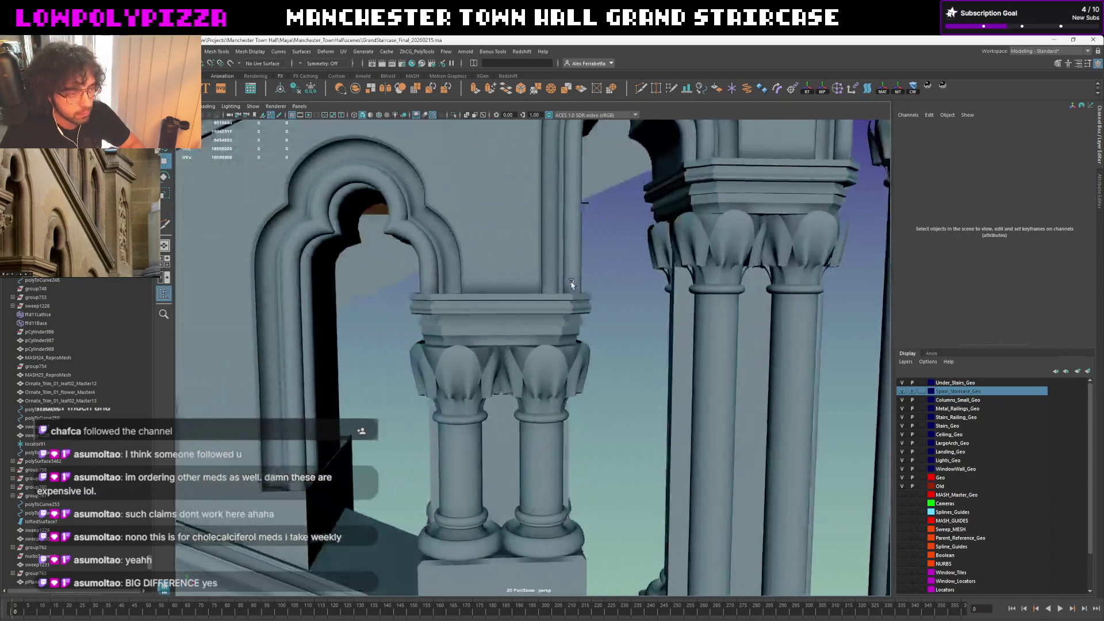
scroll(569, 281, "up", 2)
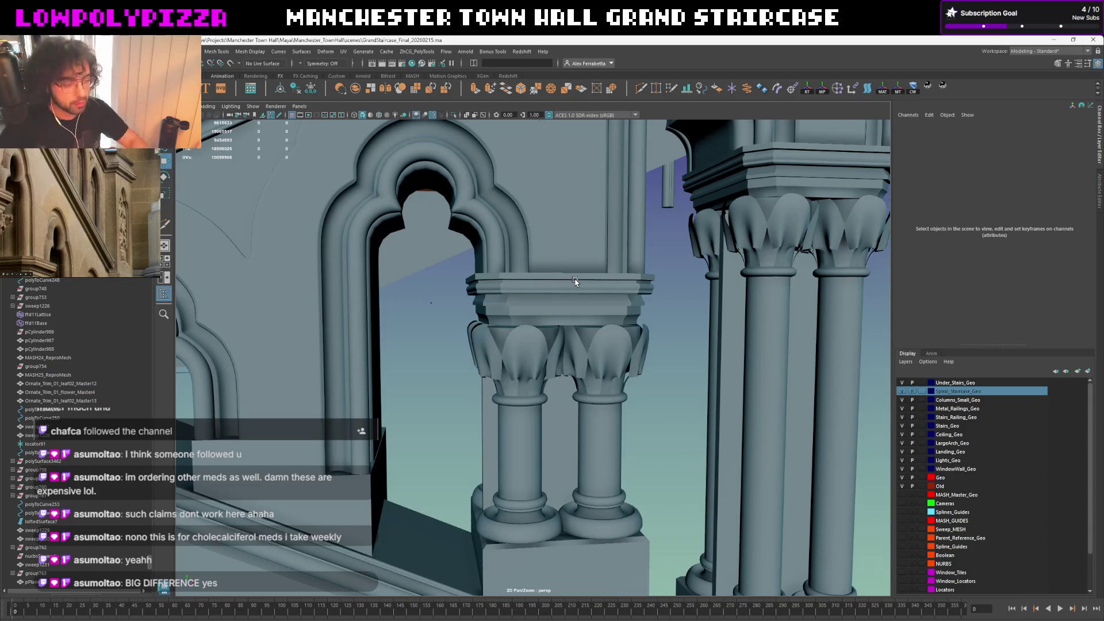
mouse_move(456, 356)
left_mouse_down("alt")
mouse_move(582, 369)
mouse_move(558, 332)
mouse_move(582, 341)
left_mouse_up("alt")
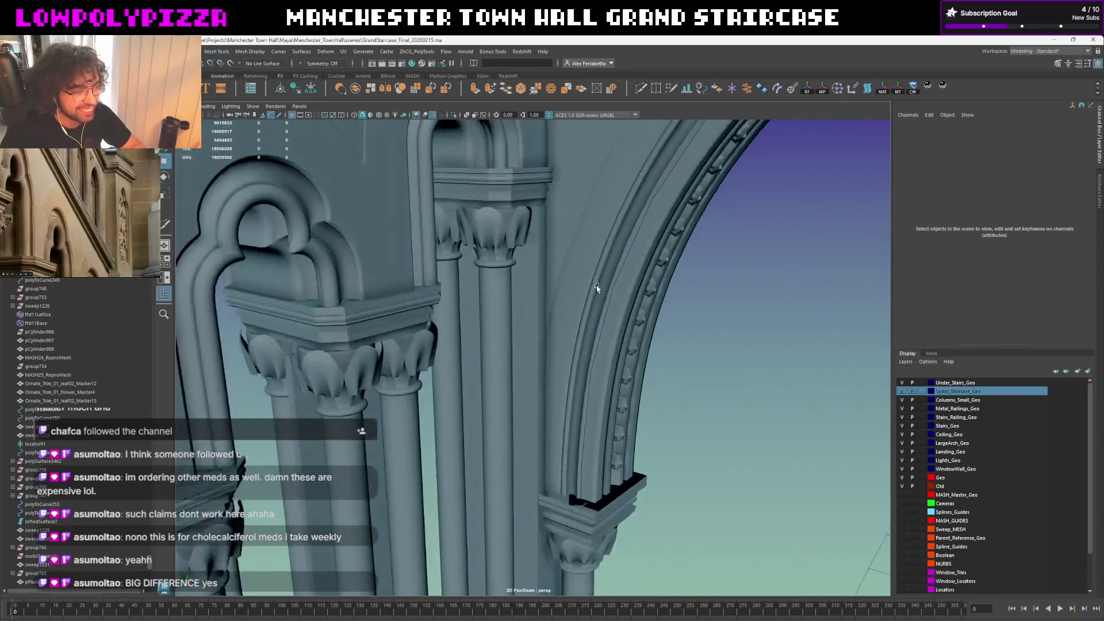
mouse_move(582, 341)
left_mouse_down("alt")
mouse_move(630, 408)
mouse_move(530, 293)
mouse_move(688, 415)
left_mouse_up("alt")
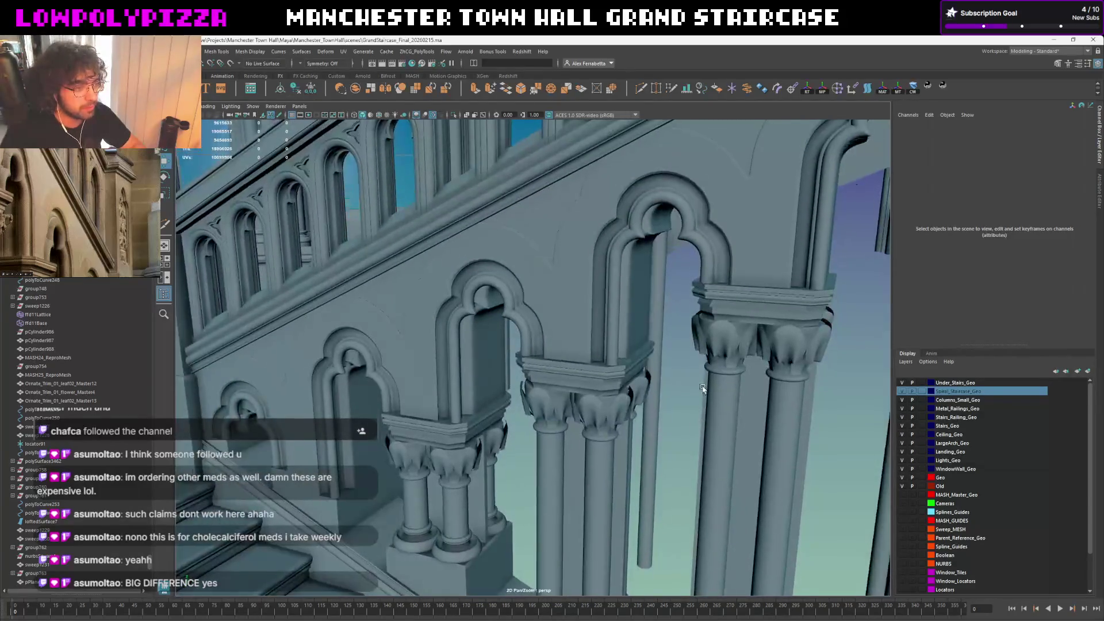
left_click_drag(688, 415, 678, 279, "alt")
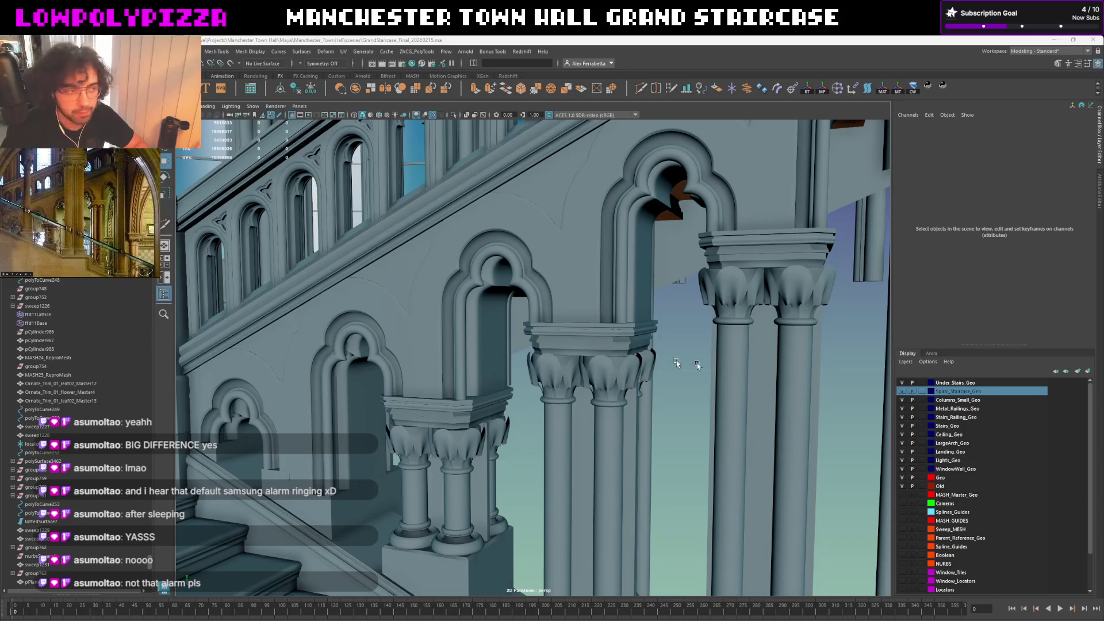
scroll(676, 364, "down", 5)
scroll(657, 345, "down", 3)
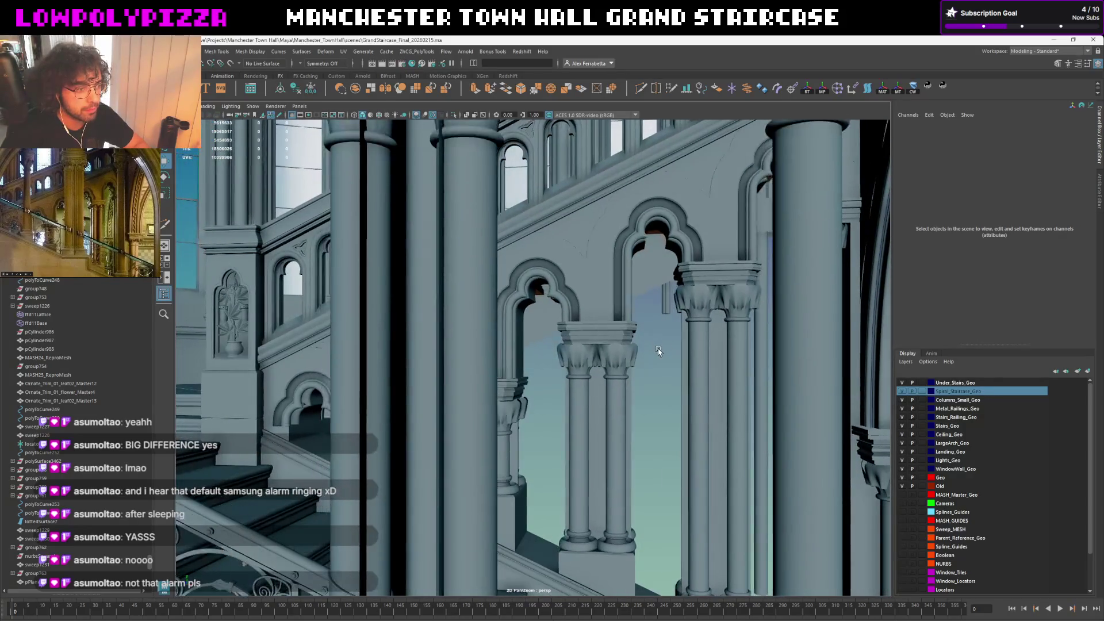
scroll(658, 351, "up", 3)
scroll(660, 320, "up", 2)
left_click(662, 324)
scroll(646, 316, "up", 3)
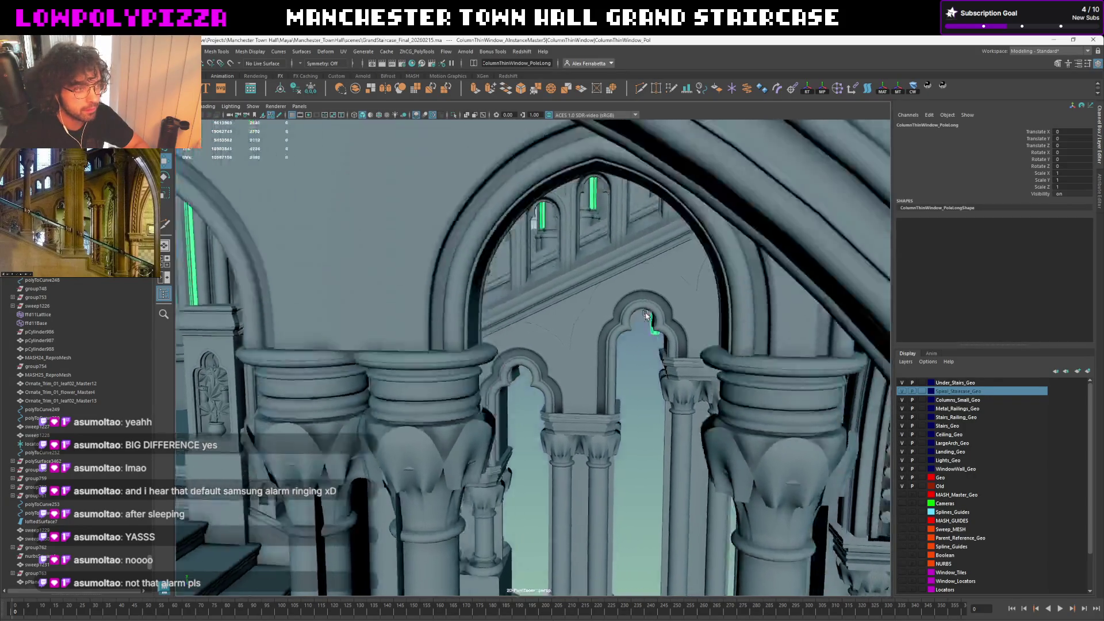
scroll(645, 316, "up", 5)
scroll(624, 441, "up", 3)
scroll(692, 434, "down", 3)
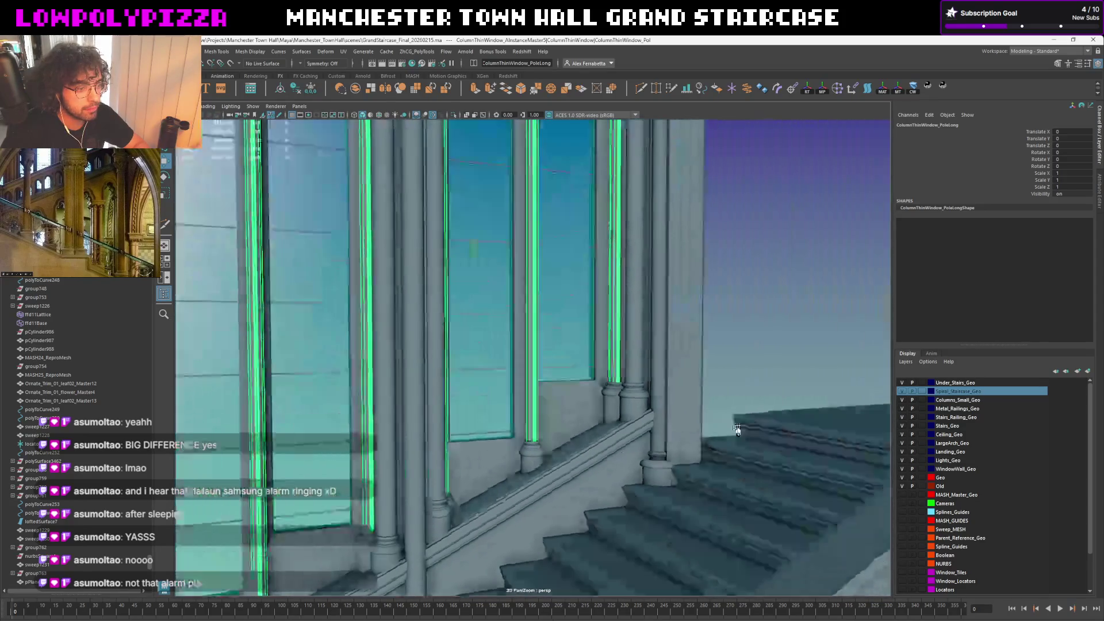
left_click(750, 377)
scroll(750, 377, "up", 5)
scroll(547, 207, "up", 5)
scroll(547, 207, "down", 3)
scroll(527, 205, "down", 3)
scroll(508, 203, "down", 3)
scroll(488, 201, "down", 3)
left_click_drag(488, 201, 611, 204, "alt")
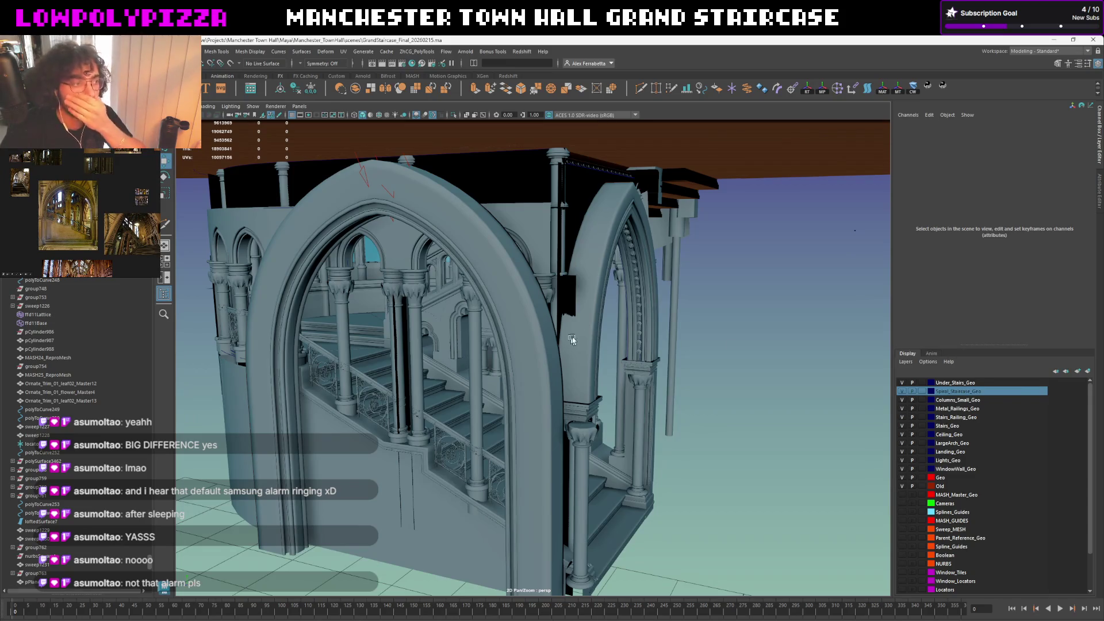
scroll(635, 329, "up", 5)
scroll(636, 329, "up", 3)
mouse_move(599, 313)
left_mouse_down("alt")
mouse_move(658, 398)
mouse_move(584, 315)
mouse_move(492, 451)
mouse_move(589, 401)
left_mouse_up("alt")
scroll(587, 300, "up", 3)
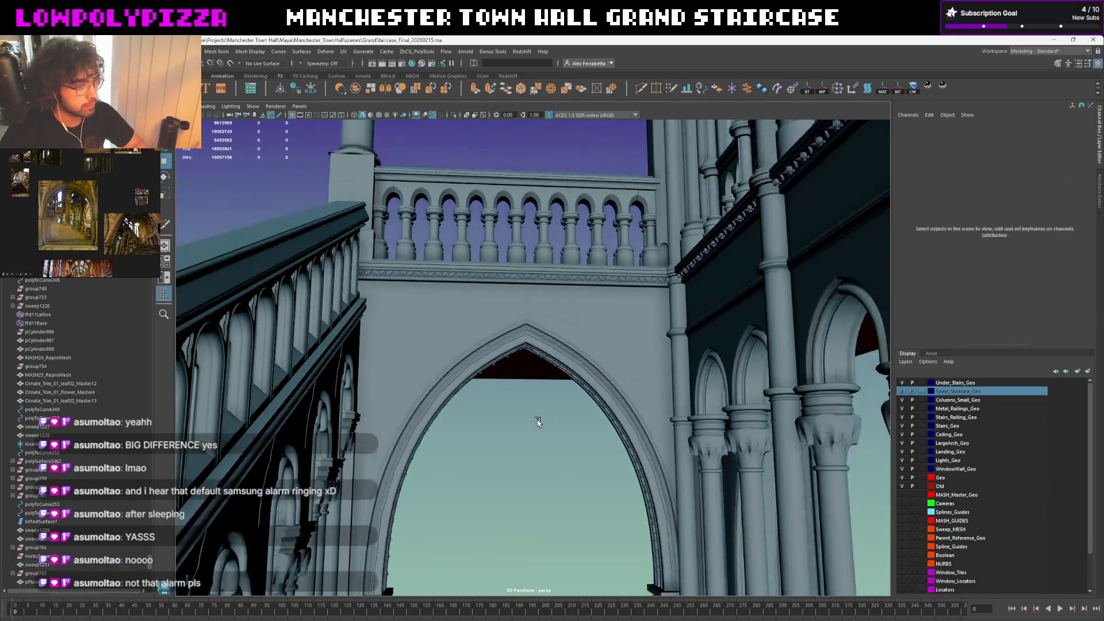
mouse_move(538, 419)
left_mouse_down("alt")
mouse_move(515, 327)
mouse_move(547, 271)
left_mouse_up("alt")
left_click(557, 272)
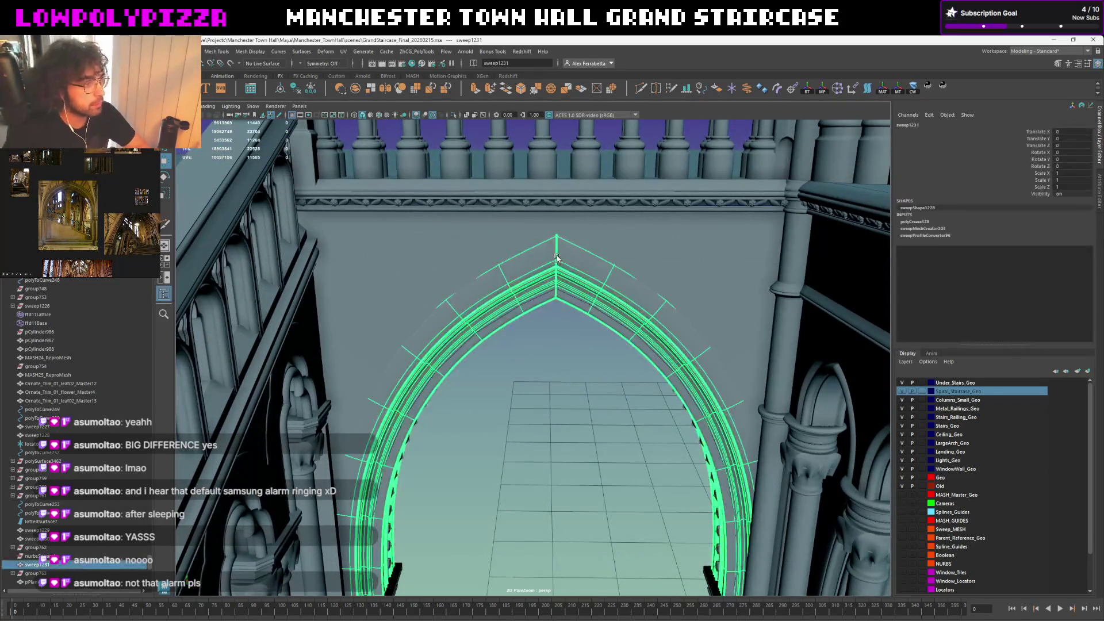
left_click(564, 382)
left_click(610, 270)
left_click(583, 442)
left_click_drag(583, 443, 578, 268, "alt")
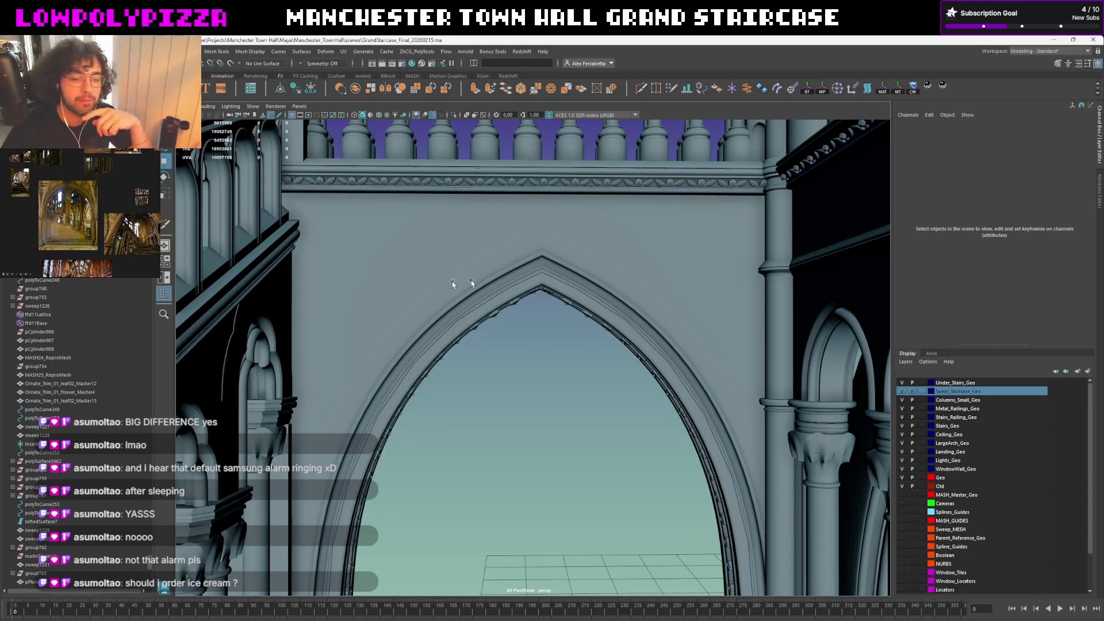
mouse_move(584, 303)
left_mouse_down("alt")
mouse_move(595, 276)
mouse_move(859, 381)
left_mouse_up("alt")
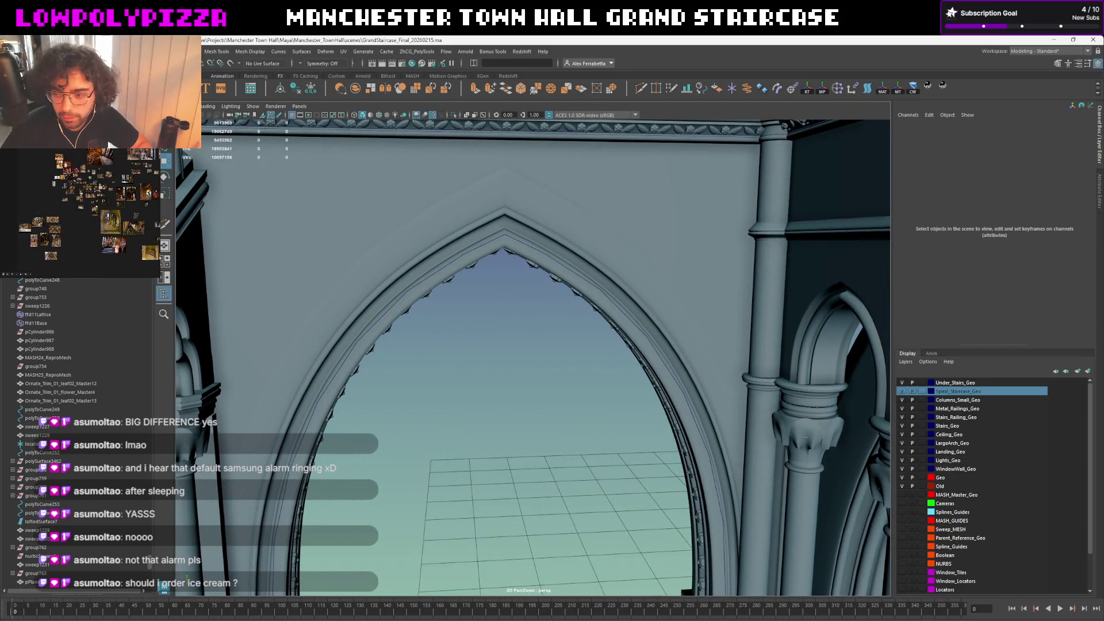
scroll(107, 246, "up", 2)
mouse_move(670, 423)
left_mouse_down("alt")
mouse_move(685, 528)
mouse_move(452, 409)
mouse_move(667, 282)
mouse_move(565, 448)
left_mouse_up("alt")
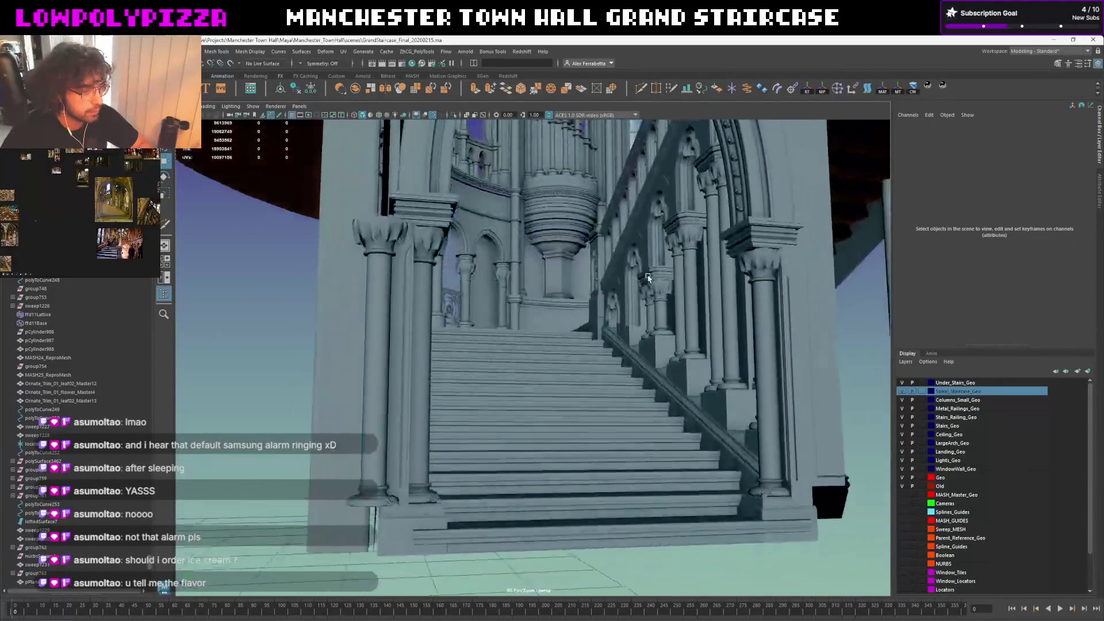
scroll(569, 409, "down", 2)
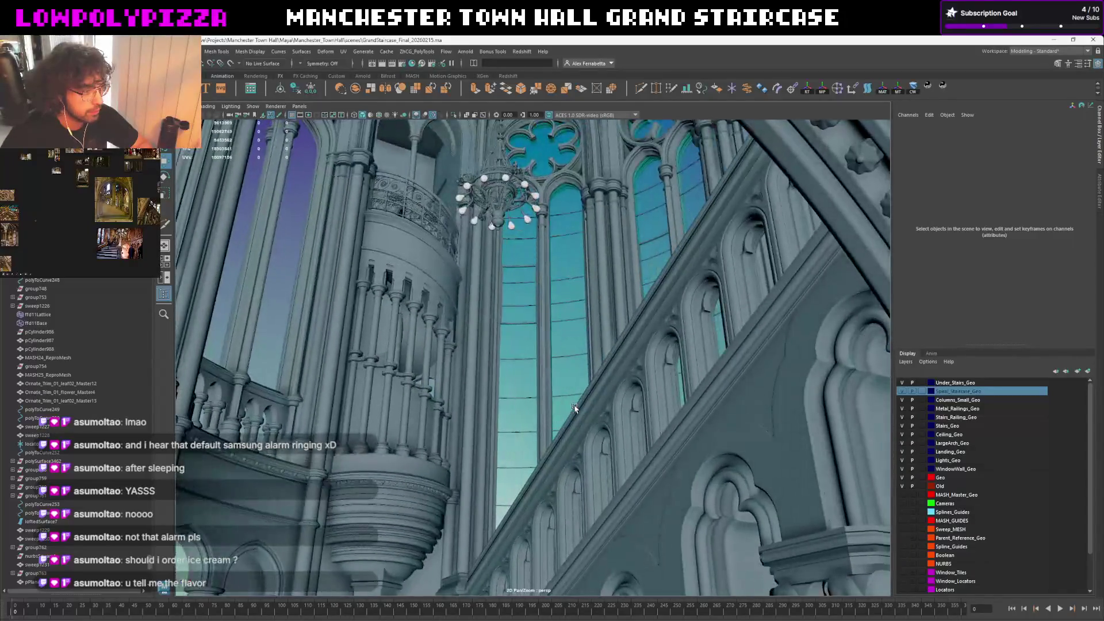
scroll(553, 423, "down", 2)
scroll(526, 444, "down", 3)
scroll(504, 467, "down", 2)
scroll(518, 440, "up", 4)
scroll(530, 414, "down", 1)
scroll(543, 388, "down", 1)
scroll(561, 359, "down", 1)
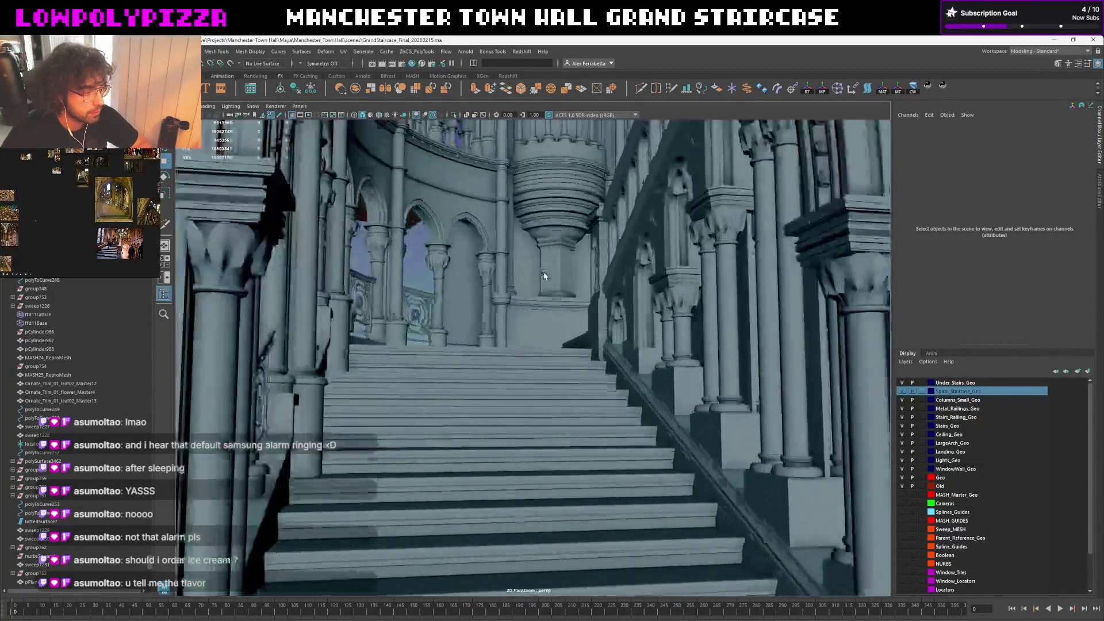
scroll(560, 358, "up", 2)
scroll(518, 349, "up", 1)
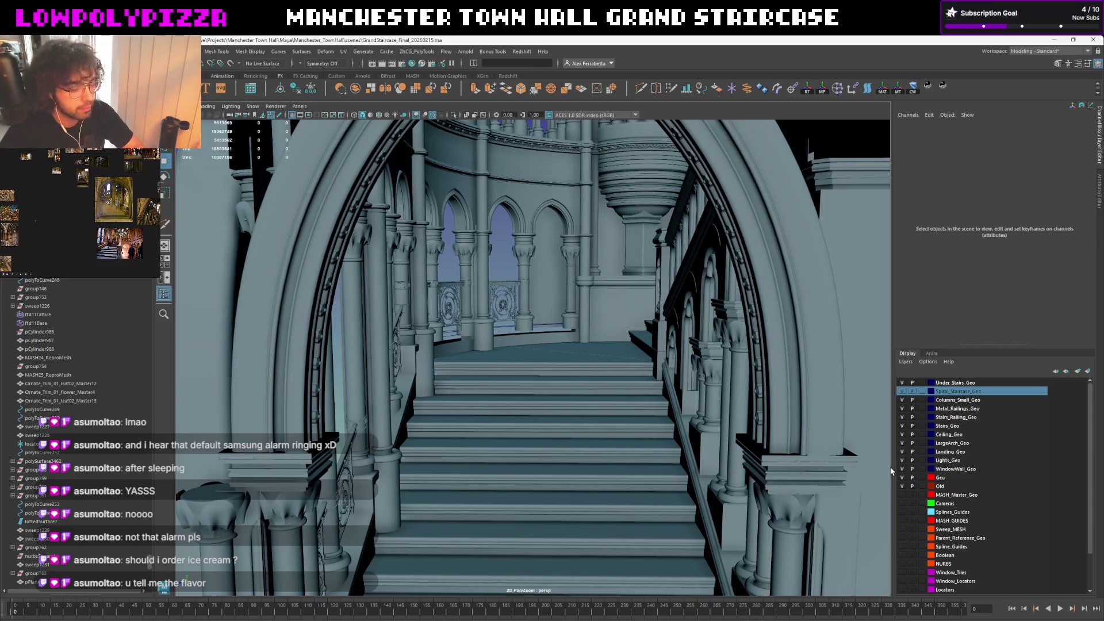
Select guide curve polyToCurve210, orbit to the railings and pick the balustrade base trim
left_click(452, 346)
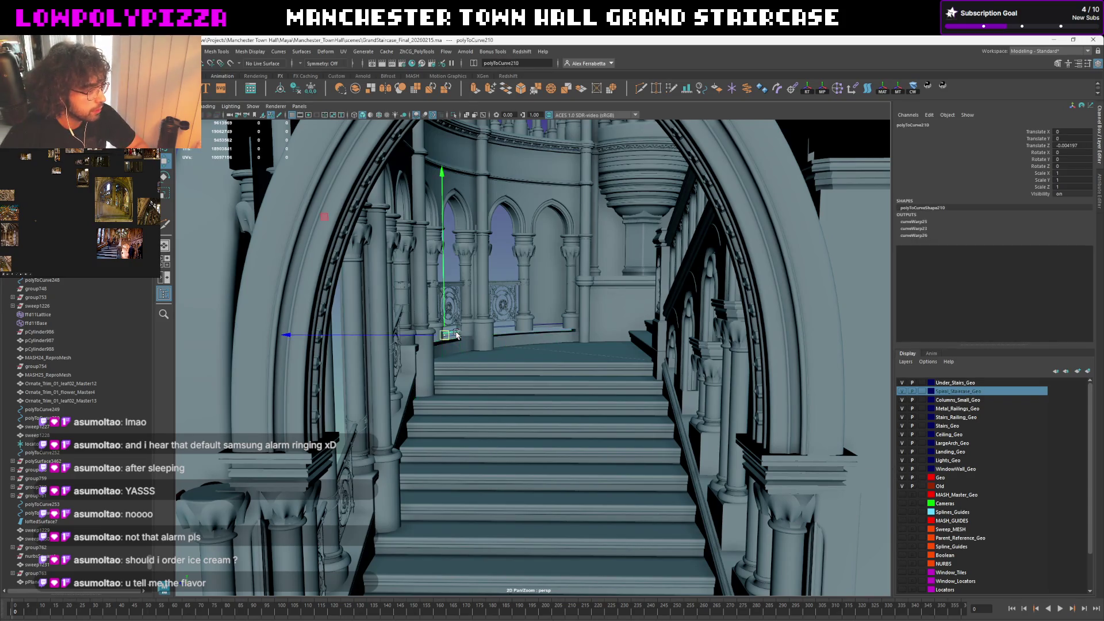
scroll(86, 319, "down", 5)
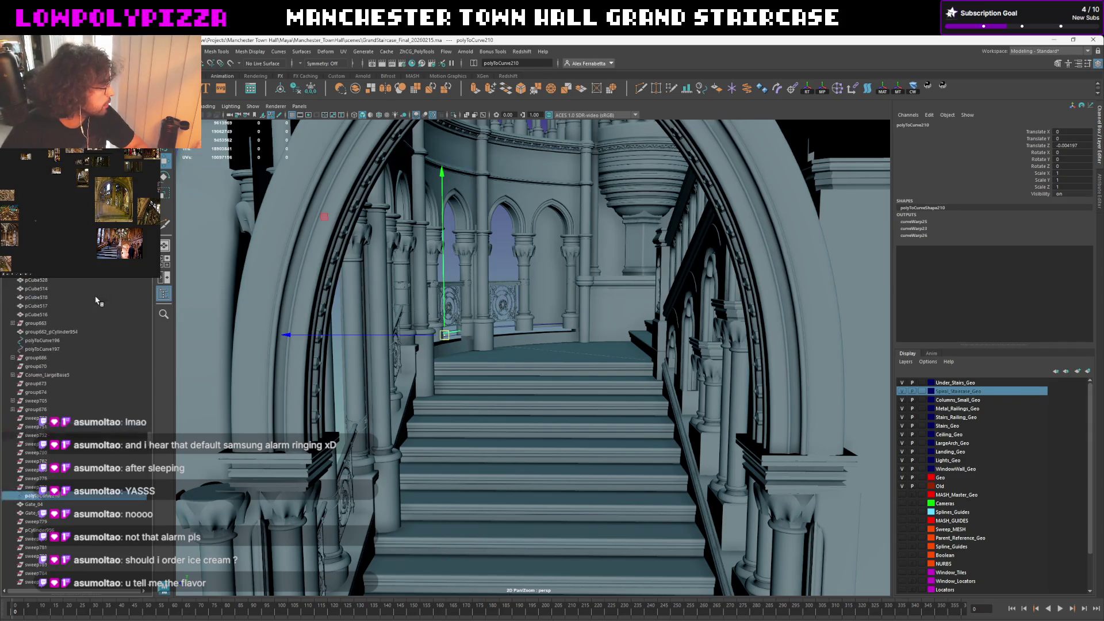
scroll(98, 301, "up", 3)
scroll(98, 301, "up", 3)
scroll(97, 300, "up", 3)
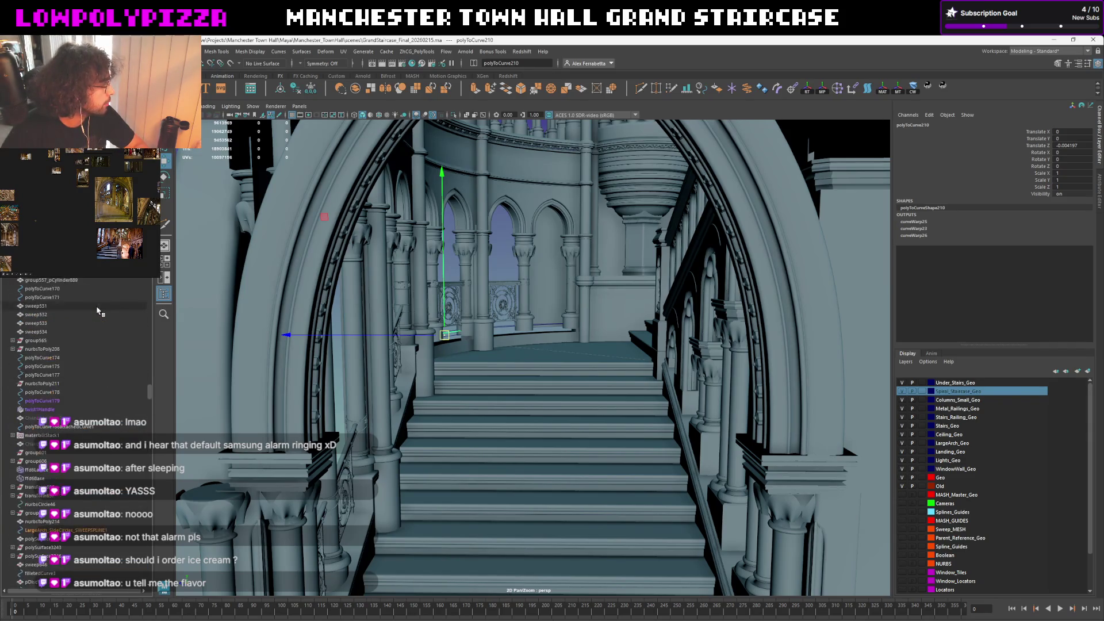
scroll(82, 447, "down", 5)
scroll(82, 447, "down", 5)
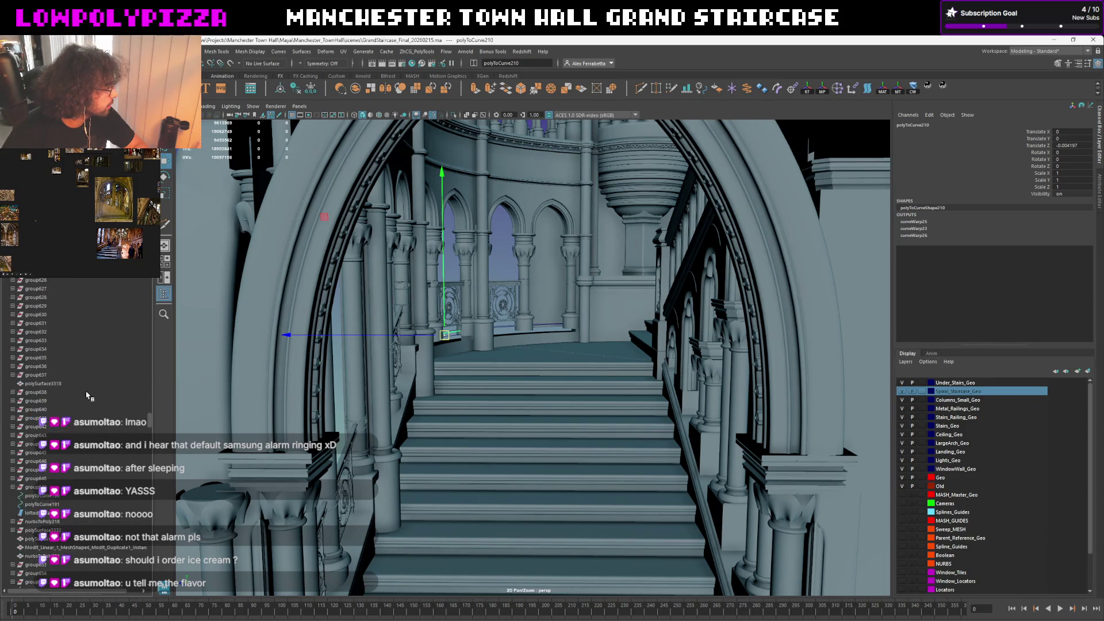
scroll(86, 394, "down", 3)
scroll(87, 395, "down", 3)
scroll(86, 394, "down", 2)
scroll(87, 395, "down", 3)
scroll(86, 394, "down", 3)
scroll(87, 394, "down", 3)
scroll(86, 395, "down", 2)
scroll(87, 394, "down", 2)
scroll(87, 394, "down", 3)
scroll(87, 394, "down", 3)
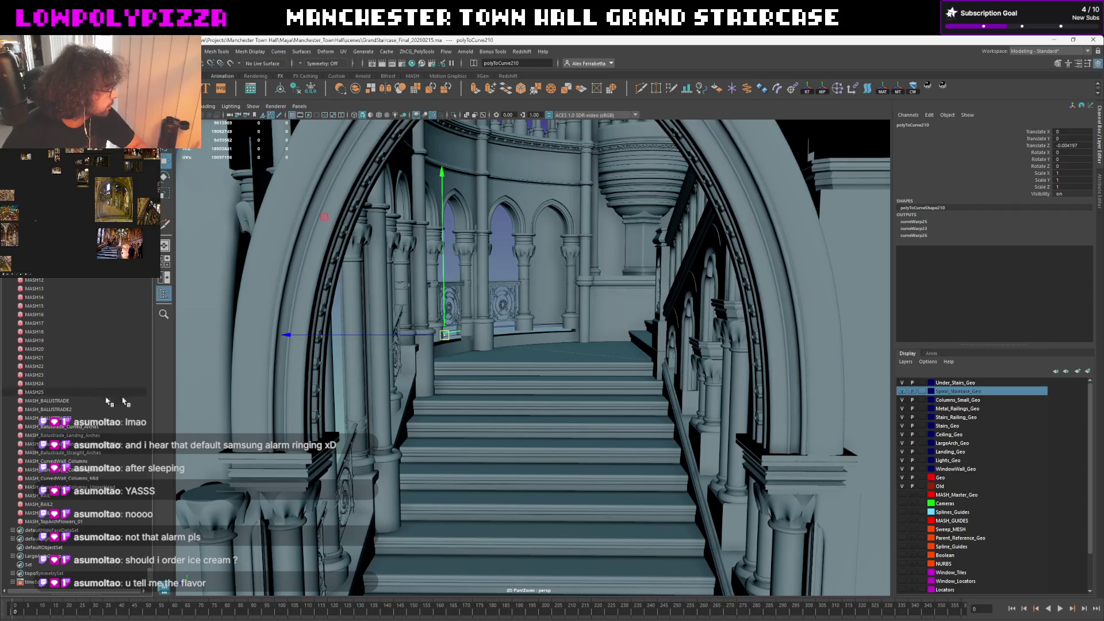
scroll(622, 351, "up", 2)
mouse_move(621, 351)
left_mouse_down("alt")
mouse_move(618, 323)
mouse_move(441, 443)
mouse_move(647, 354)
left_mouse_up("alt")
left_click(697, 453)
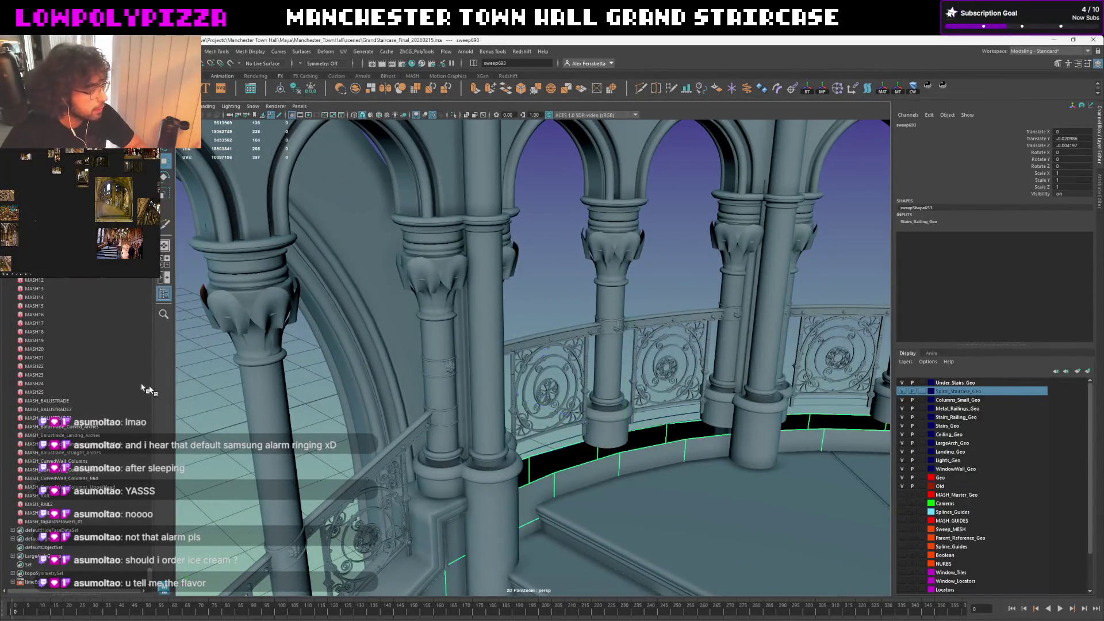
Frame the base trim, select Column_LargeBase4 and polySurface3370 in the Outliner, then orbit the balcony and deselect
key("f")
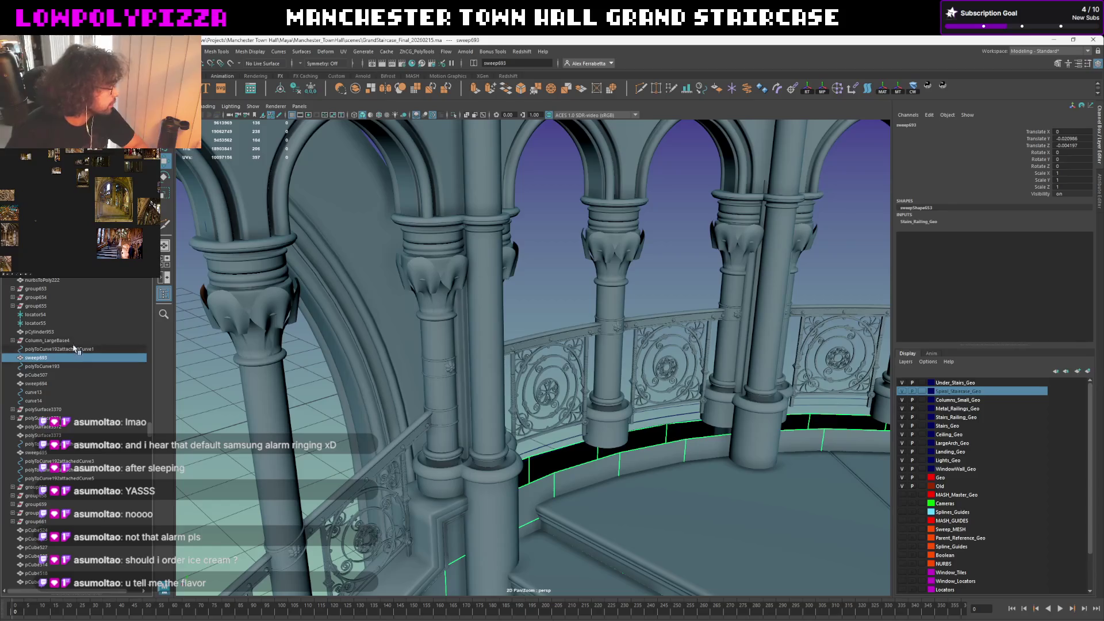
left_click(28, 341)
left_click(24, 408)
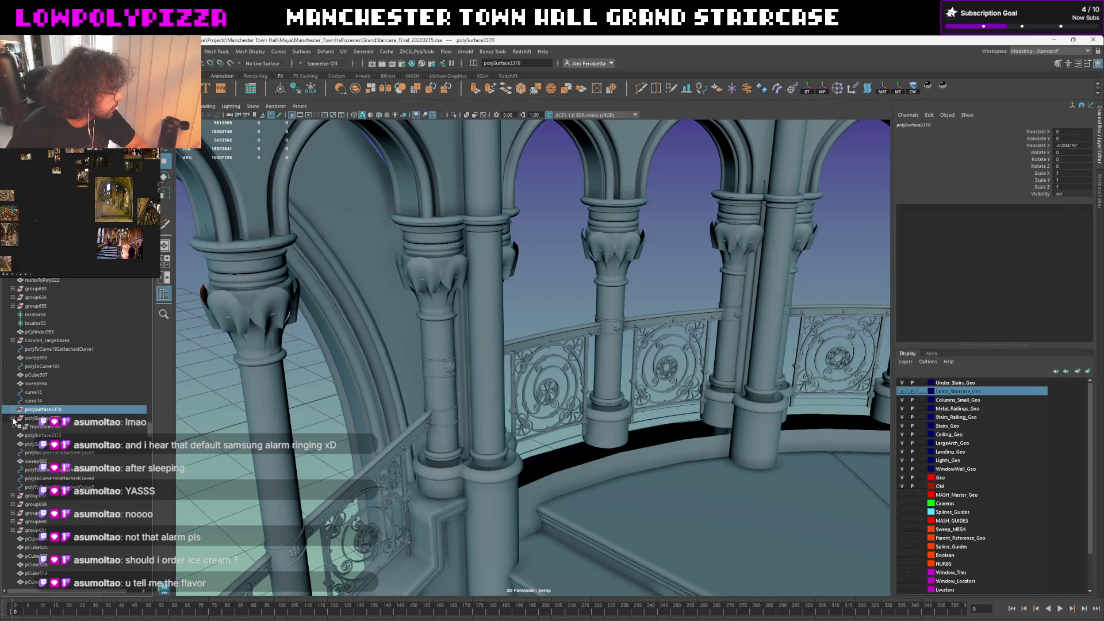
mouse_move(658, 383)
left_mouse_down("alt")
mouse_move(668, 387)
mouse_move(582, 418)
left_mouse_up("alt")
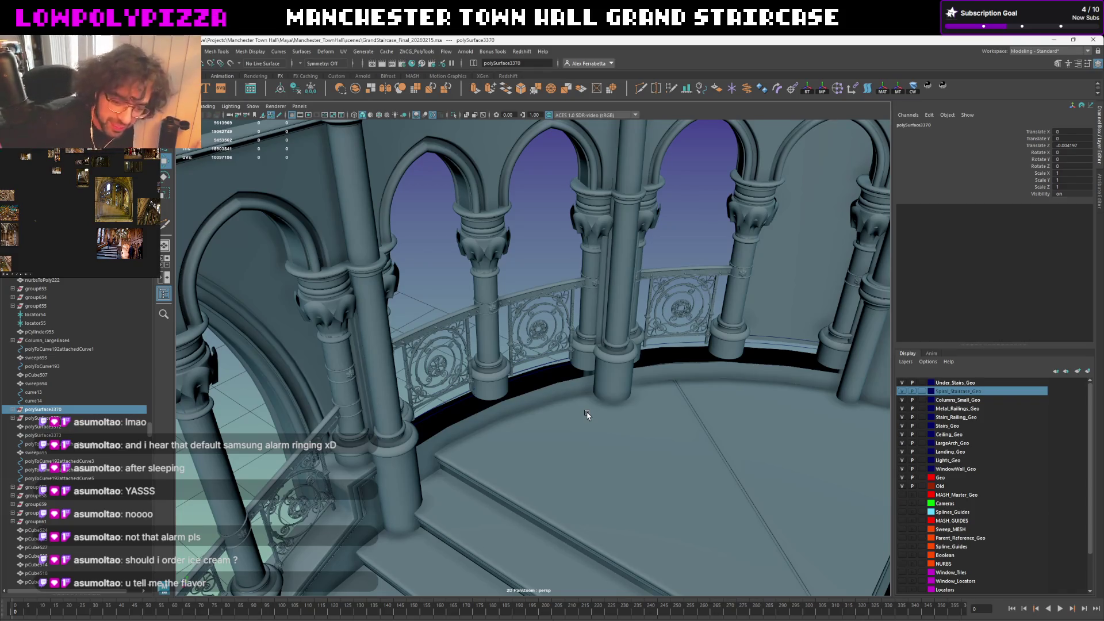
left_click_drag(714, 326, 667, 356, "alt")
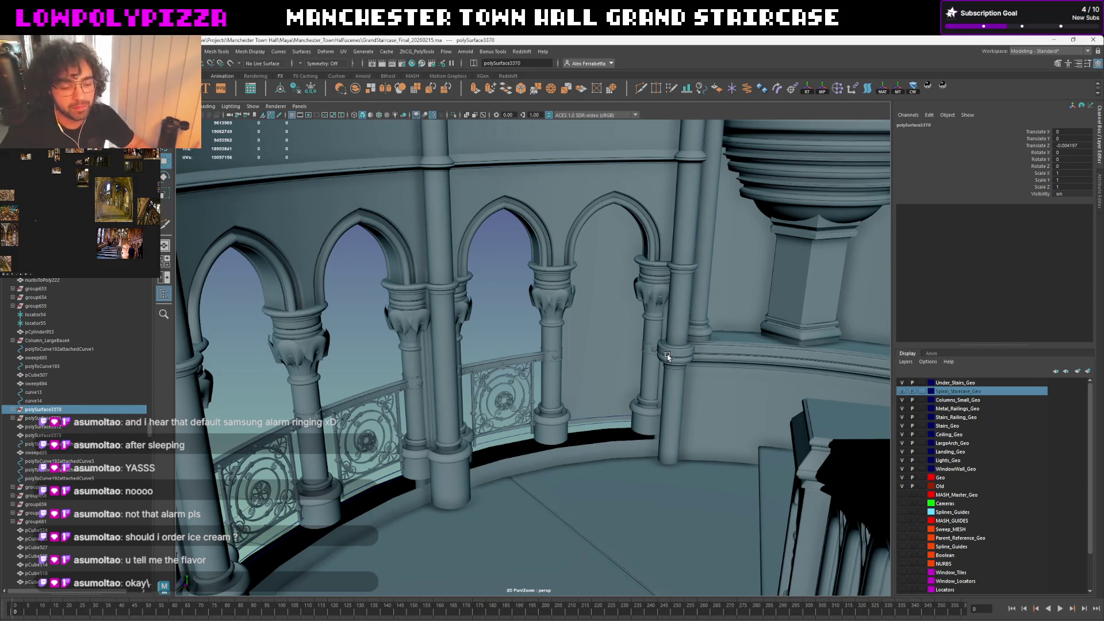
mouse_move(581, 442)
right_mouse_down("alt")
mouse_move(719, 310)
mouse_move(669, 365)
mouse_move(626, 371)
right_mouse_up("alt")
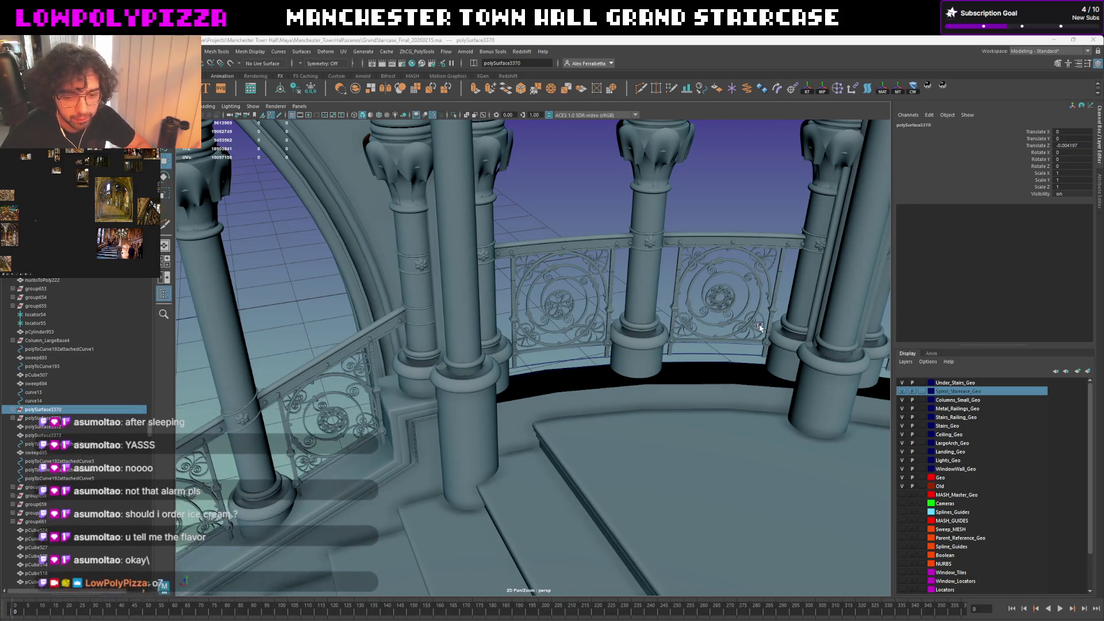
mouse_move(746, 297)
left_mouse_down("alt")
mouse_move(643, 402)
mouse_move(642, 358)
mouse_move(643, 380)
mouse_move(670, 414)
left_mouse_up("alt")
left_click(642, 358)
Show the Splines_Guides layer and select guide curve polyToCurve219 to view its attributes
left_click(673, 445)
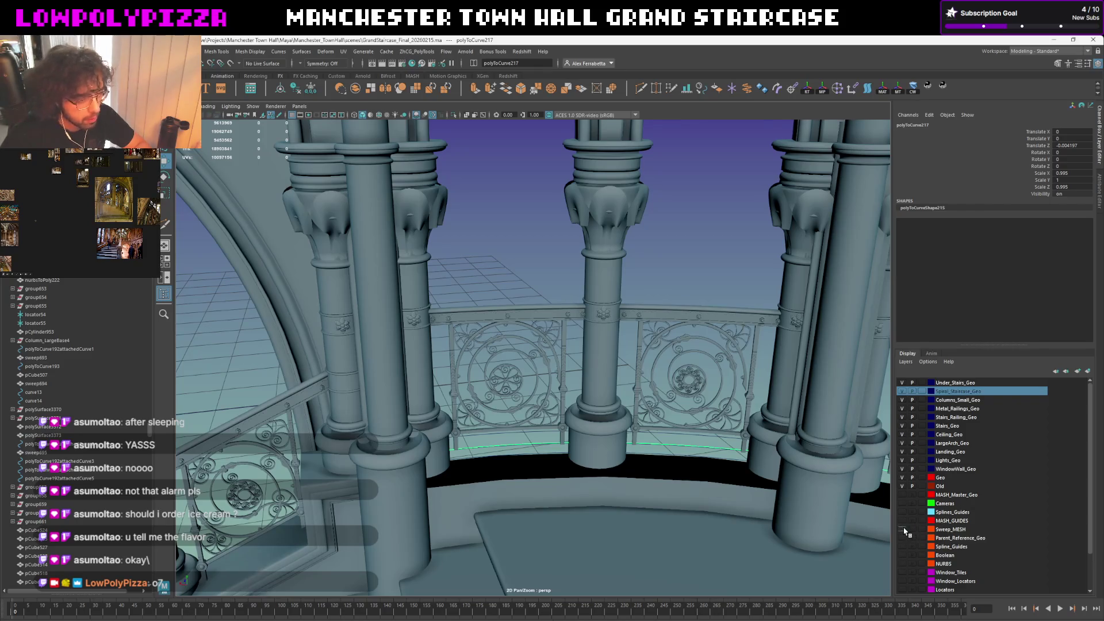
left_click(905, 547)
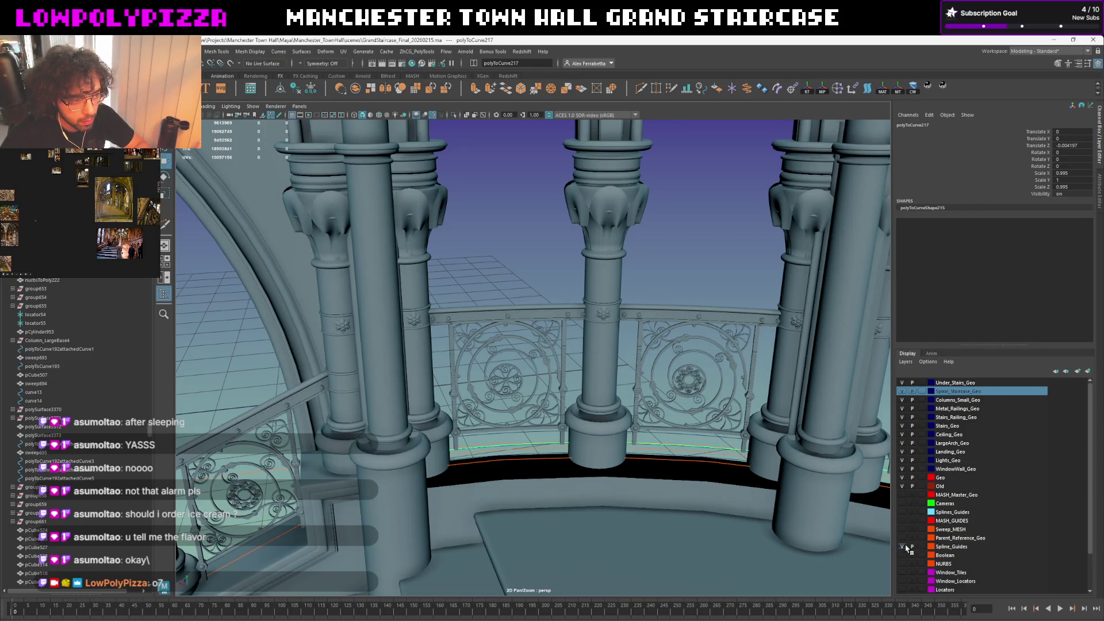
left_click(667, 464)
mouse_move(667, 463)
left_mouse_down("alt")
mouse_move(379, 334)
mouse_move(794, 231)
left_mouse_up("alt")
left_click(380, 334)
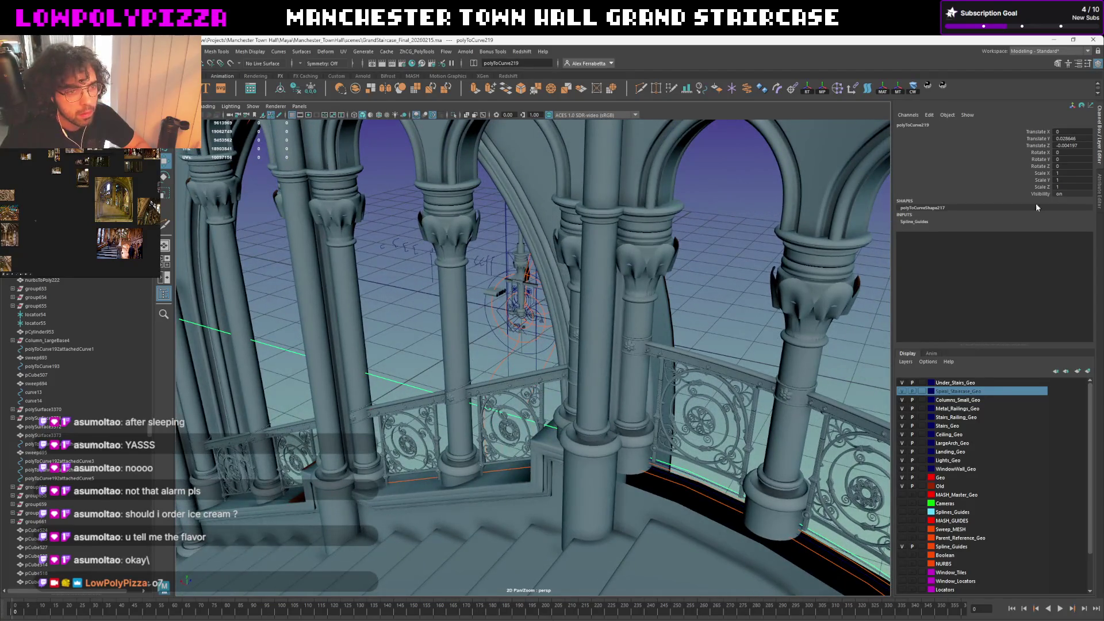
left_click(1099, 192)
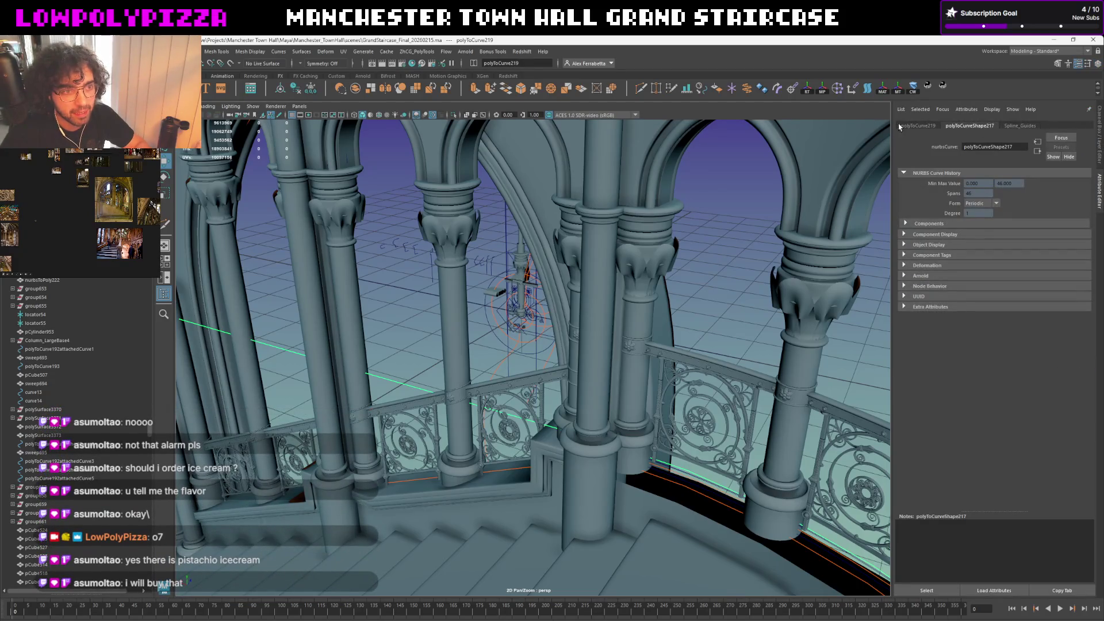
Return to the Channel Box/Layer panel, clear the selection and change a viewport Show display filter
left_click(1097, 140)
left_click_drag(655, 336, 491, 338, "alt")
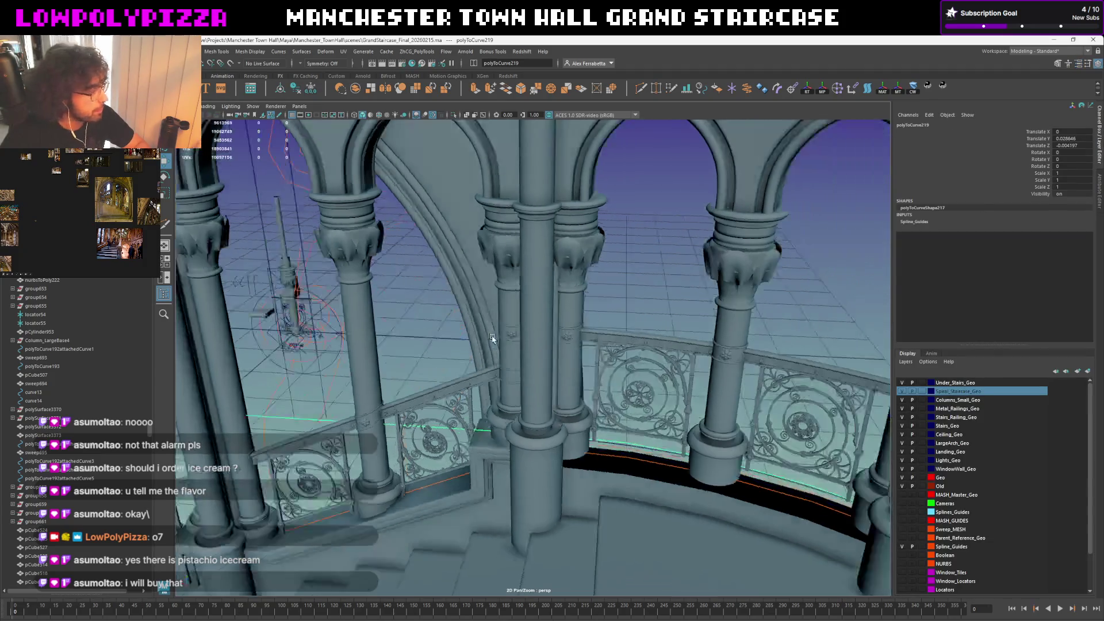
key("f")
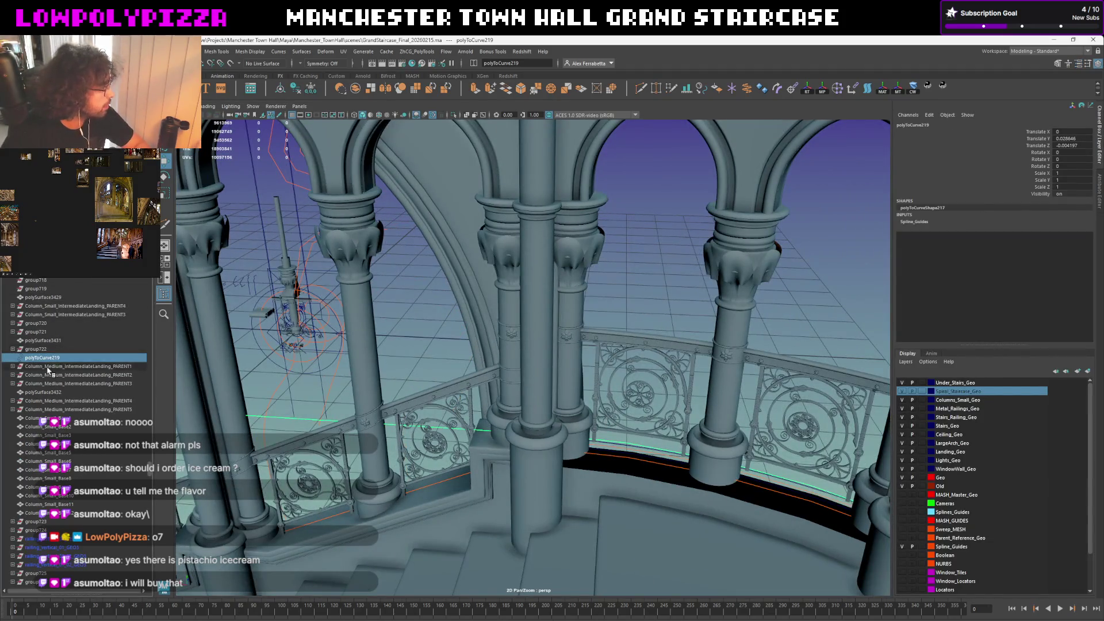
scroll(49, 371, "down", 3)
scroll(86, 372, "down", 3)
scroll(121, 373, "down", 3)
left_click(422, 298)
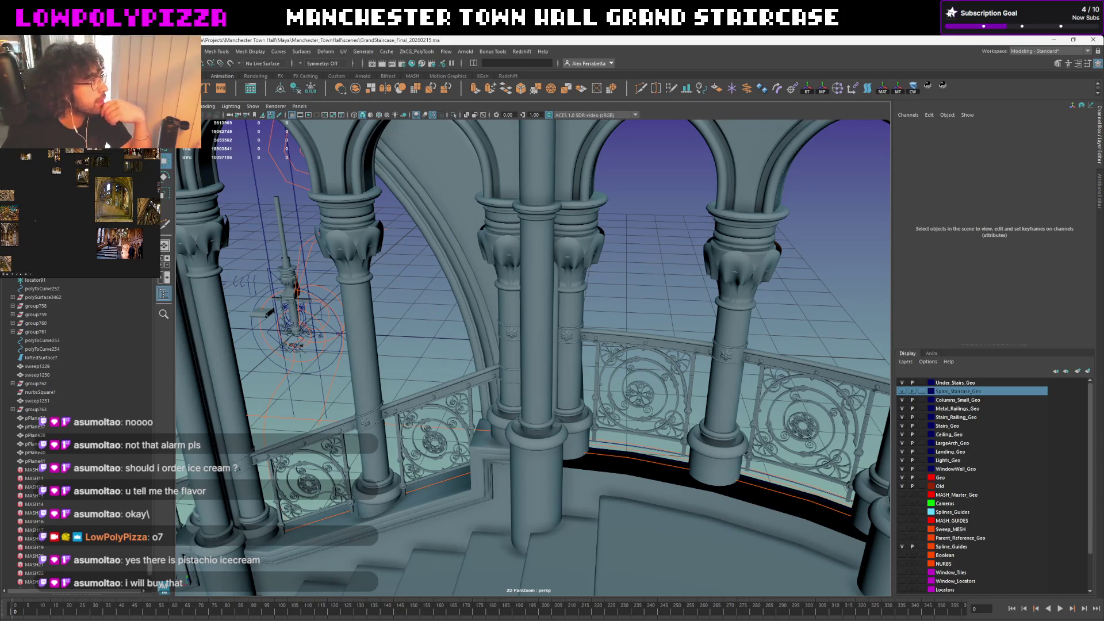
left_click(275, 106)
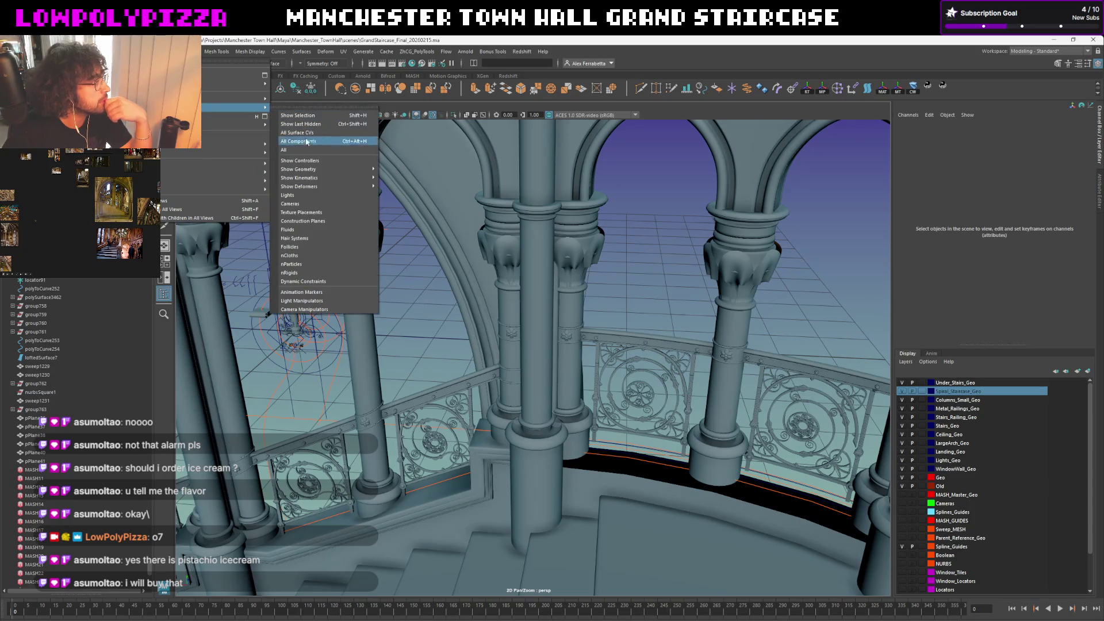
left_click(299, 152)
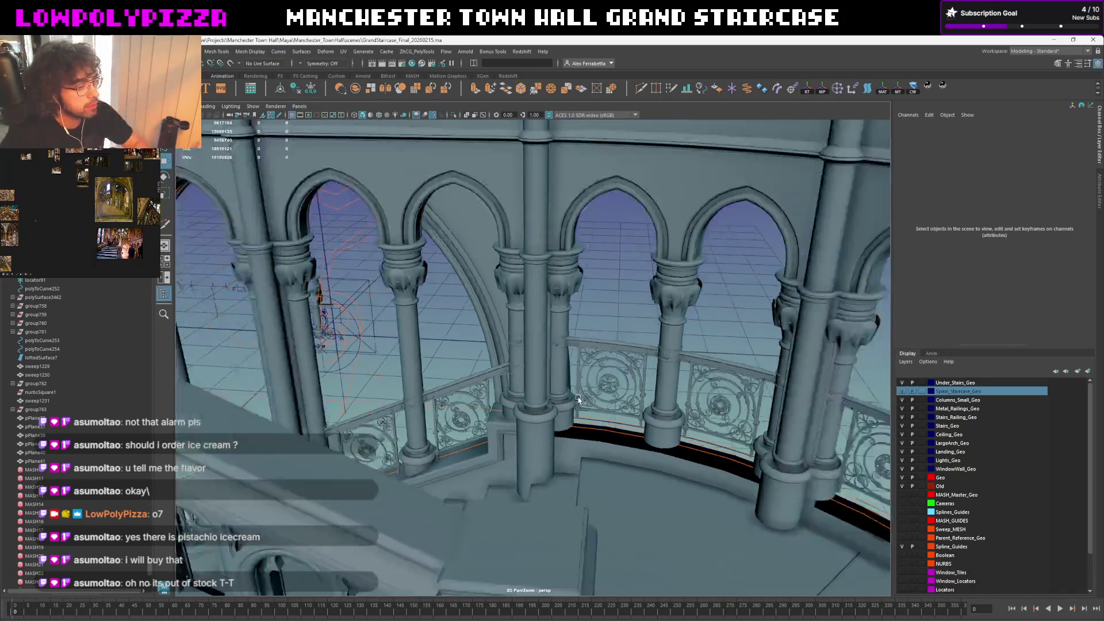
Frame the staircase, hide the Deformers layer and make the Locators layer current
mouse_move(623, 449)
left_mouse_down("alt")
mouse_move(619, 407)
mouse_move(532, 398)
left_mouse_up("alt")
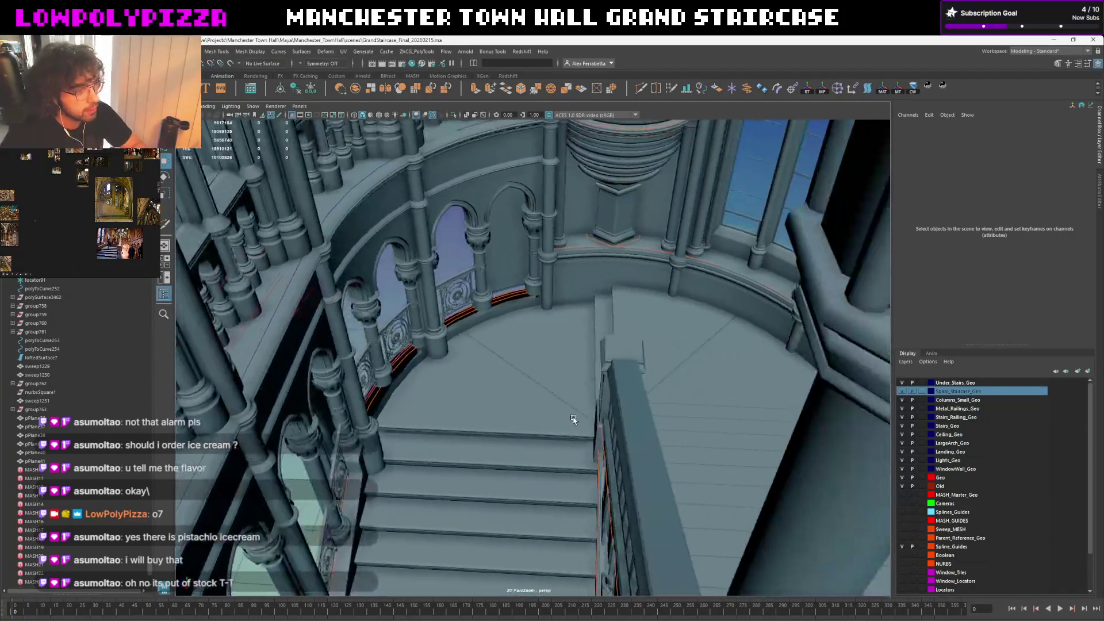
key("a")
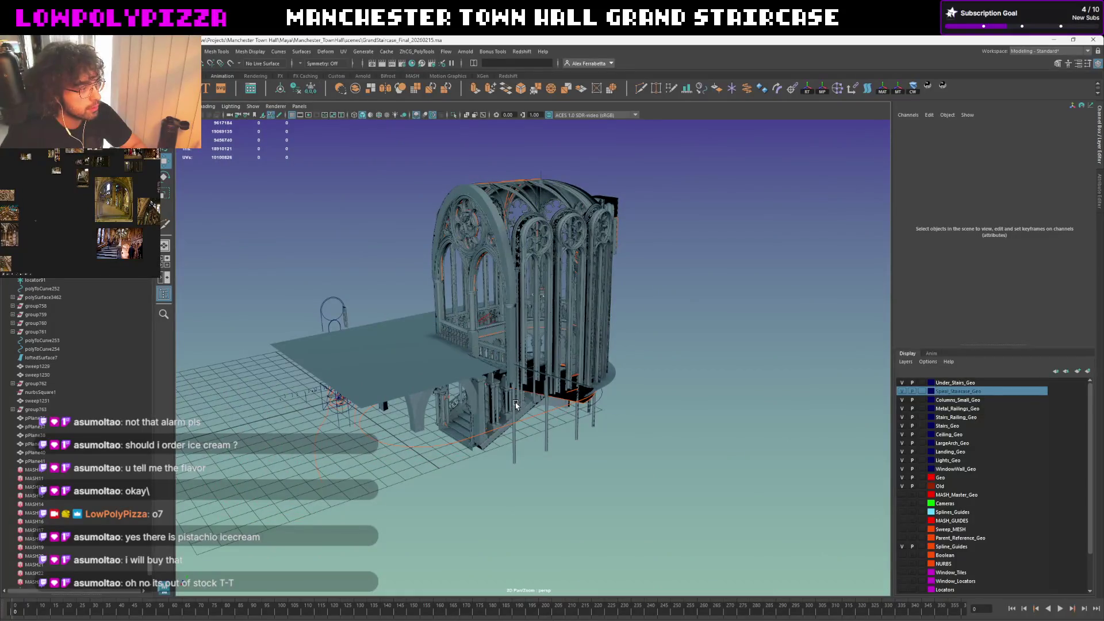
scroll(517, 405, "up", 5)
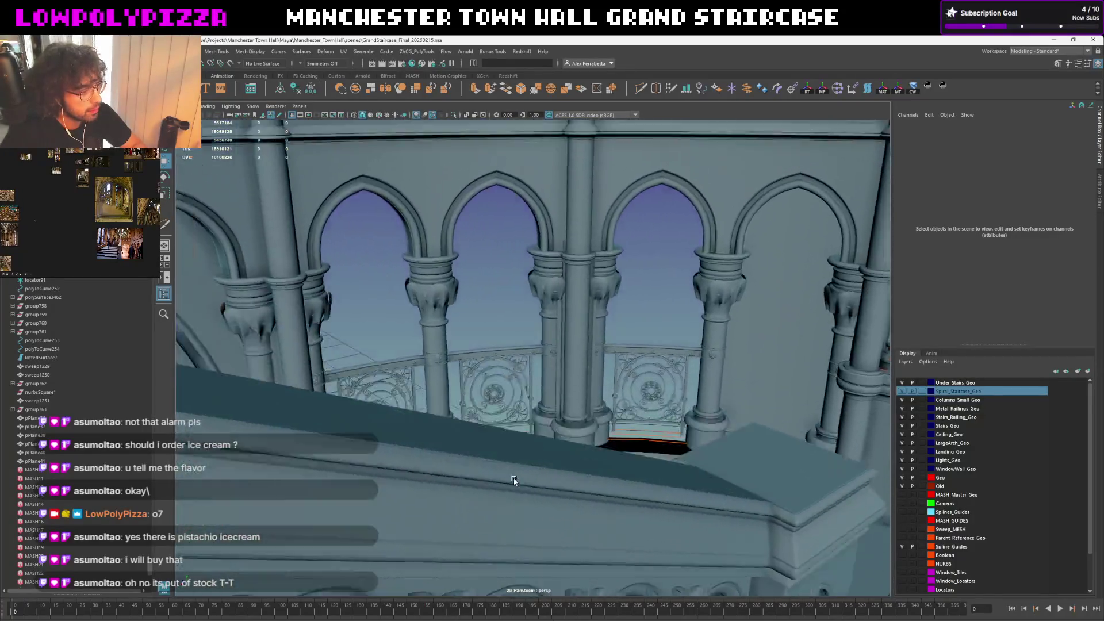
mouse_move(506, 402)
left_mouse_down("alt")
mouse_move(539, 511)
mouse_move(569, 484)
left_mouse_up("alt")
scroll(905, 578, "down", 1)
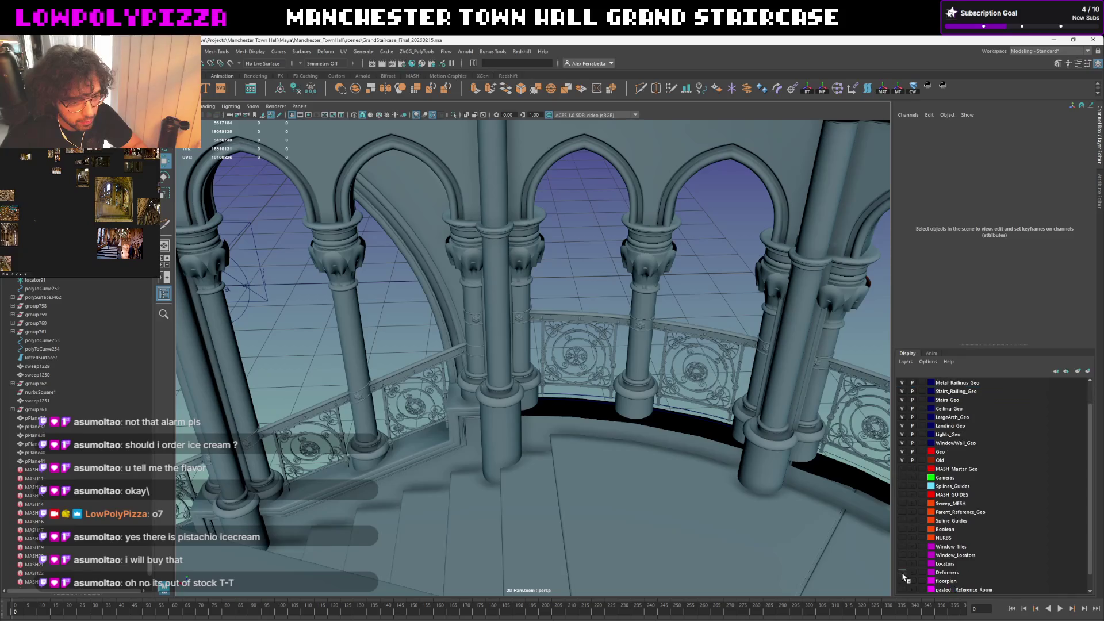
scroll(904, 578, "down", 1)
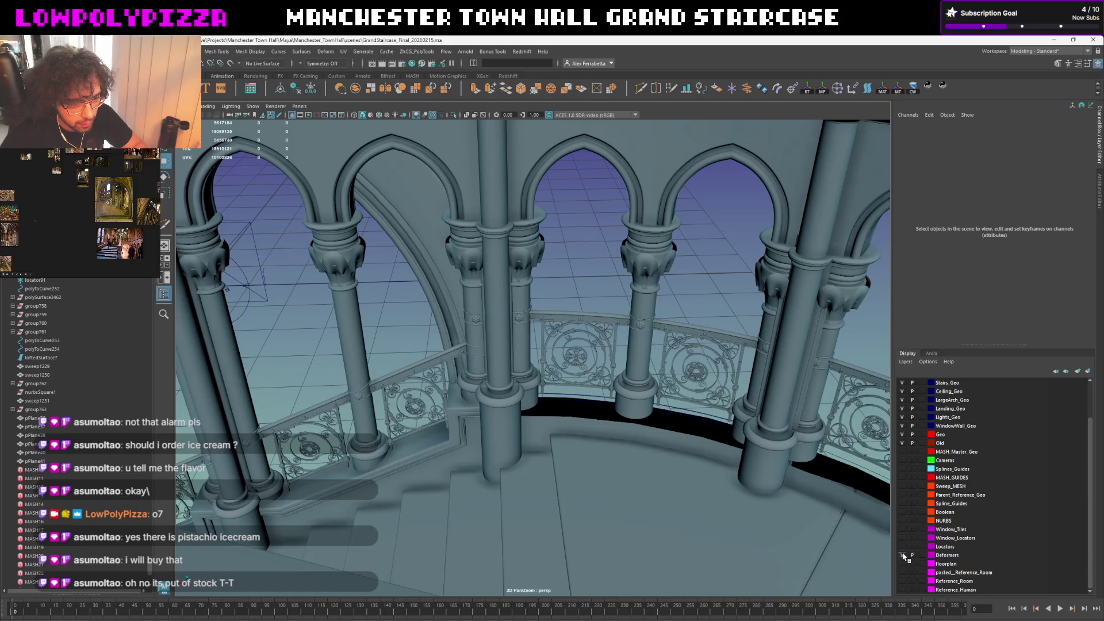
left_click(904, 557)
left_click(904, 546)
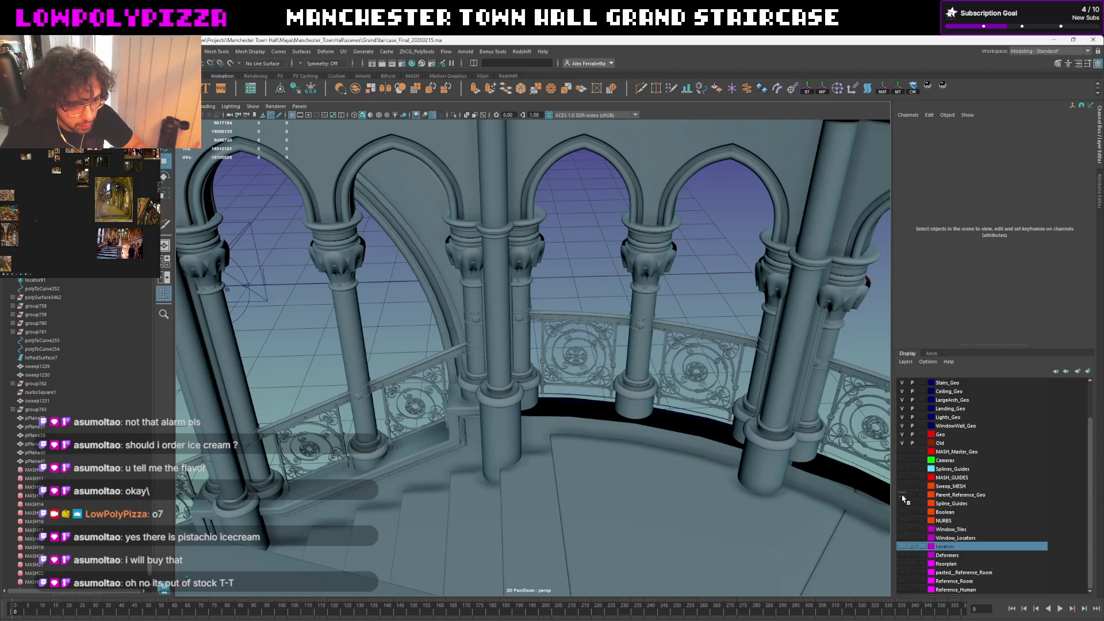
Toggle the guide wireframe and column layers and show the Reference_Room layer around the staircase
left_click(903, 470)
scroll(908, 460, "up", 2)
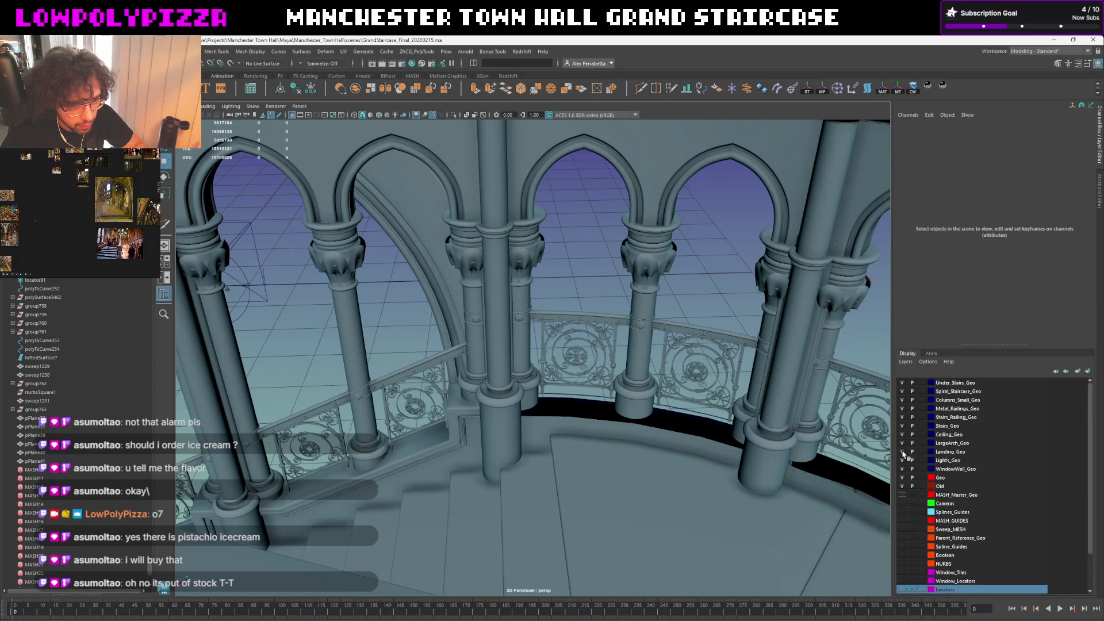
left_click(903, 452)
scroll(903, 466, "down", 2)
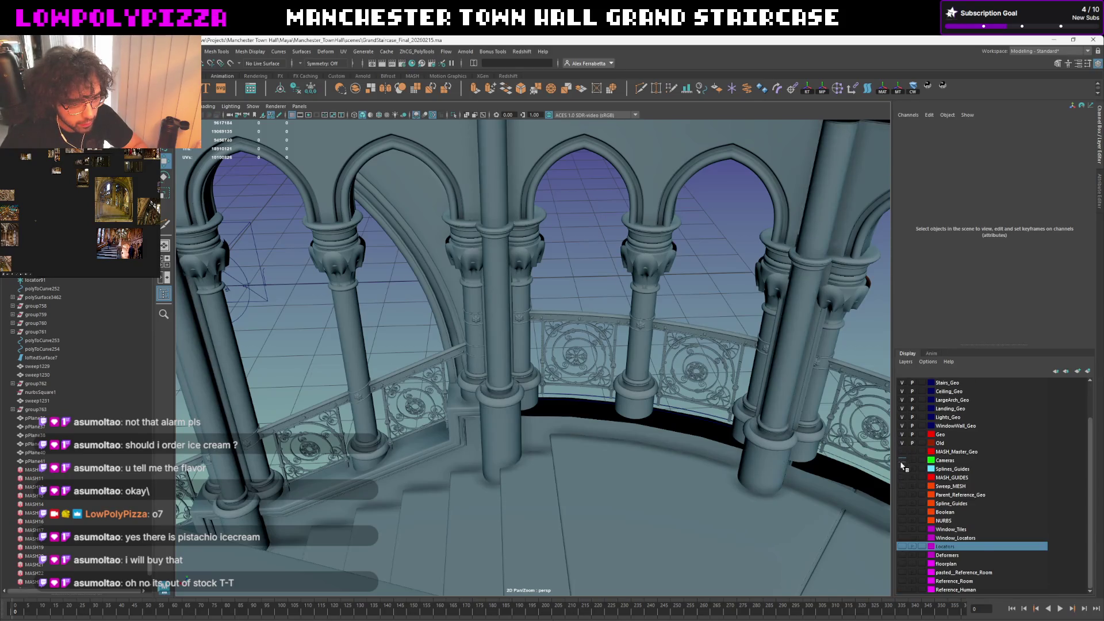
left_click(903, 583)
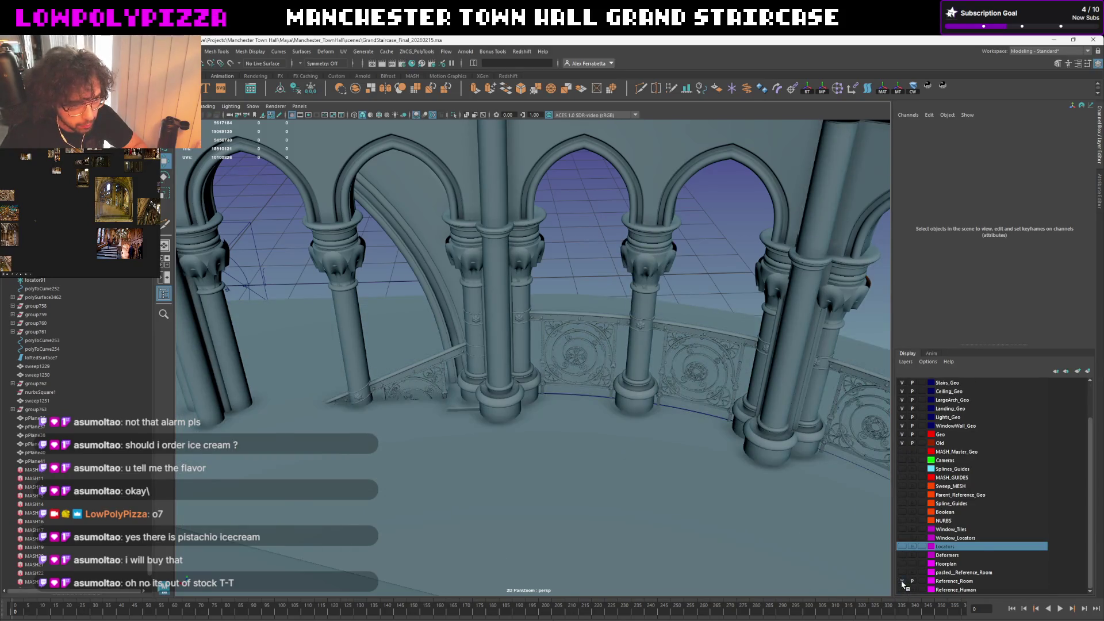
left_click(902, 583)
left_click_drag(678, 523, 682, 487, "alt")
scroll(681, 487, "down", 5)
scroll(690, 485, "down", 5)
scroll(699, 484, "down", 5)
Hide the large floor slab layer, clear the selection and select the railing
left_click_drag(704, 484, 699, 481, "alt")
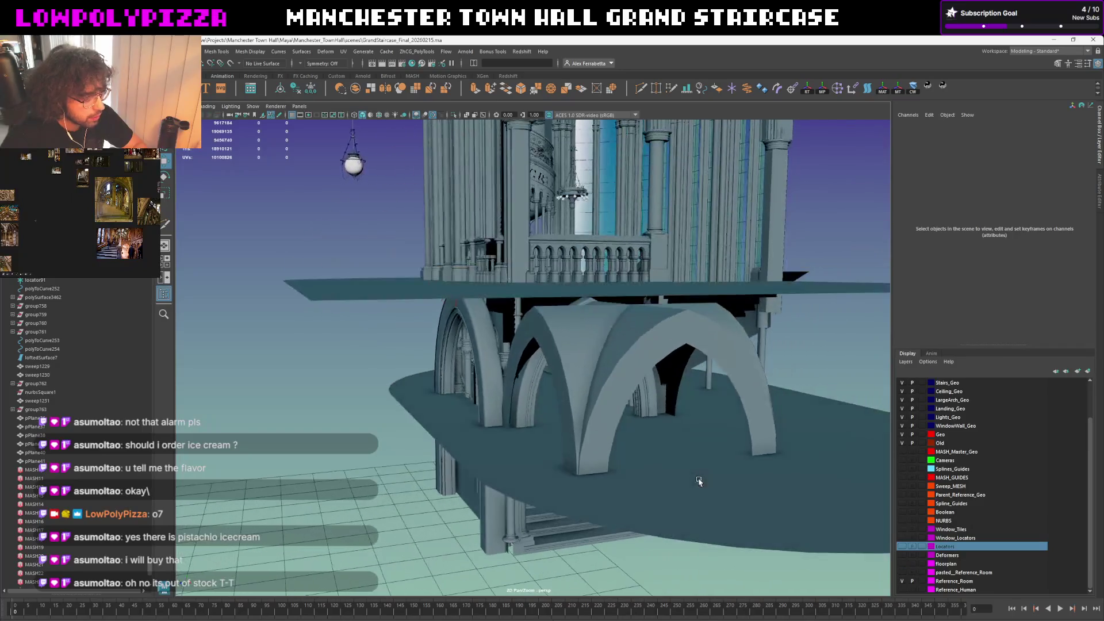
left_click(902, 583)
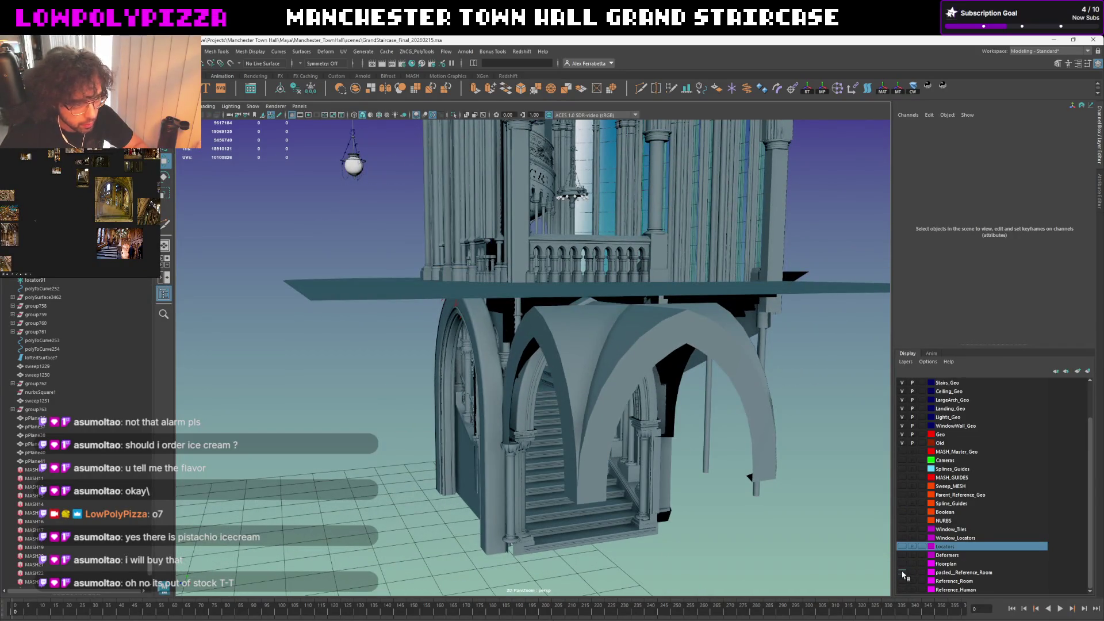
scroll(529, 419, "up", 5)
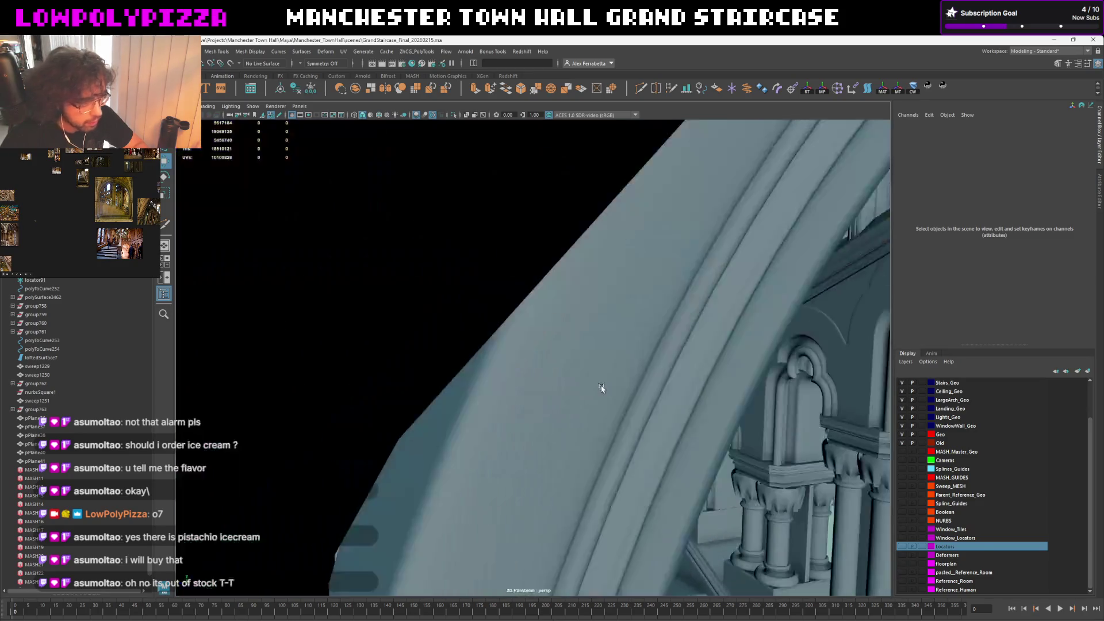
scroll(529, 419, "up", 5)
scroll(529, 387, "up", 5)
scroll(528, 386, "up", 5)
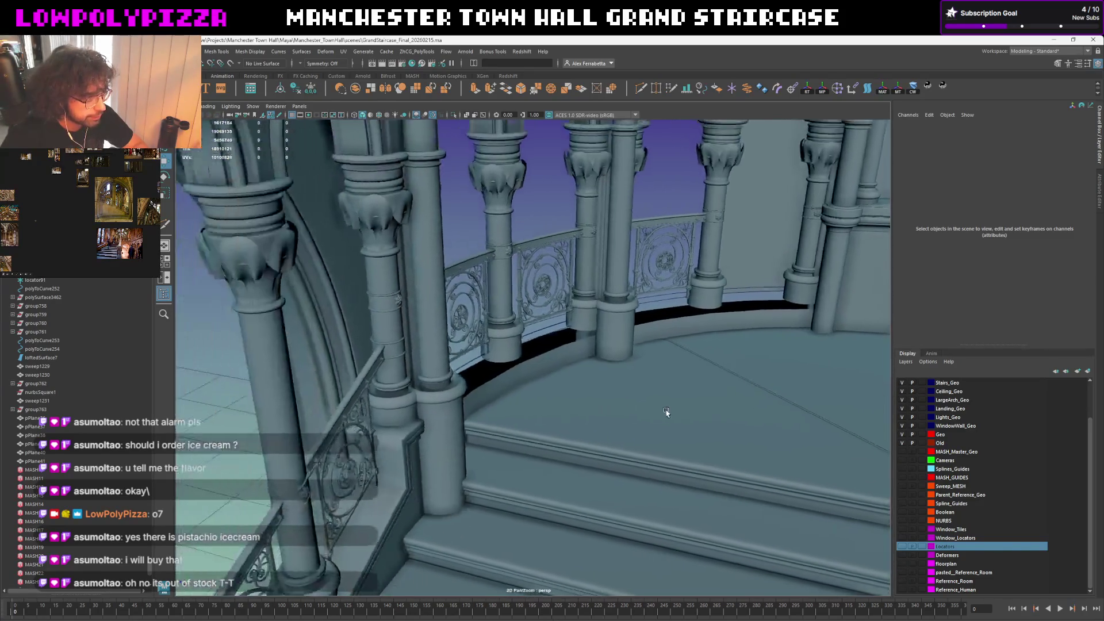
scroll(664, 411, "up", 5)
left_click(589, 363)
scroll(592, 358, "down", 5)
left_click(590, 352)
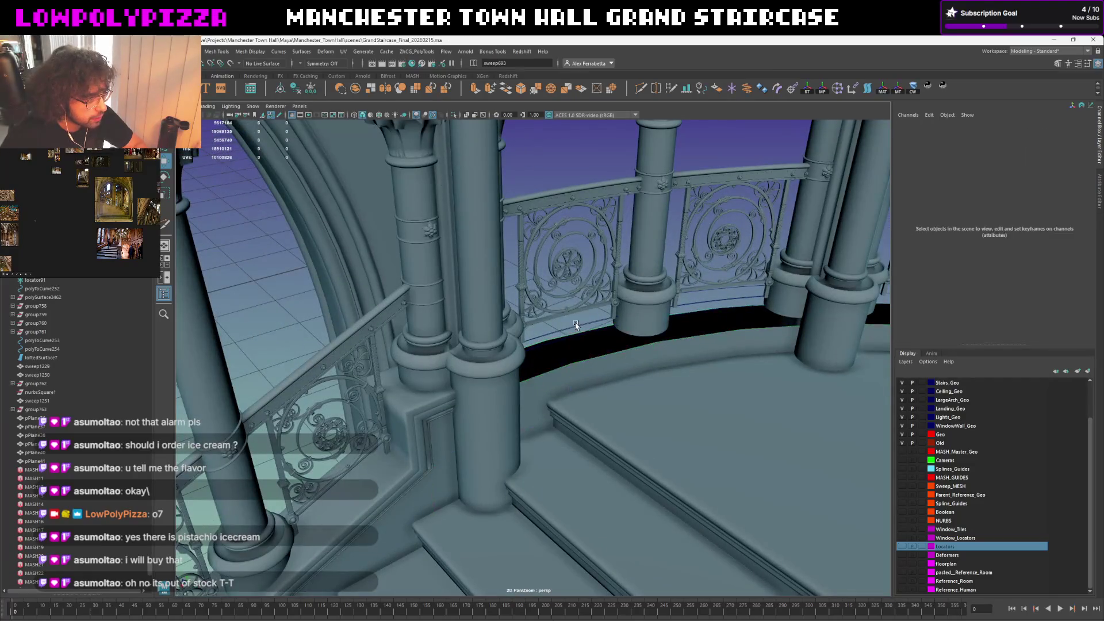
left_click(577, 327)
Inspect the balustrade, selecting the curved railing sweep427 and the polyToCurve196 guide curve
left_click_drag(578, 328, 488, 413, "alt")
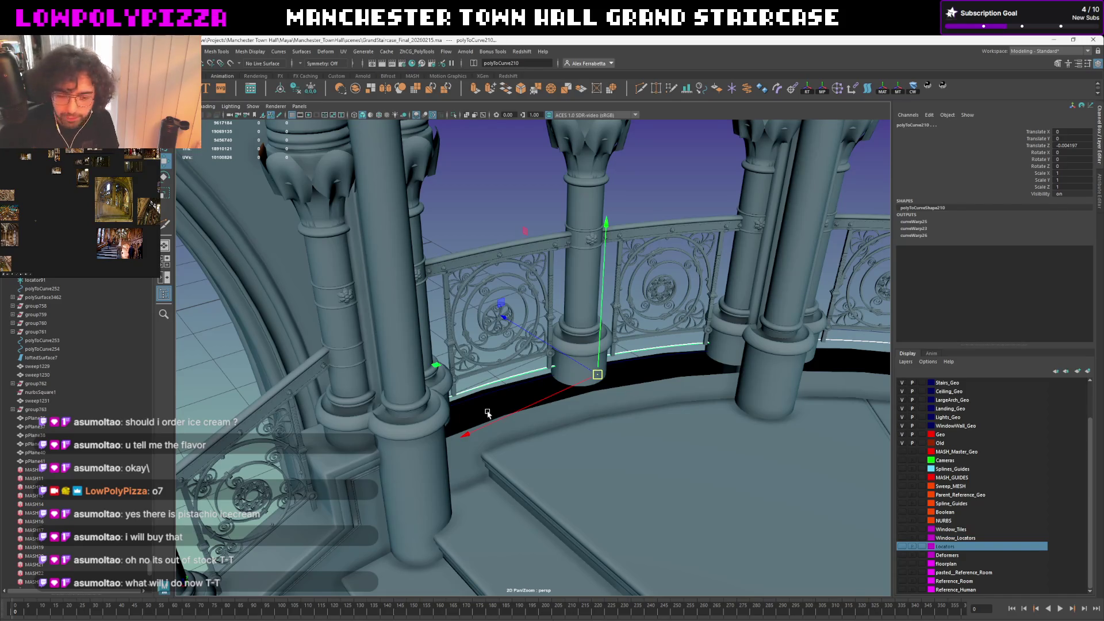
mouse_move(366, 340)
left_mouse_down("alt")
mouse_move(707, 315)
mouse_move(469, 394)
mouse_move(722, 296)
mouse_move(313, 362)
mouse_move(365, 313)
mouse_move(644, 304)
mouse_move(628, 452)
mouse_move(465, 398)
left_mouse_up("alt")
left_click(740, 291)
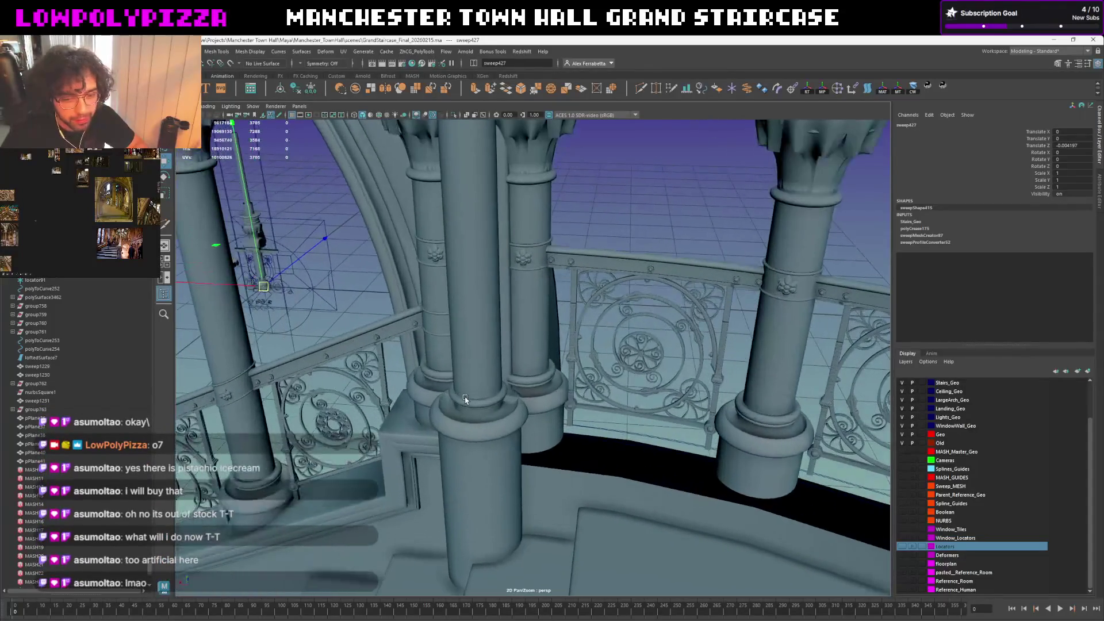
left_click(590, 439)
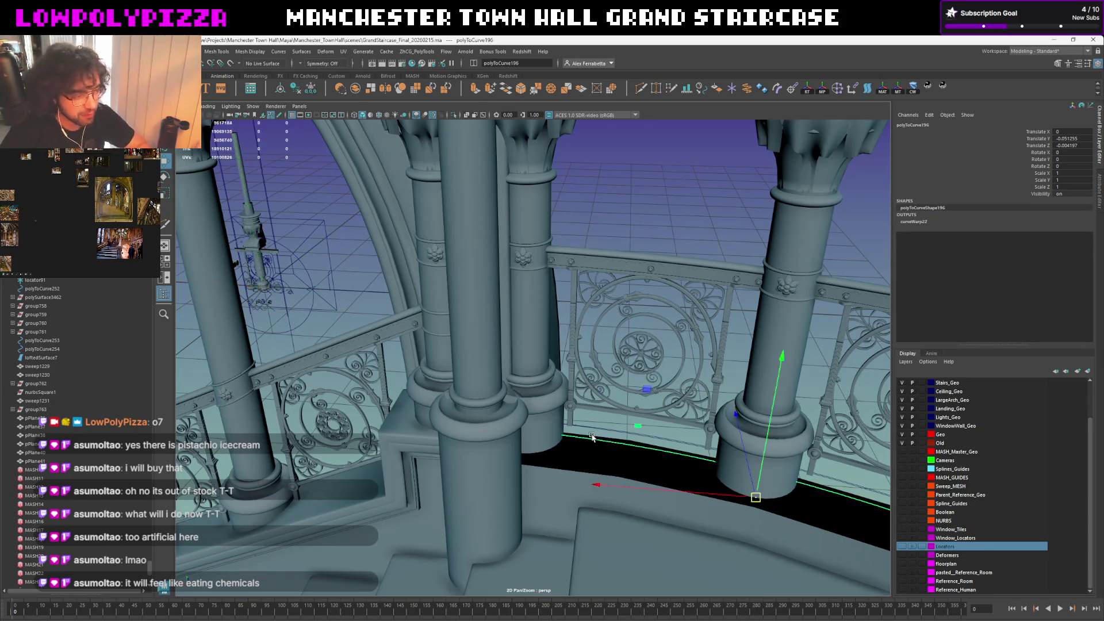
key("f")
mouse_move(552, 345)
left_mouse_down("alt")
mouse_move(714, 367)
mouse_move(491, 386)
left_mouse_up("alt")
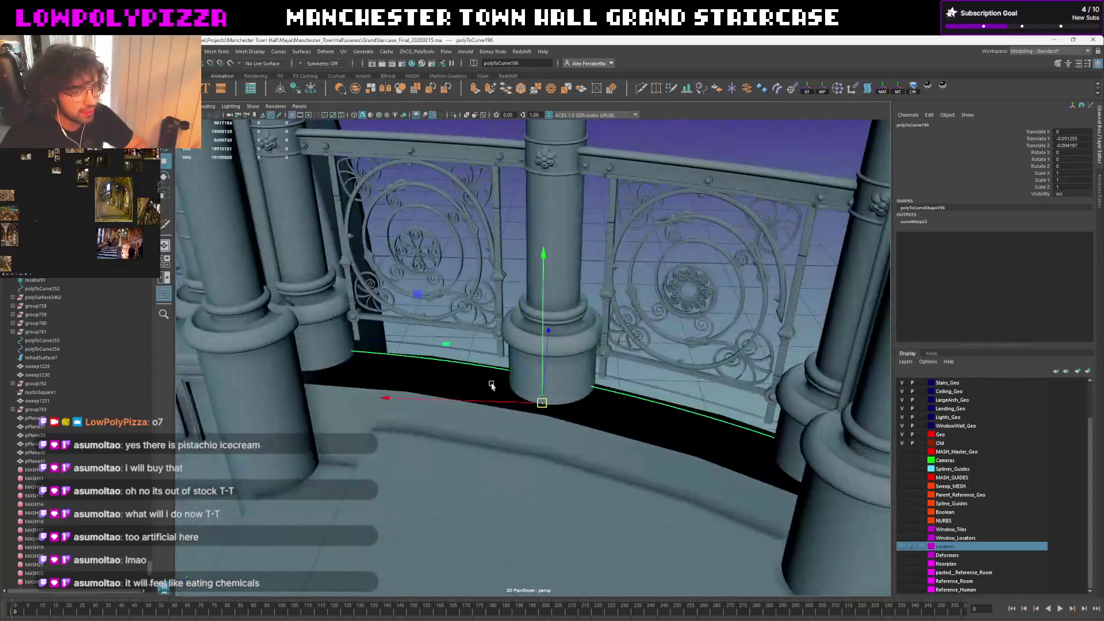
Show the Spline_Guides layer and select the trim swept along the stair base
left_click(905, 503)
left_click(716, 438)
left_click_drag(716, 438, 746, 358, "alt")
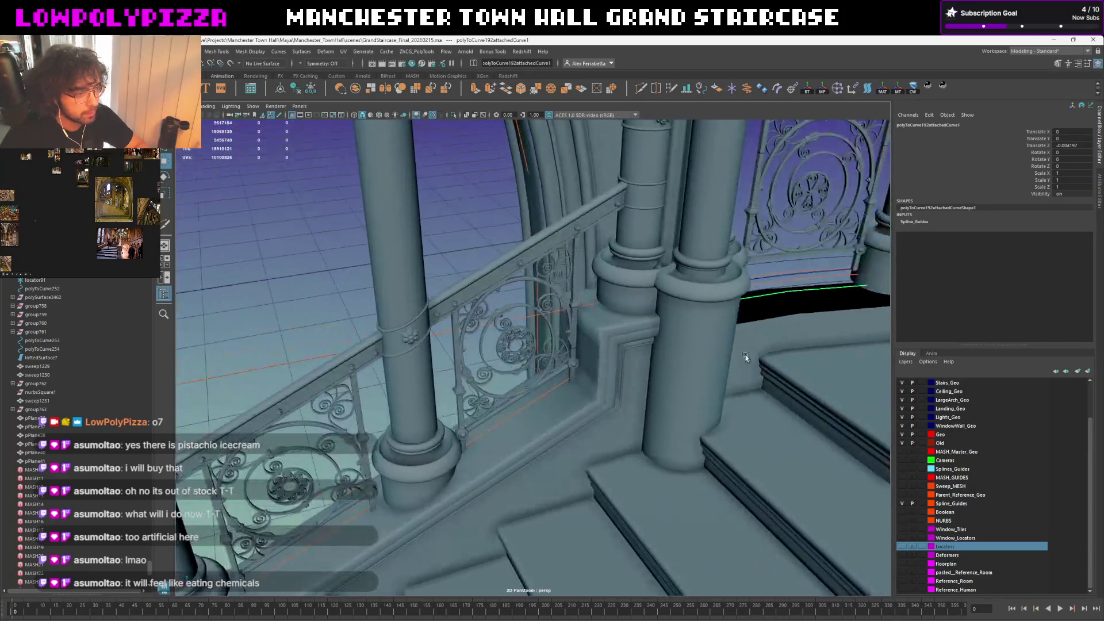
left_click(601, 395)
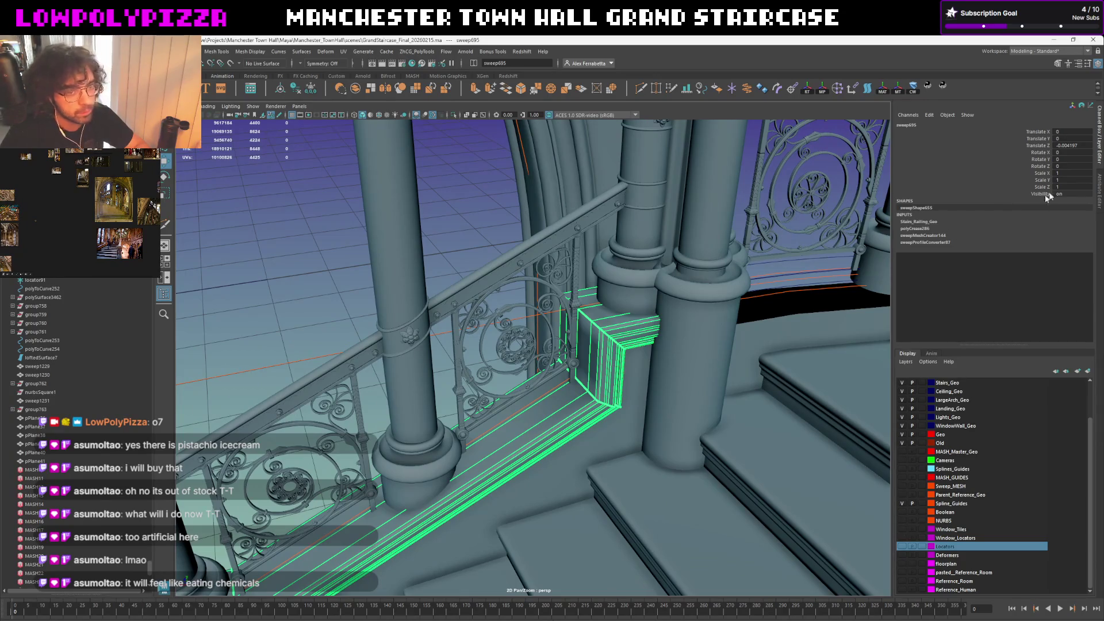
Bring up the trim sweep's attributes on the sweepMeshCreator144 page
key("ctrl+a")
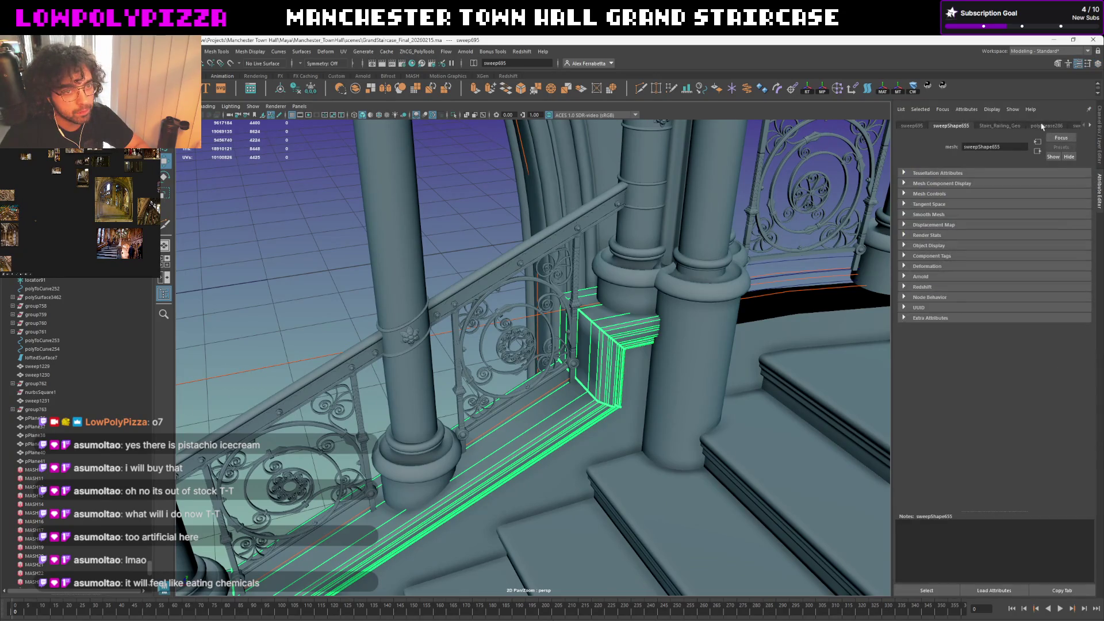
left_click(997, 126)
left_click(1089, 126)
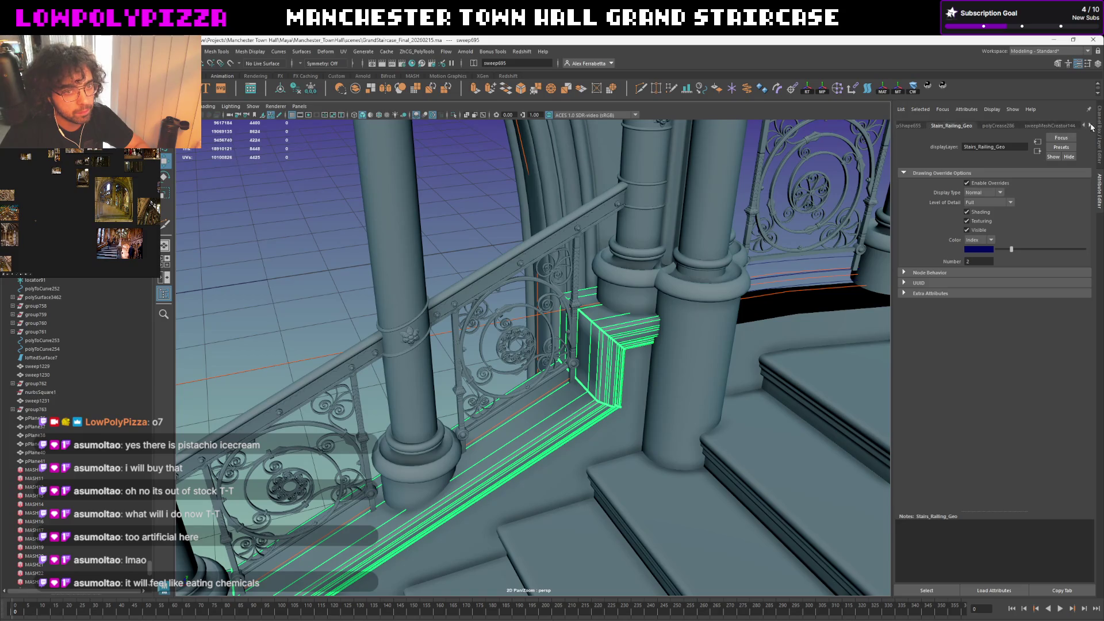
left_click(976, 126)
Choose the Custom sweep profile, opening the Custom Sweep Profile dialog
mouse_move(578, 287)
left_mouse_down("alt")
mouse_move(304, 367)
mouse_move(697, 439)
mouse_move(653, 406)
mouse_move(457, 387)
mouse_move(545, 383)
left_mouse_up("alt")
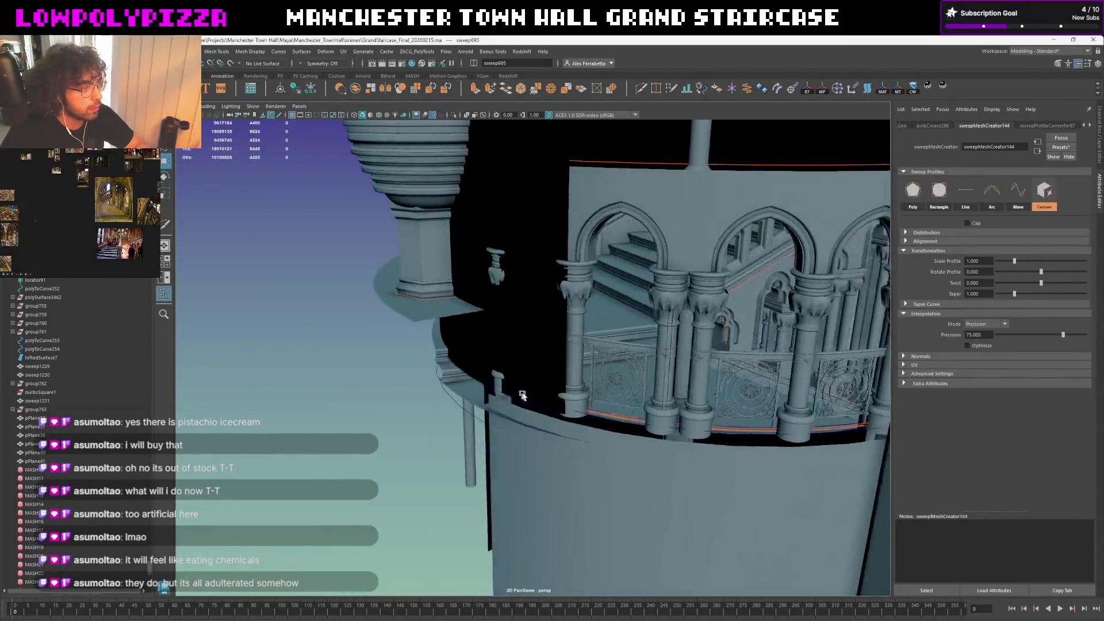
scroll(545, 382, "down", 3)
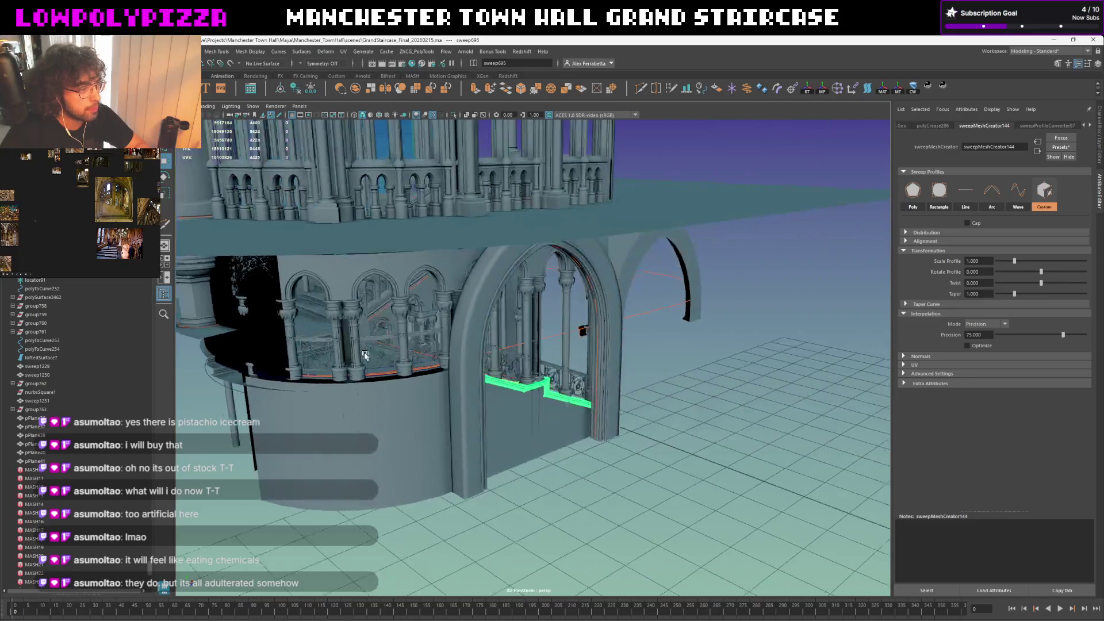
scroll(603, 375, "down", 5)
mouse_move(604, 375)
left_mouse_down("alt")
mouse_move(651, 369)
mouse_move(459, 390)
left_mouse_up("alt")
scroll(457, 391, "up", 5)
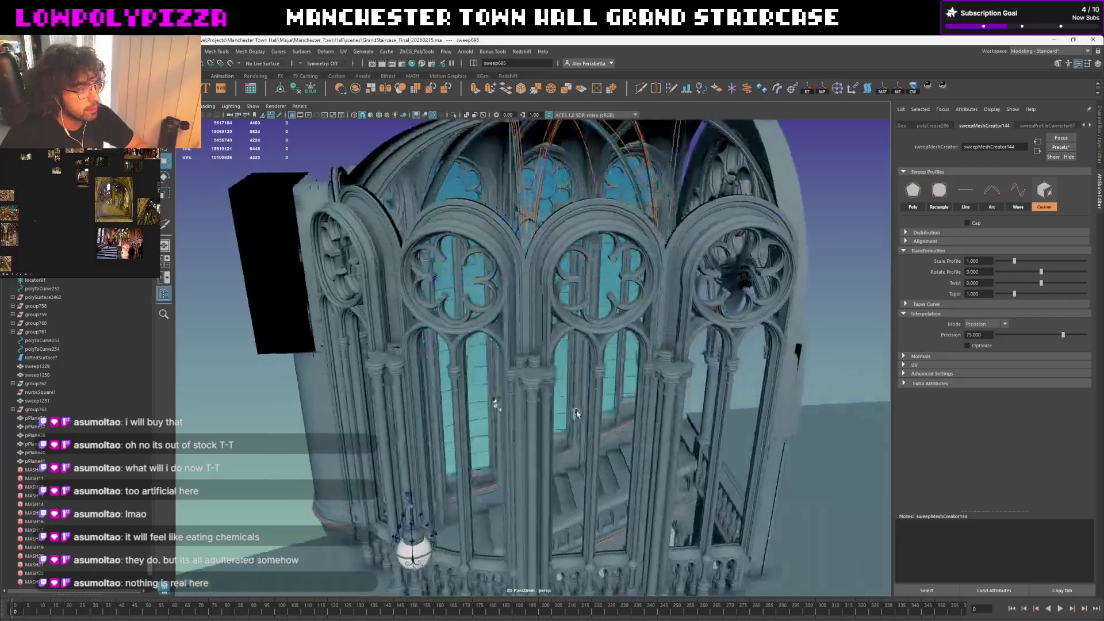
scroll(458, 390, "down", 2)
mouse_move(468, 394)
left_mouse_down("alt")
mouse_move(509, 130)
mouse_move(552, 343)
mouse_move(514, 280)
left_mouse_up("alt")
scroll(552, 342, "up", 3)
scroll(541, 324, "up", 3)
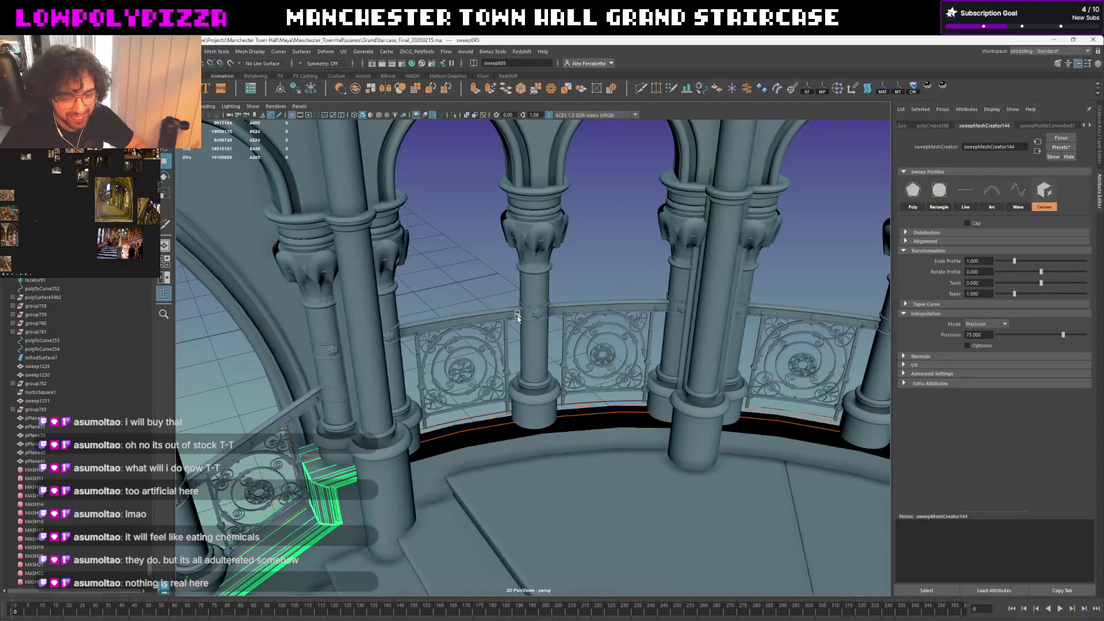
scroll(518, 318, "up", 3)
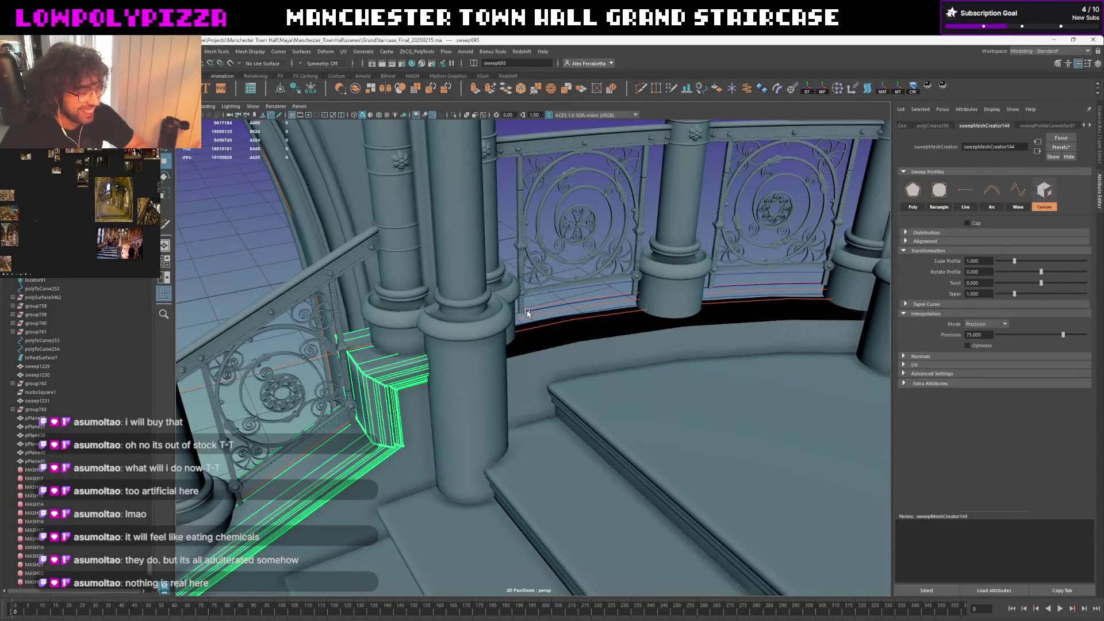
left_click(1040, 208)
mouse_move(858, 207)
left_mouse_down("alt")
mouse_move(687, 392)
mouse_move(635, 389)
left_mouse_up("alt")
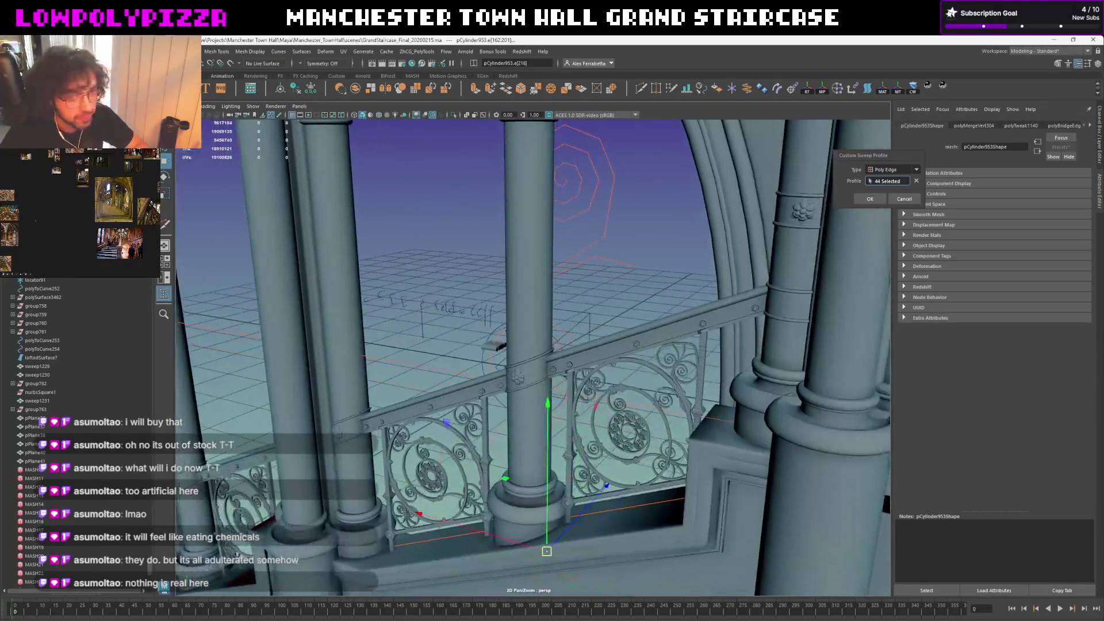
Show the Sweep_MESH layer from the Layer Editor
left_click(1098, 158)
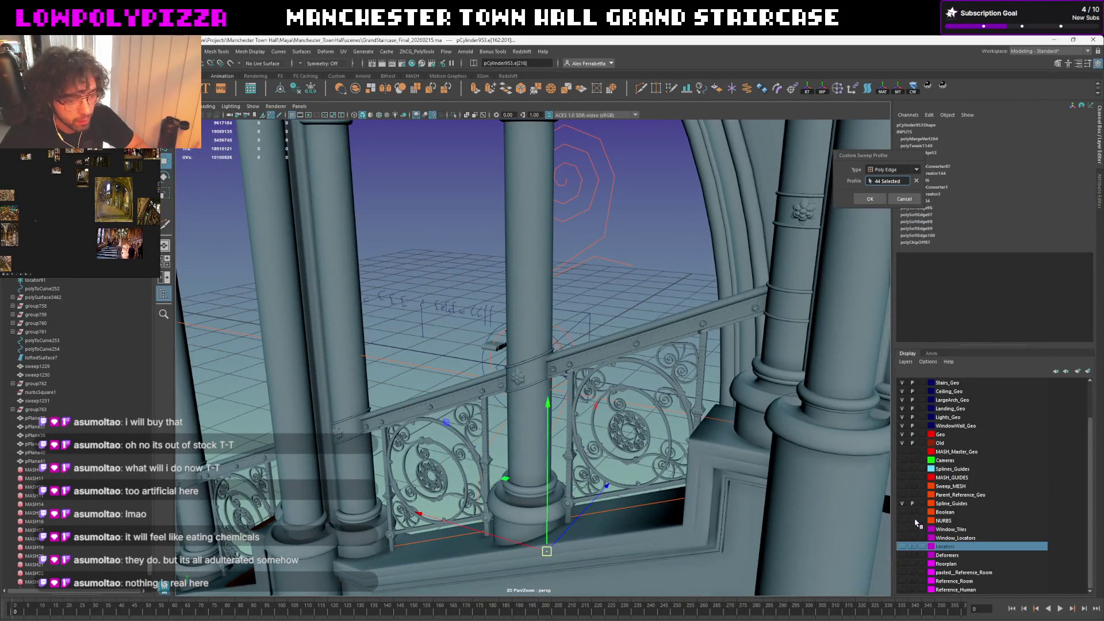
left_click(903, 487)
mouse_move(771, 488)
left_mouse_down("alt")
mouse_move(623, 412)
mouse_move(618, 392)
mouse_move(566, 399)
left_mouse_up("alt")
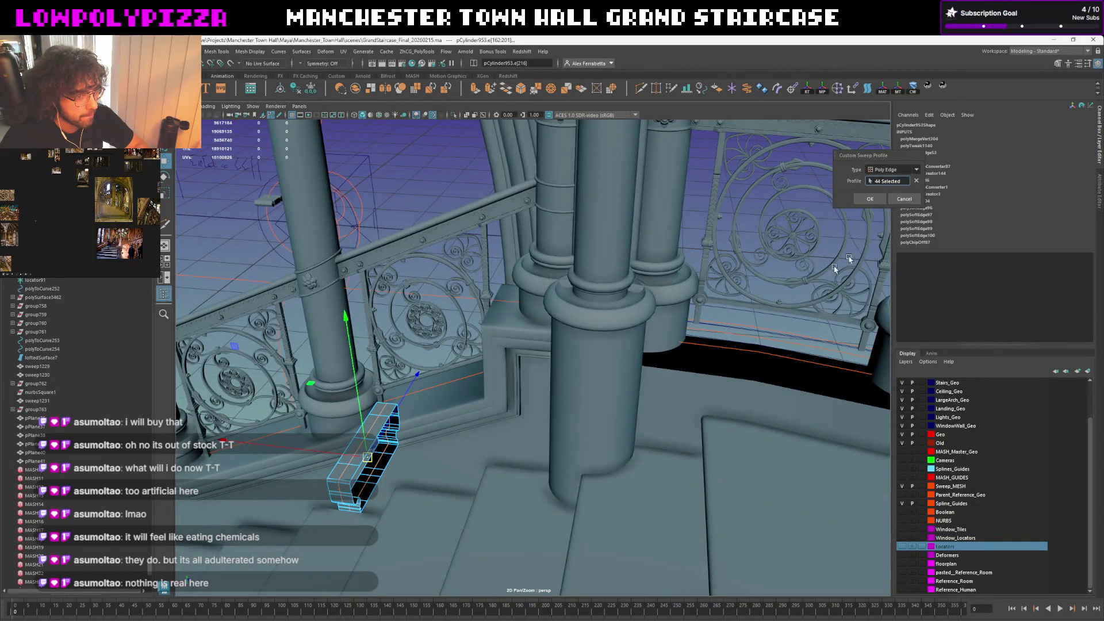
Confirm the custom profile so the base trim sweep is rebuilt, then pick a landing guide curve
left_click(903, 203)
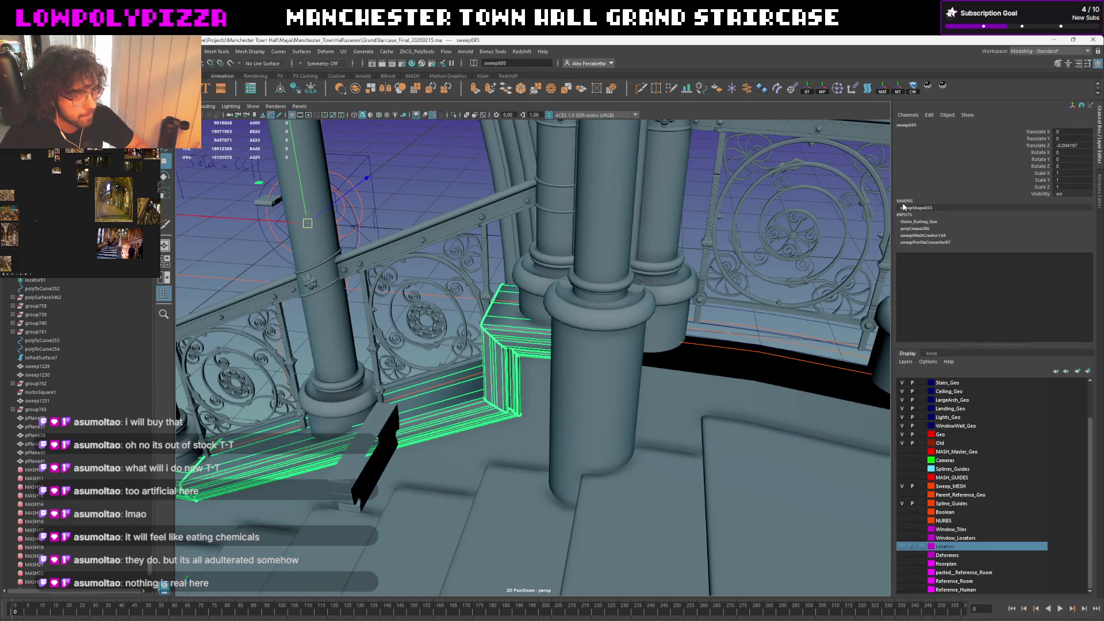
left_click(743, 351)
left_click_drag(743, 350, 664, 346, "alt")
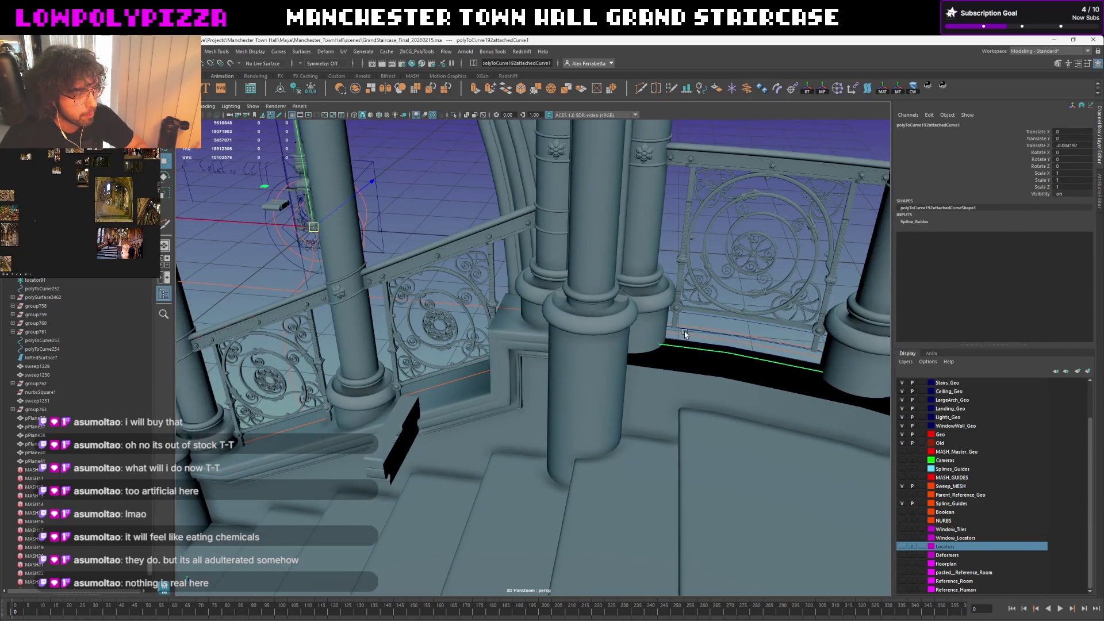
Isolate the landing guide curve polyToCurve219 in control-point mode and frame the whole oval
left_click(686, 334)
left_click(455, 304)
key("ctrl+1")
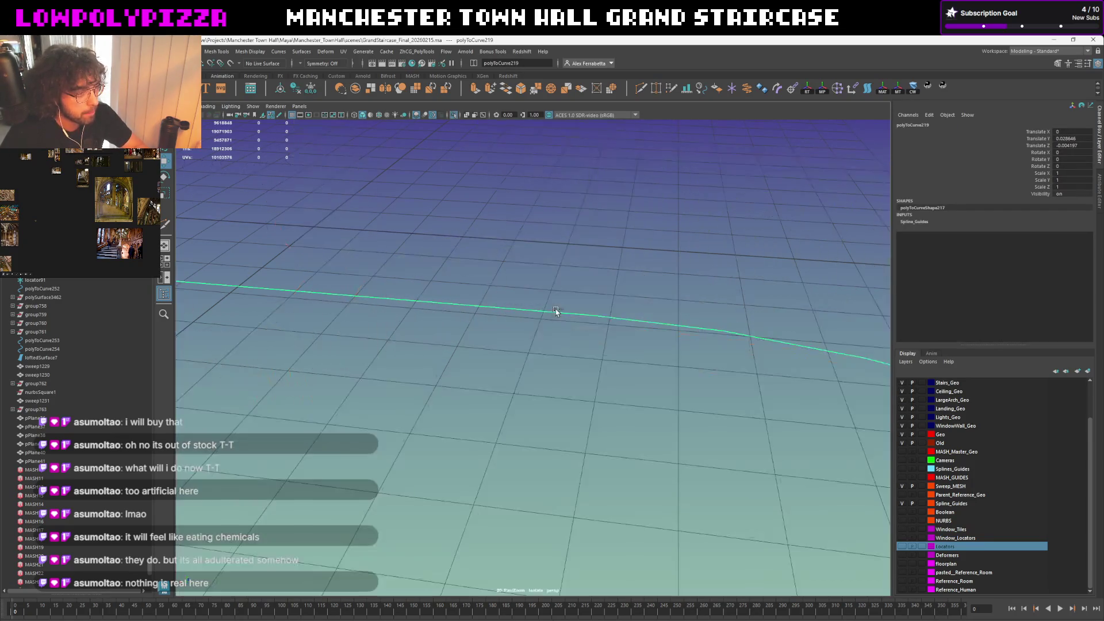
right_click_drag(552, 297, 518, 293)
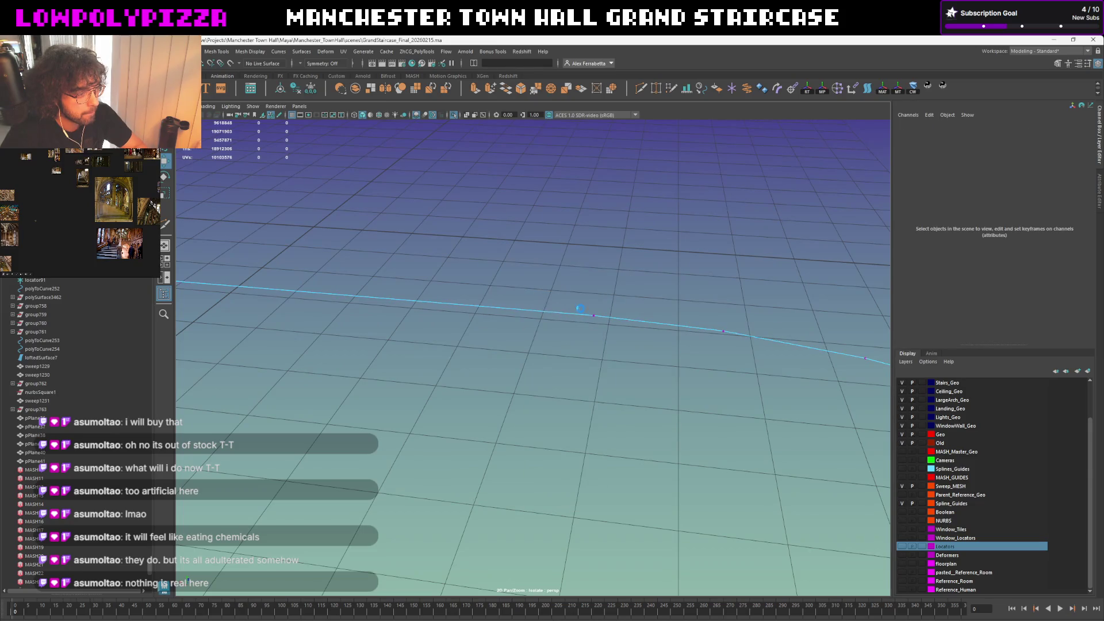
key("ctrl+1")
key("ctrl+1")
key("ctrl+1")
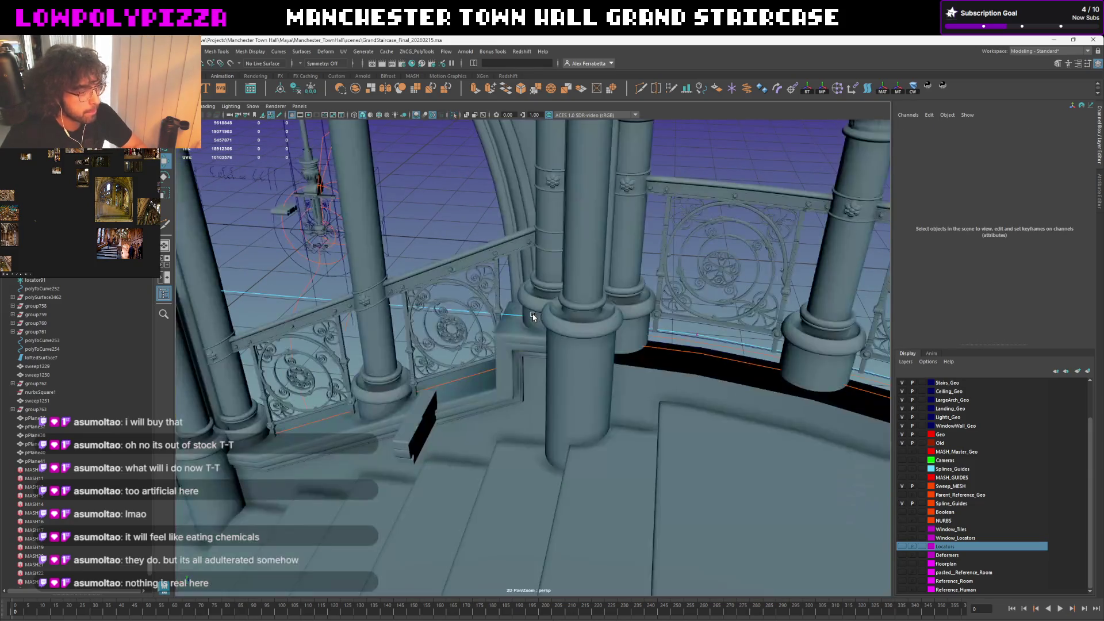
left_click(459, 309)
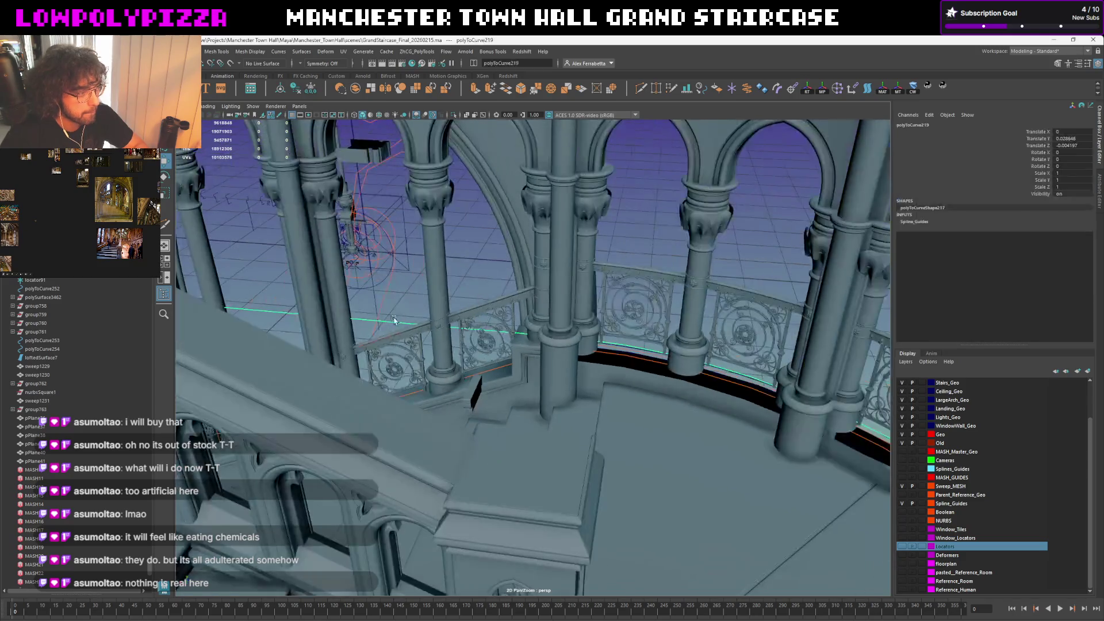
left_click_drag(460, 309, 533, 343, "alt")
key("ctrl+1")
key("f")
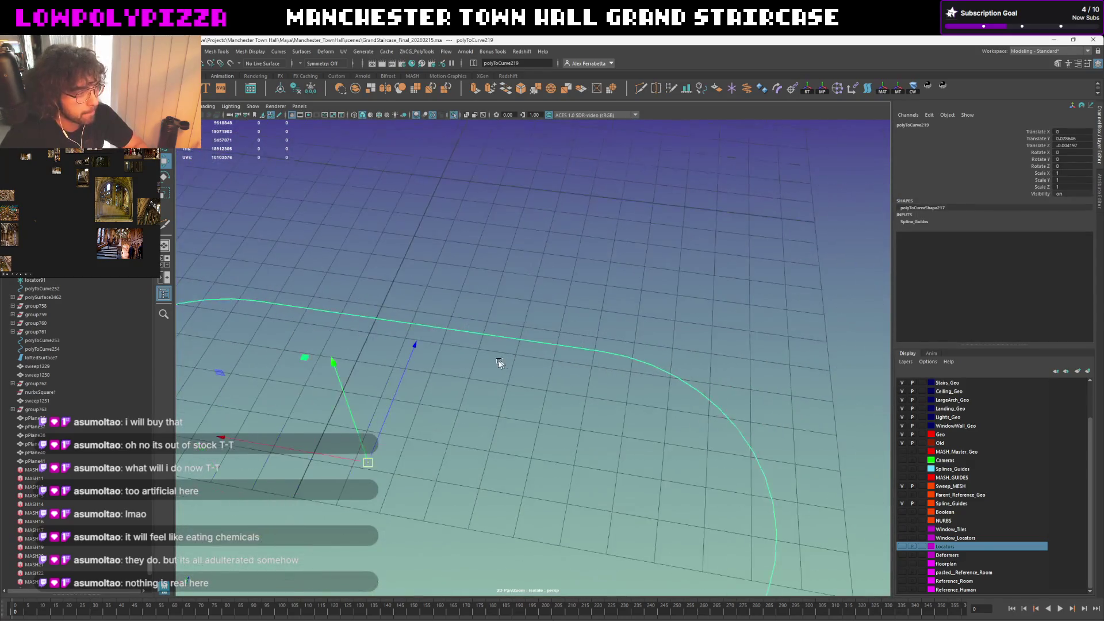
left_click(517, 308)
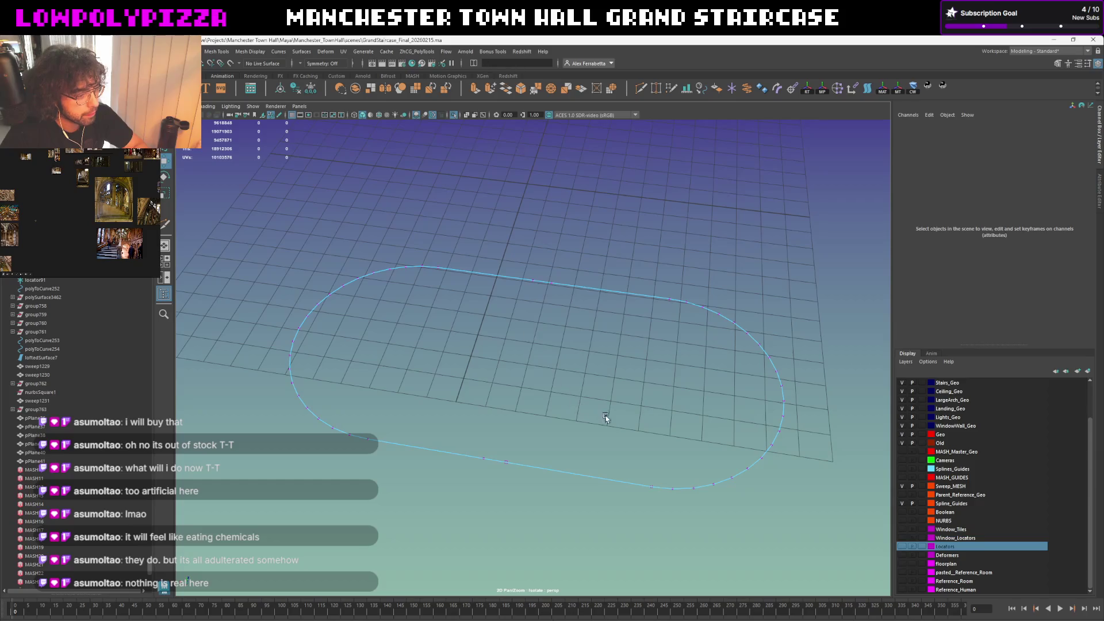
Delete the CVs along the curve's lower edge, lower-left section and lower-right end, leaving it open
left_click_drag(564, 446, 270, 536)
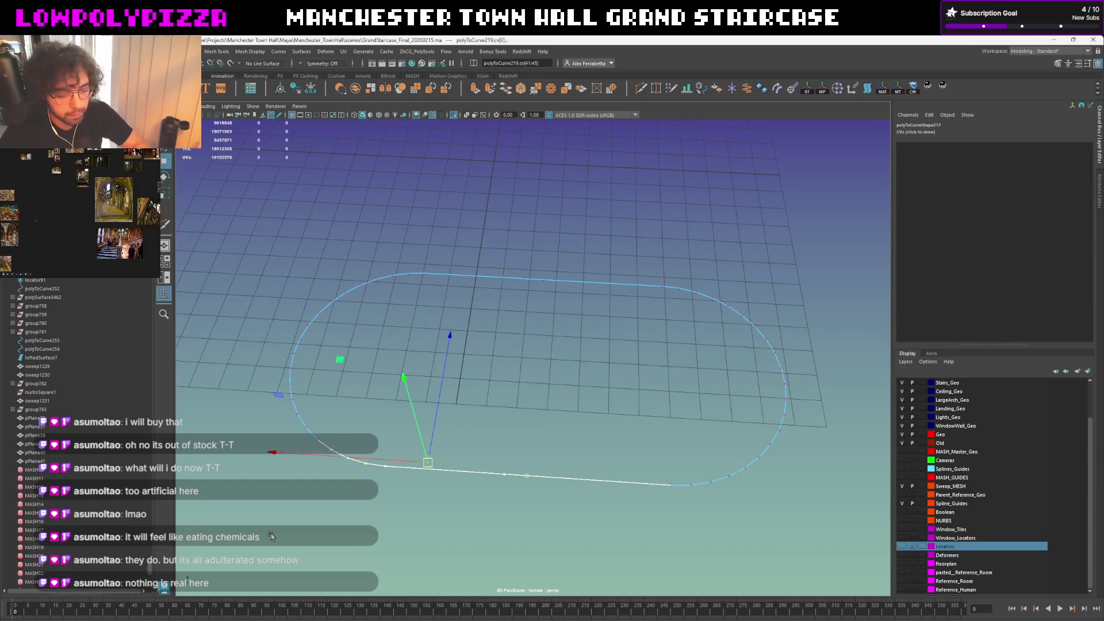
key("Delete")
left_click_drag(543, 406, 229, 509)
key("Delete")
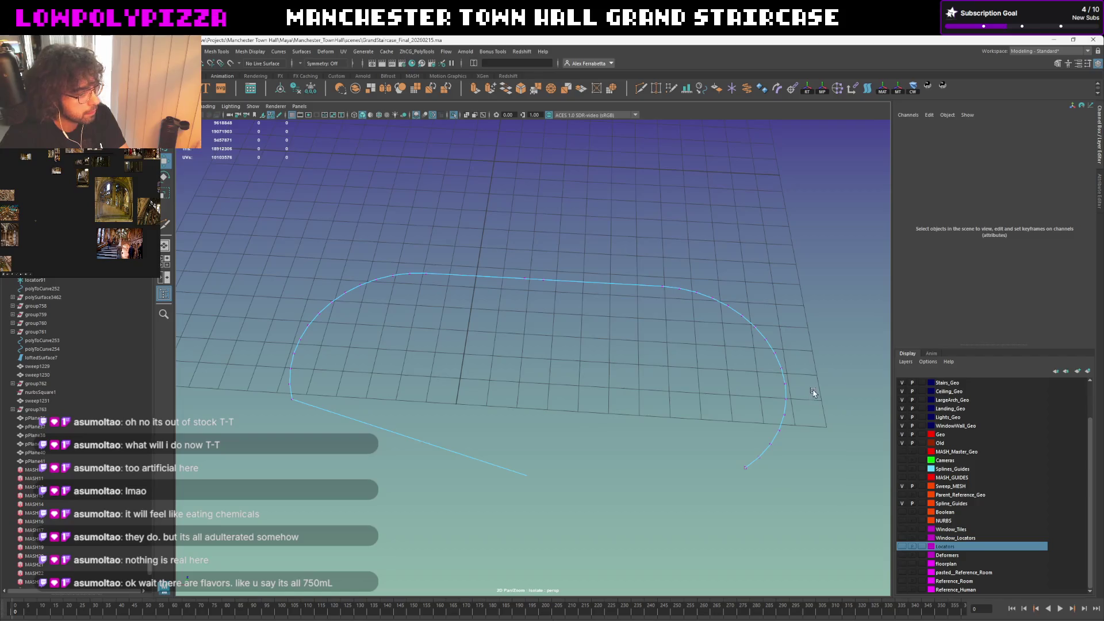
left_click_drag(736, 457, 733, 462)
key("Delete")
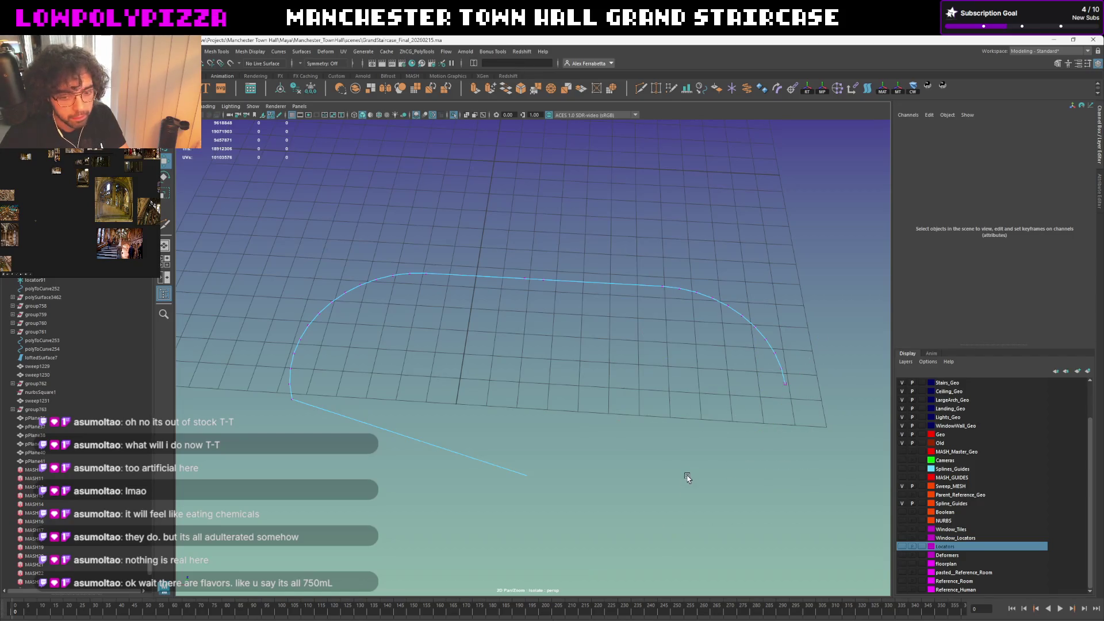
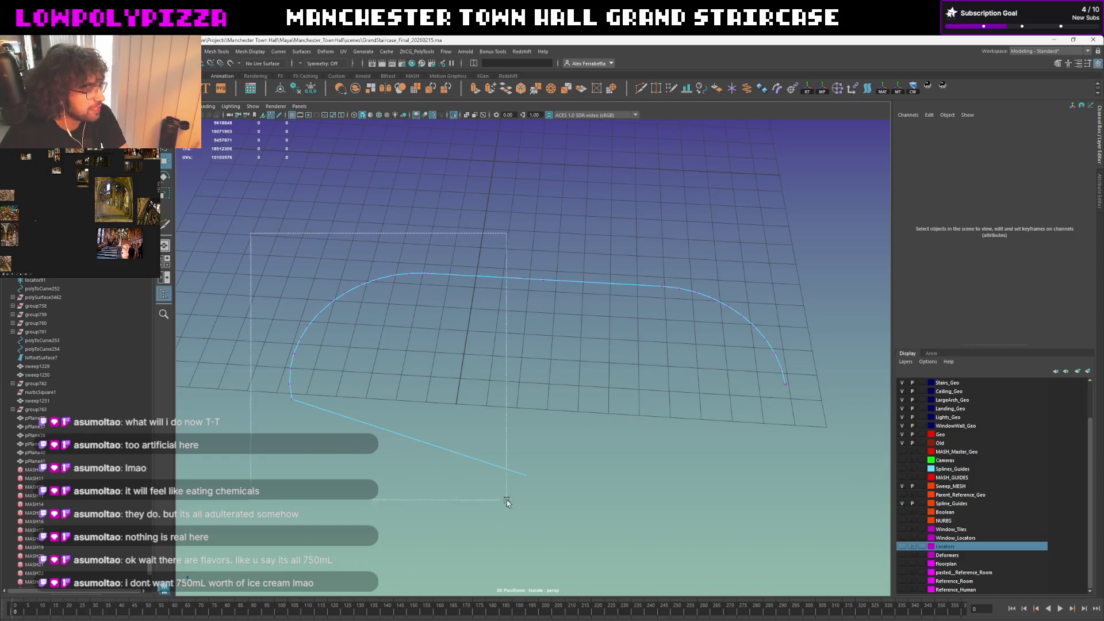
Delete the box-selected unwanted curve sections and isolate the remaining guide curve with Ctrl+1
left_click_drag(262, 255, 565, 528)
key("Delete")
mouse_move(645, 301)
left_mouse_down("alt")
mouse_move(511, 372)
mouse_move(700, 296)
left_mouse_up("alt")
left_click(731, 269)
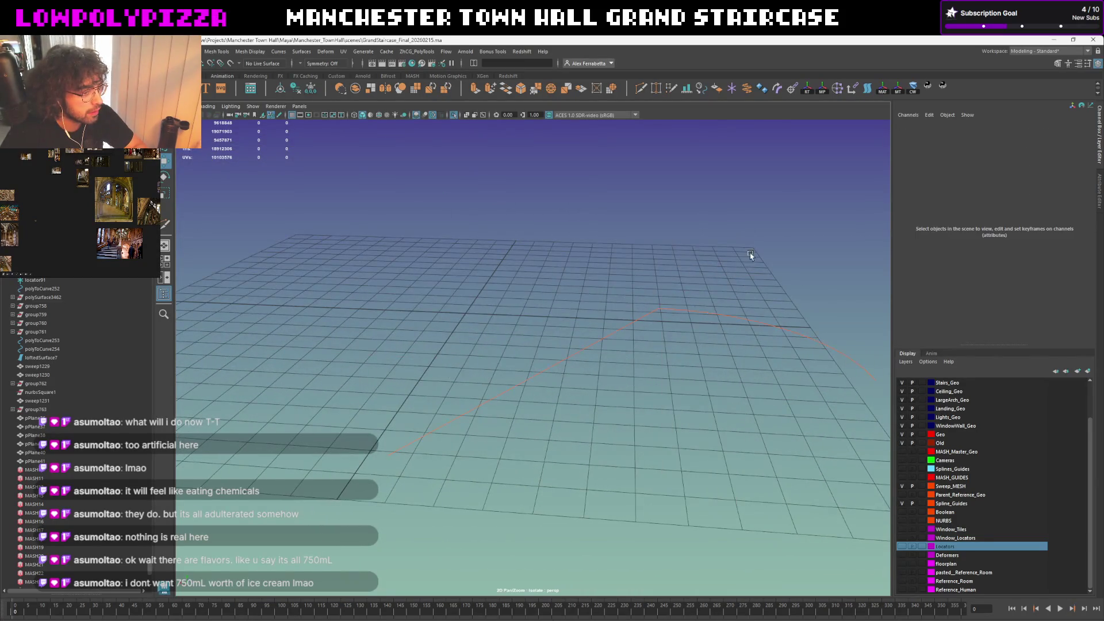
left_click(638, 334)
mouse_move(603, 356)
left_mouse_down("alt")
mouse_move(518, 365)
mouse_move(461, 387)
left_mouse_up("alt")
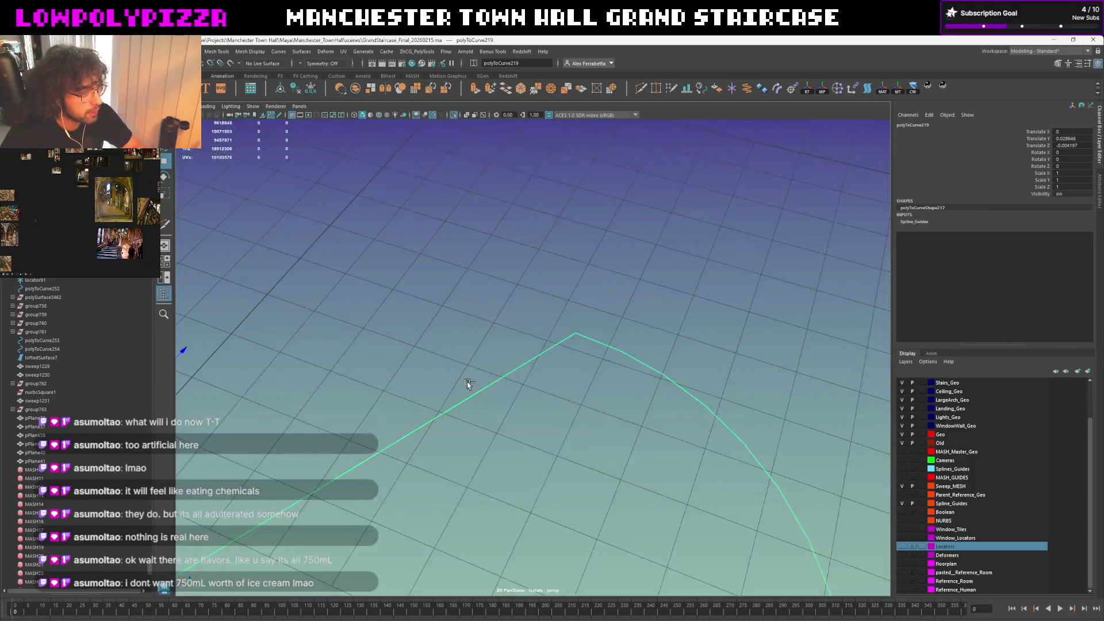
mouse_move(467, 382)
left_mouse_down("alt")
mouse_move(512, 360)
mouse_move(616, 410)
mouse_move(412, 393)
mouse_move(481, 382)
mouse_move(494, 369)
mouse_move(477, 360)
mouse_move(665, 392)
mouse_move(560, 310)
mouse_move(505, 330)
mouse_move(575, 313)
mouse_move(663, 138)
mouse_move(581, 286)
mouse_move(624, 210)
mouse_move(586, 348)
left_mouse_up("alt")
key("ctrl+1")
Reselect and frame the isolated curve, then switch it to component mode to see its control vertices
left_click(505, 331)
left_click_drag(570, 276, 437, 353)
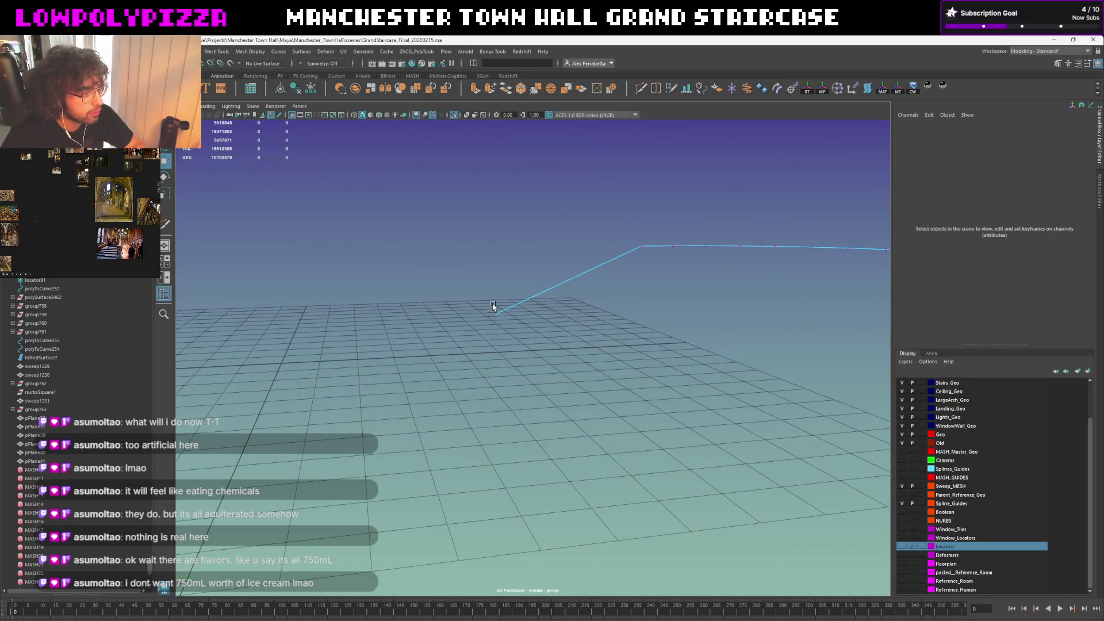
right_click_drag(539, 277, 537, 250)
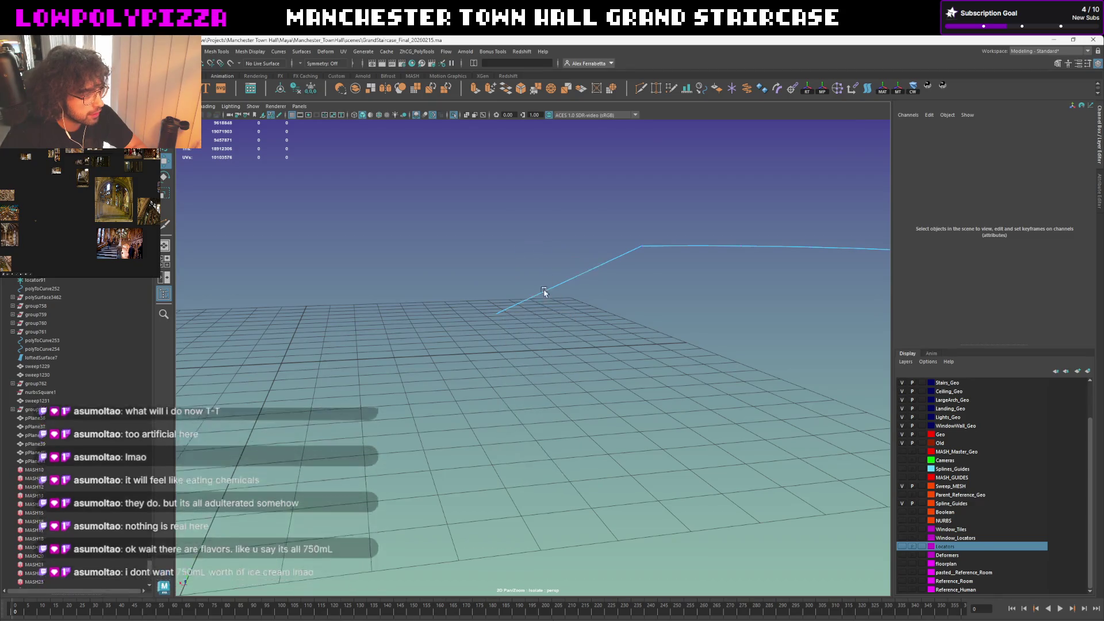
left_click_drag(615, 251, 649, 239, "alt")
left_click(649, 241)
mouse_move(719, 209)
left_mouse_down("alt")
mouse_move(461, 341)
mouse_move(523, 338)
mouse_move(347, 66)
left_mouse_up("alt")
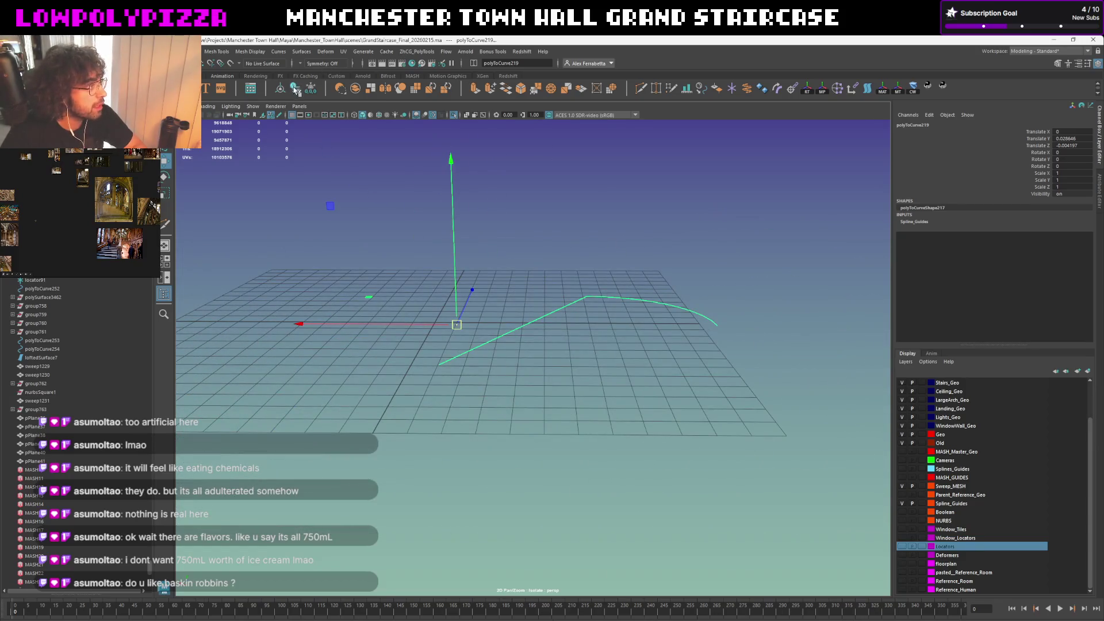
key("f")
right_click_drag(604, 271, 615, 262)
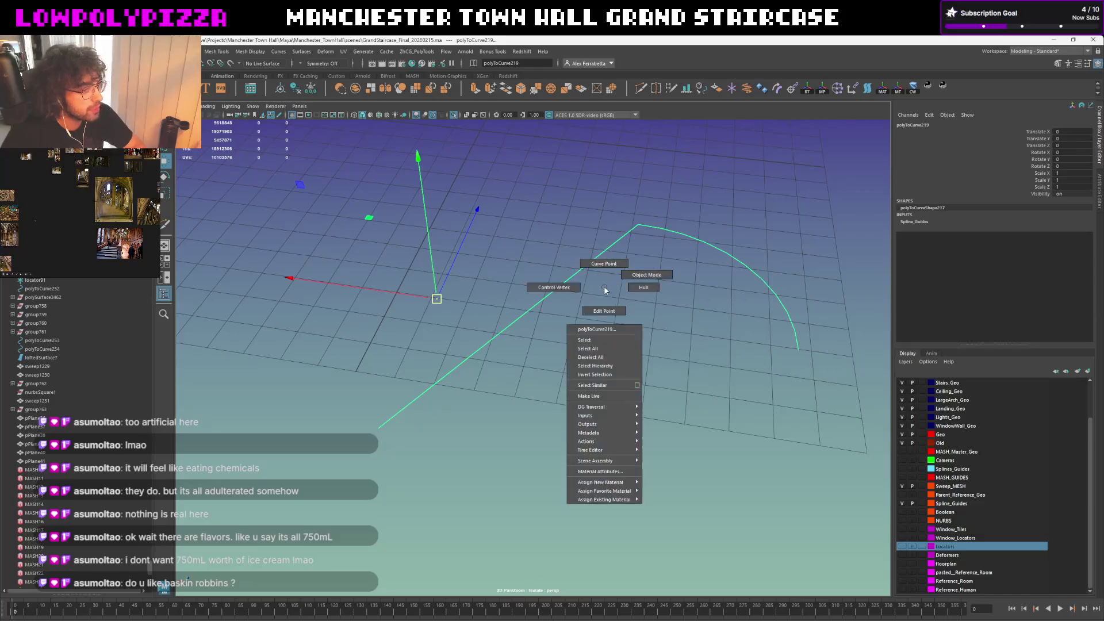
mouse_move(599, 261)
left_mouse_down("alt")
mouse_move(579, 289)
mouse_move(505, 308)
mouse_move(449, 348)
mouse_move(466, 344)
mouse_move(378, 326)
left_mouse_up("alt")
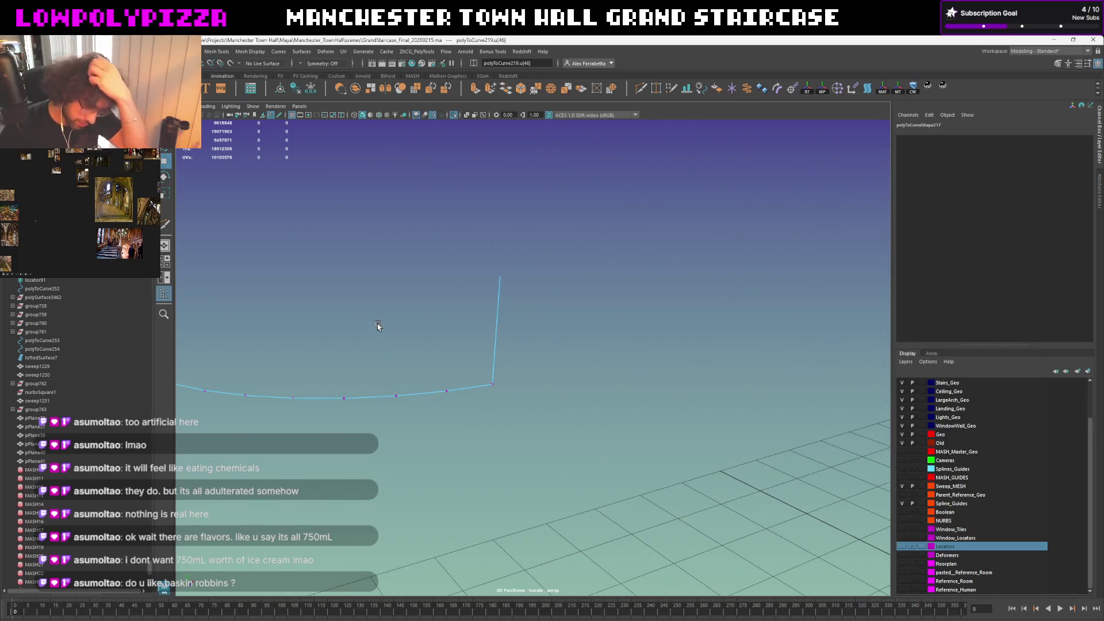
Switch the guide curve into Curve Point editing via its marking menu
left_click(480, 279)
right_click(480, 278)
mouse_move(491, 284)
left_mouse_down("alt")
mouse_move(565, 328)
mouse_move(487, 373)
left_mouse_up("alt")
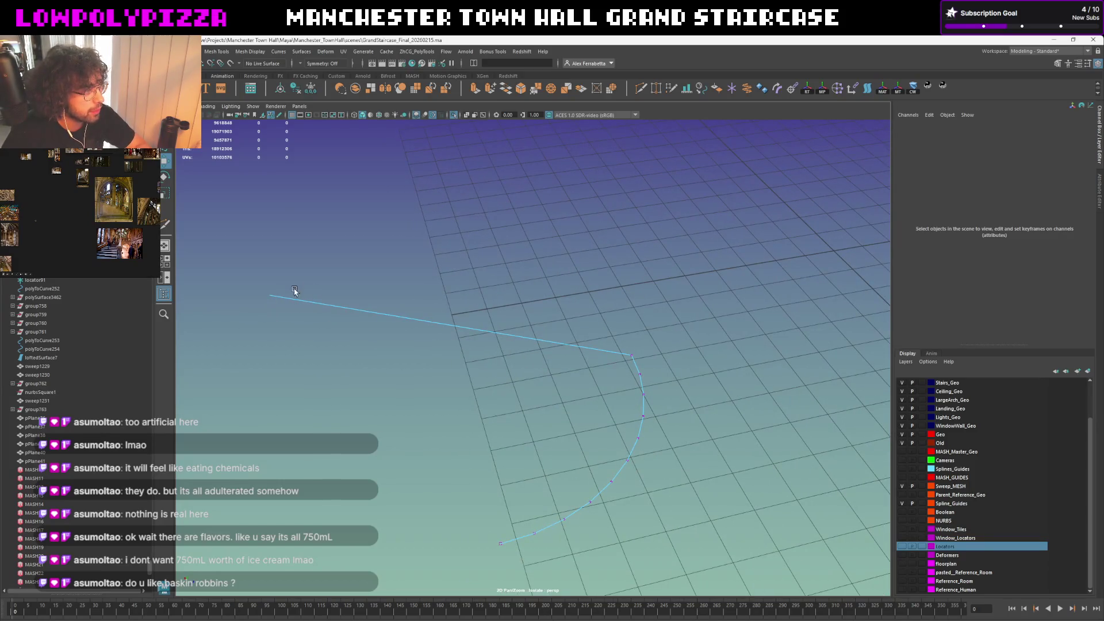
left_click_drag(522, 333, 468, 375, "alt")
right_click(633, 324)
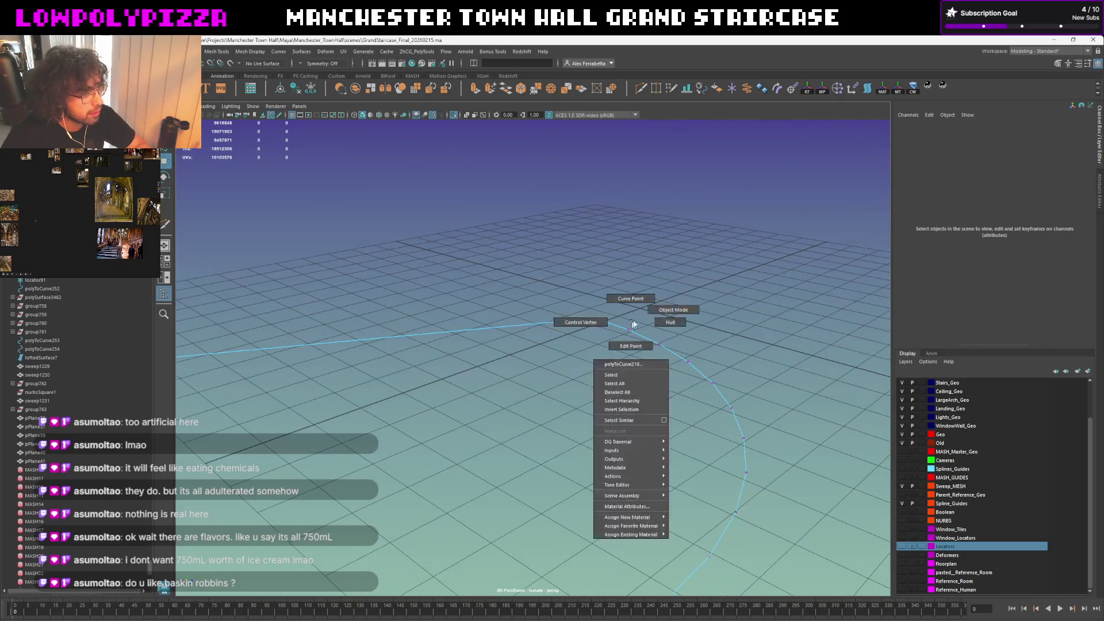
left_click(617, 317)
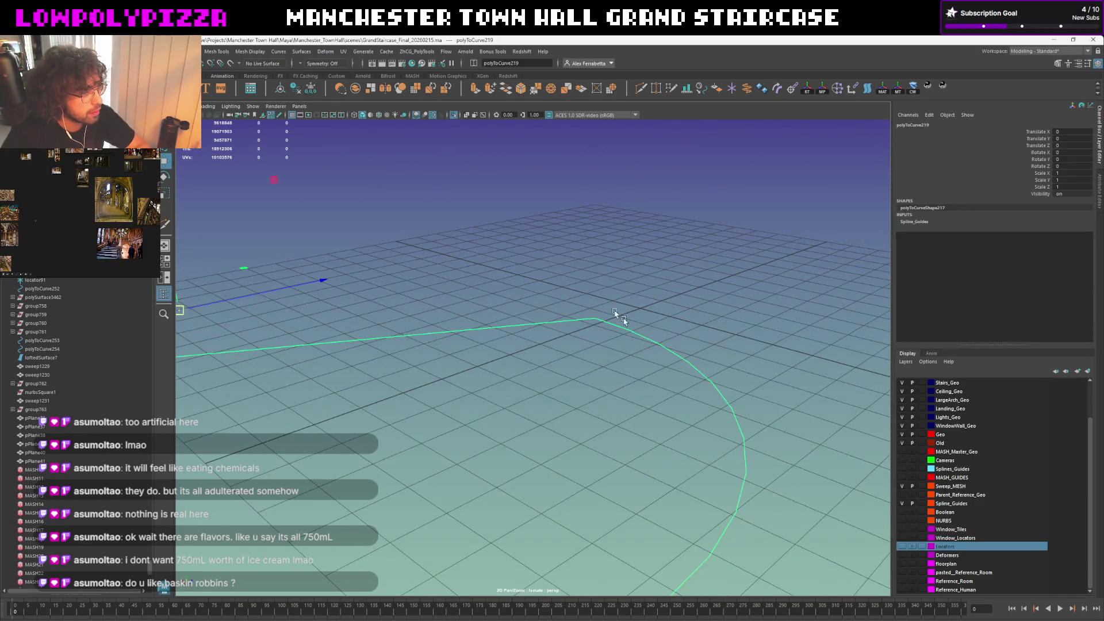
left_click_drag(604, 321, 613, 315, "alt")
right_click(613, 315)
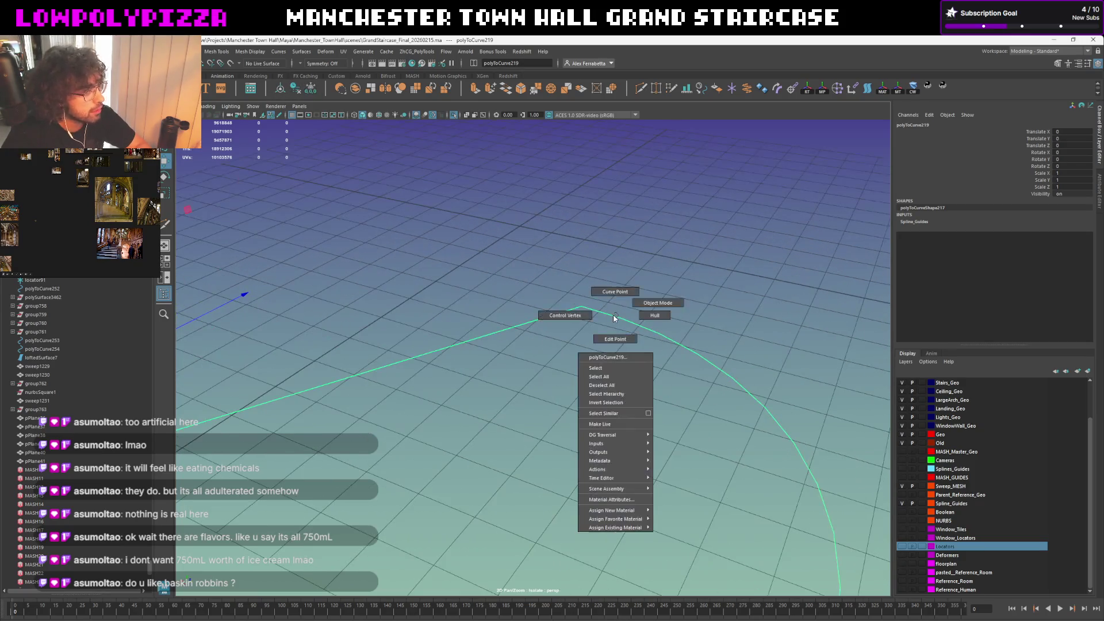
left_click(629, 288)
Pick a curve point, delete the long straight segment, and un-isolate to show the whole staircase
left_click_drag(579, 315, 535, 324, "alt")
left_click_drag(218, 463, 231, 450)
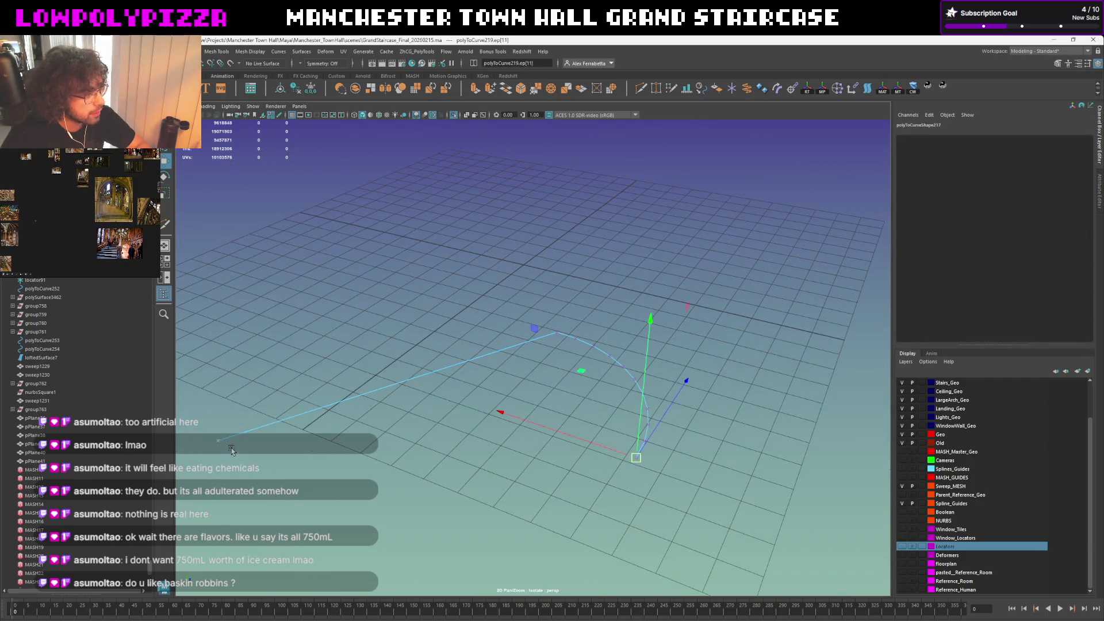
key("Delete")
right_click_drag(231, 449, 543, 349, "alt")
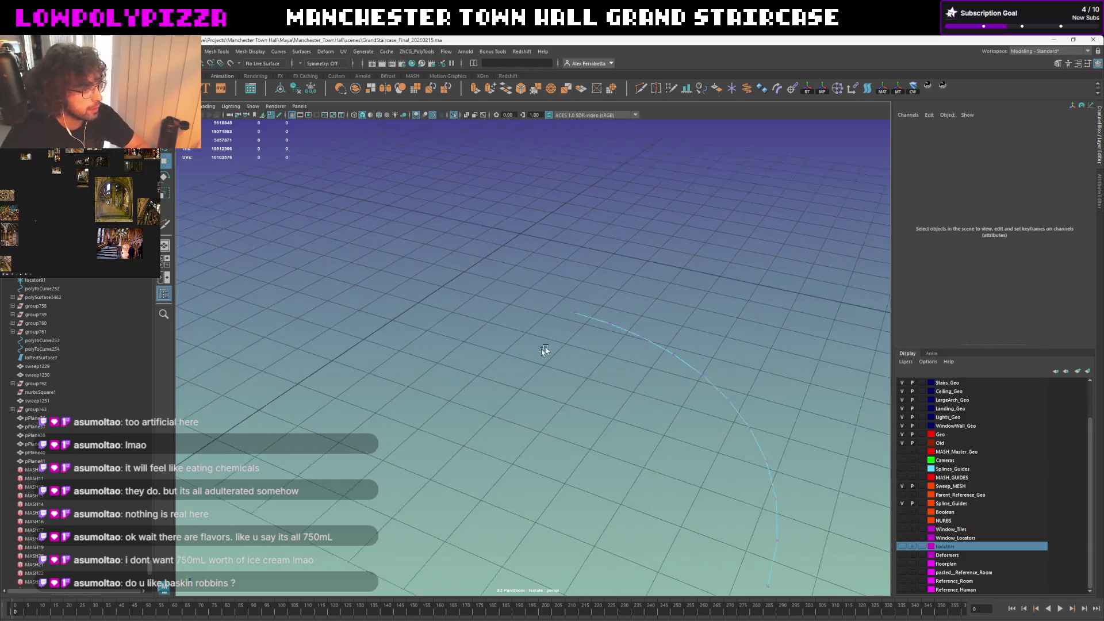
key("ctrl+1")
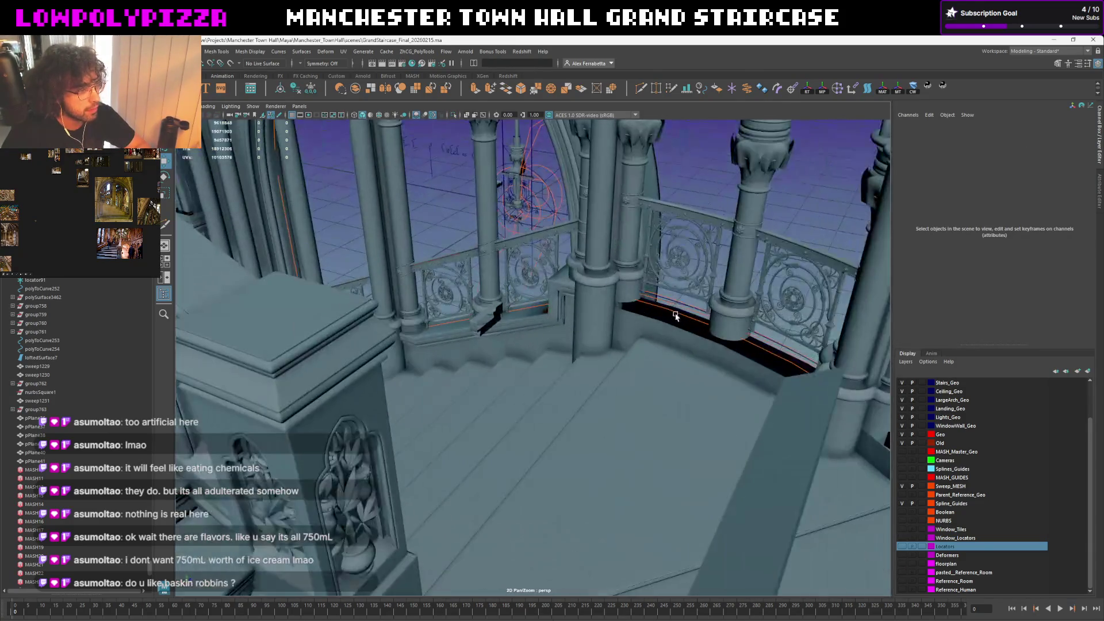
Create a Sweep Mesh on the railing curve using a Custom Poly Edge profile from the small cylinder mesh
right_click_drag(634, 315, 595, 391, "alt")
scroll(596, 390, "up", 2)
left_click(605, 366)
scroll(603, 364, "up", 2)
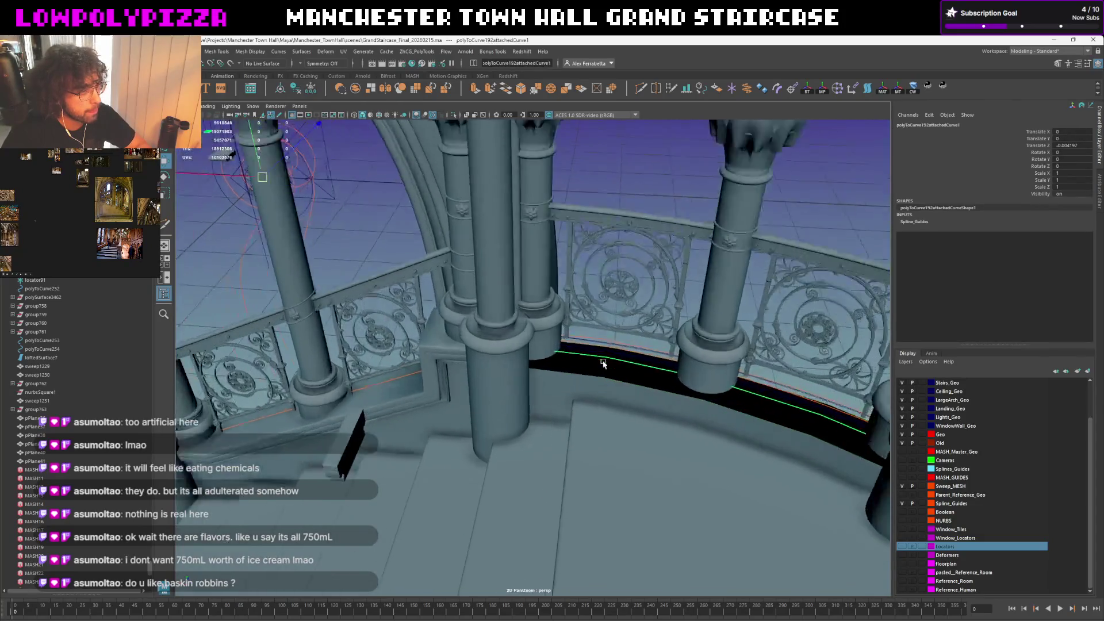
scroll(601, 349, "up", 2)
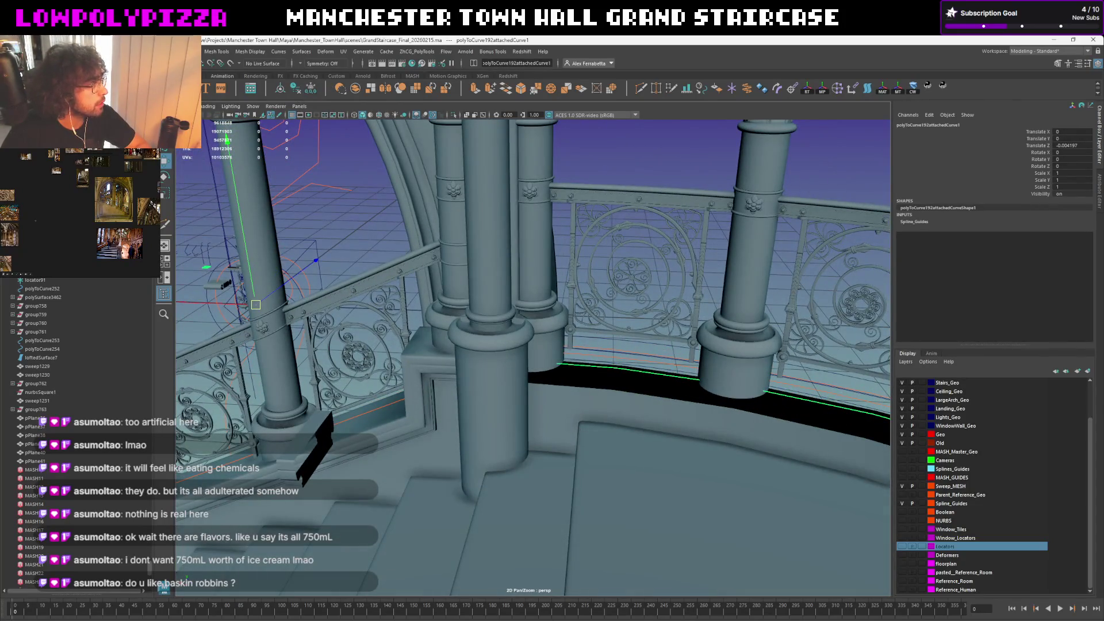
left_click(913, 86)
left_click(1045, 206)
left_click(893, 171)
left_click(903, 201)
left_click_drag(553, 362, 406, 380, "alt")
left_click(400, 379)
left_click(870, 199)
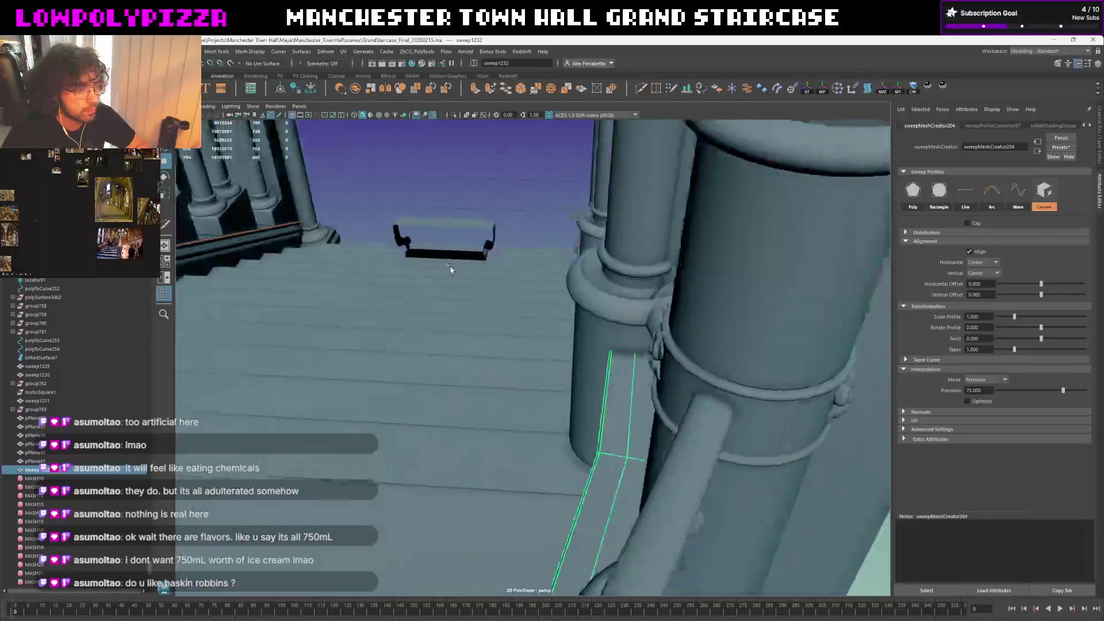
Set the sweep's Horizontal Offset to 0.073, inspect both railing sweeps, and show the Channel Box/Layers again
left_click_drag(451, 267, 779, 244, "alt")
left_click_drag(1042, 286, 1044, 286)
mouse_move(449, 285)
left_mouse_down("alt")
mouse_move(524, 264)
mouse_move(510, 227)
mouse_move(593, 248)
mouse_move(525, 232)
left_mouse_up("alt")
left_click(524, 264)
left_click(578, 175)
left_click(608, 261)
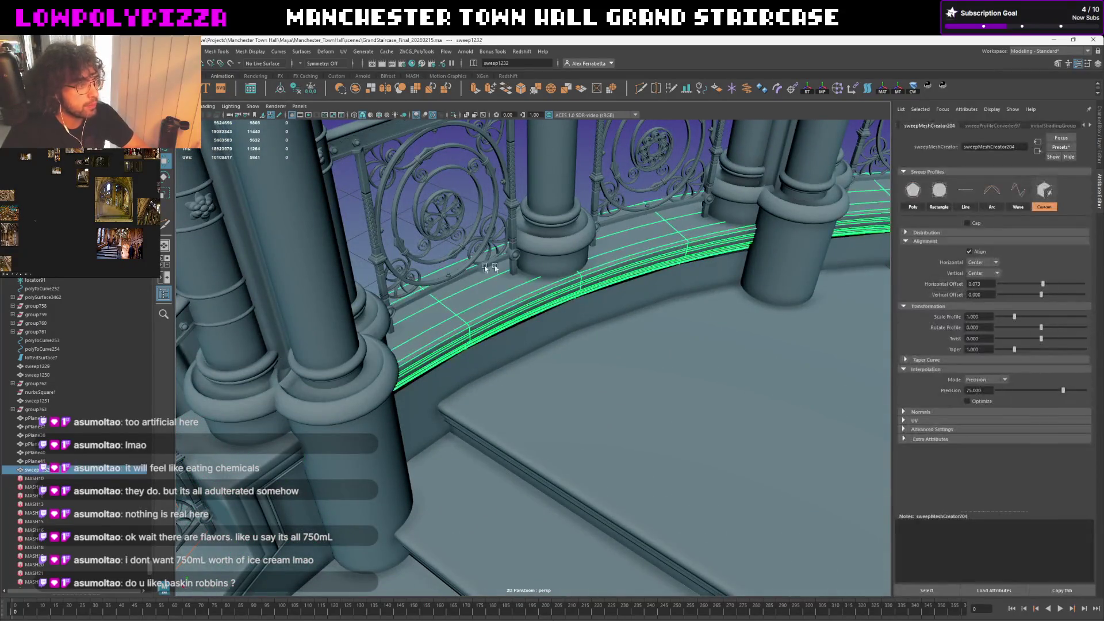
left_click(415, 247)
mouse_move(414, 242)
left_mouse_down("alt")
mouse_move(480, 249)
mouse_move(693, 320)
mouse_move(1024, 257)
left_mouse_up("alt")
left_click(1097, 142)
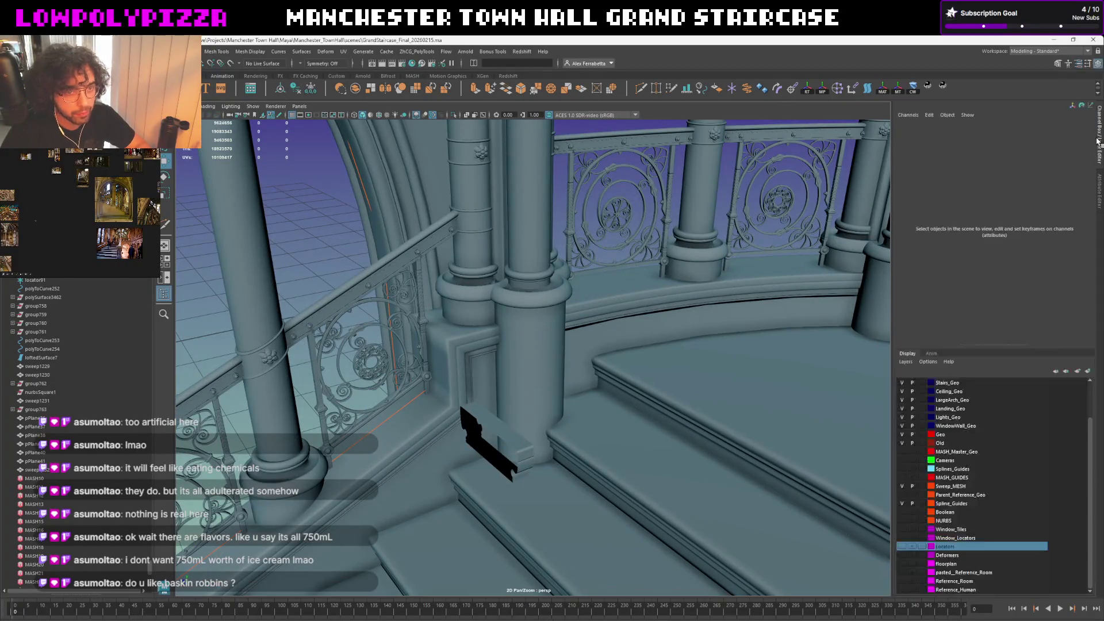
Hide the Sweep_MESH layer and move in on the arcade to examine the column capitals and shafts
left_click(902, 487)
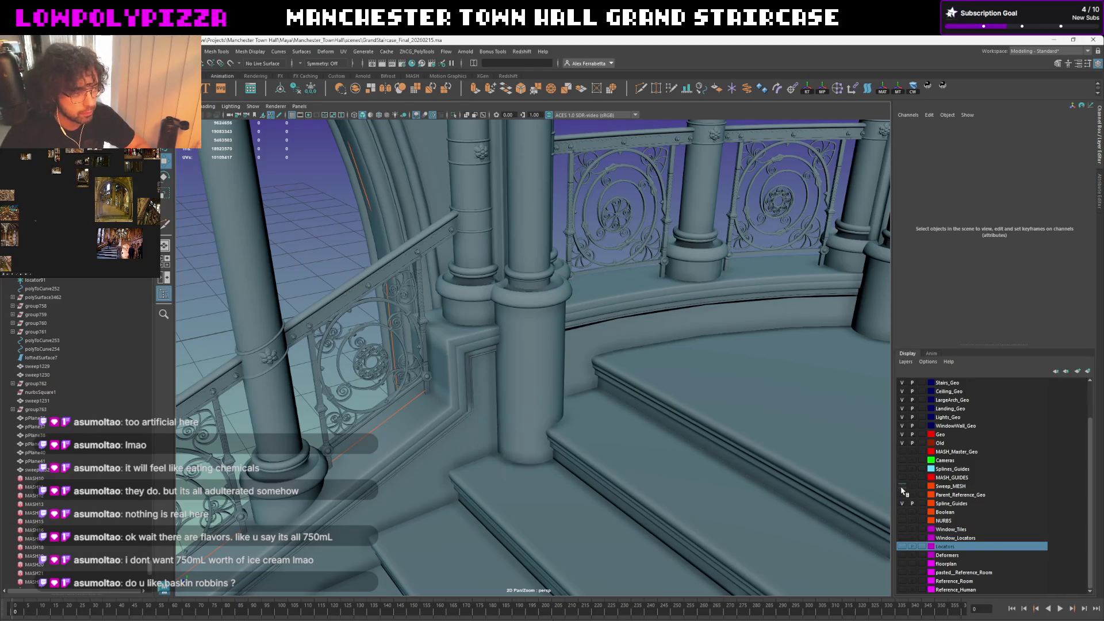
left_click_drag(592, 418, 972, 539, "alt")
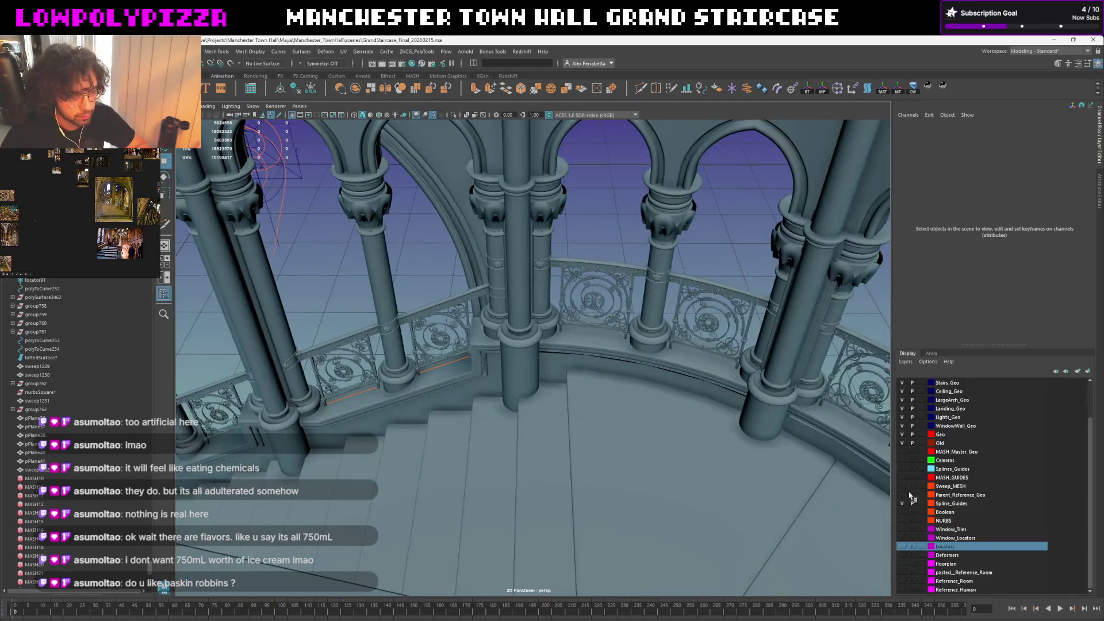
left_click_drag(584, 362, 585, 339, "alt")
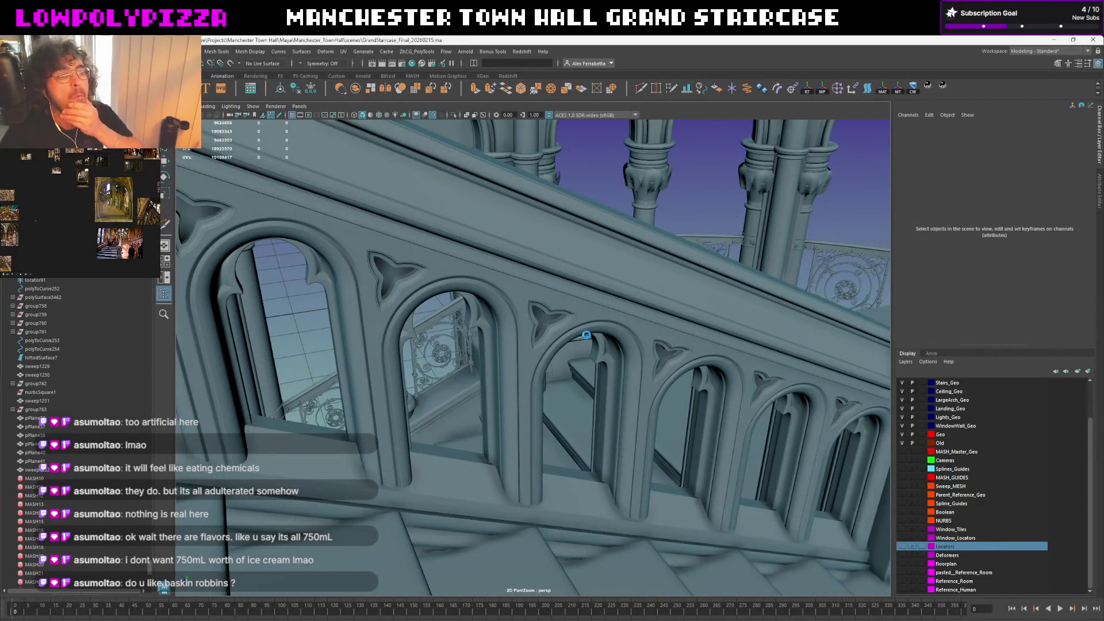
left_click_drag(680, 195, 629, 338, "alt")
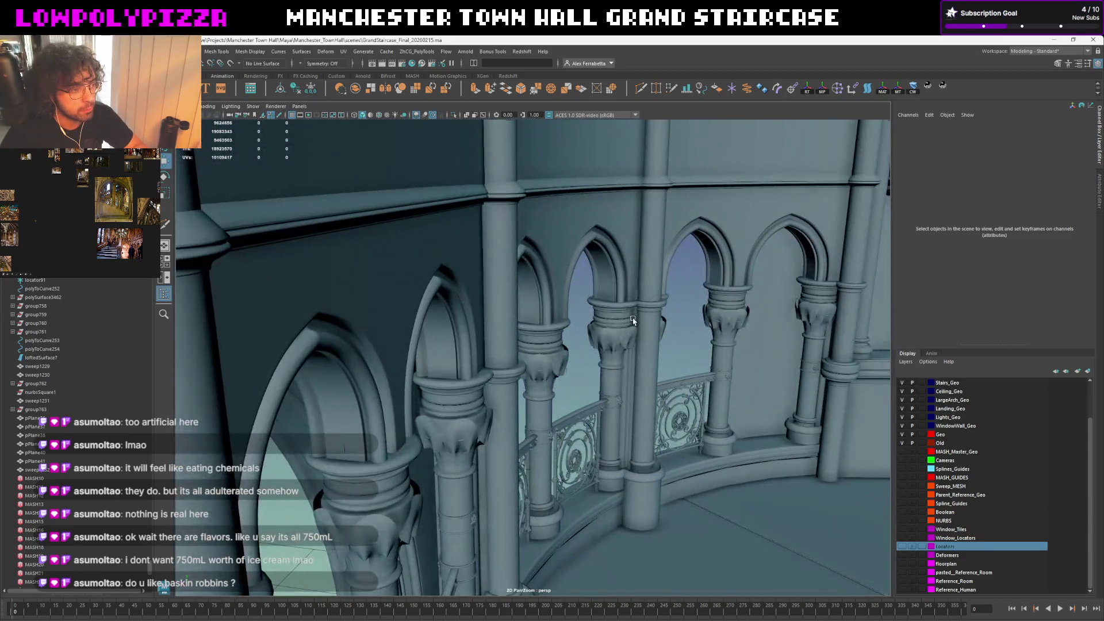
left_click(632, 320)
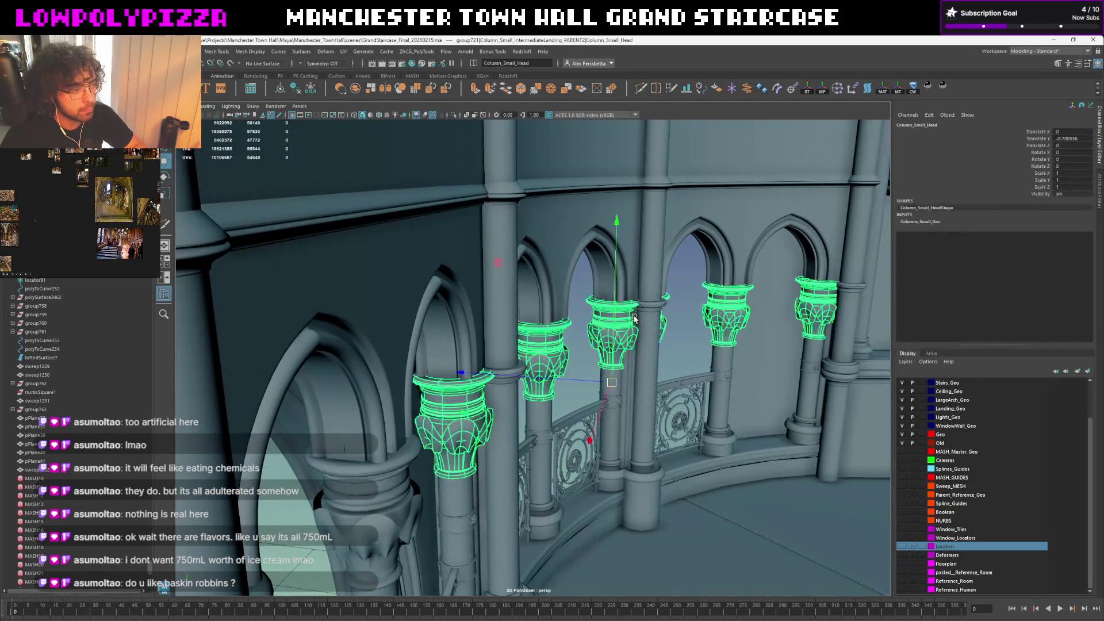
left_click_drag(633, 319, 612, 321, "alt")
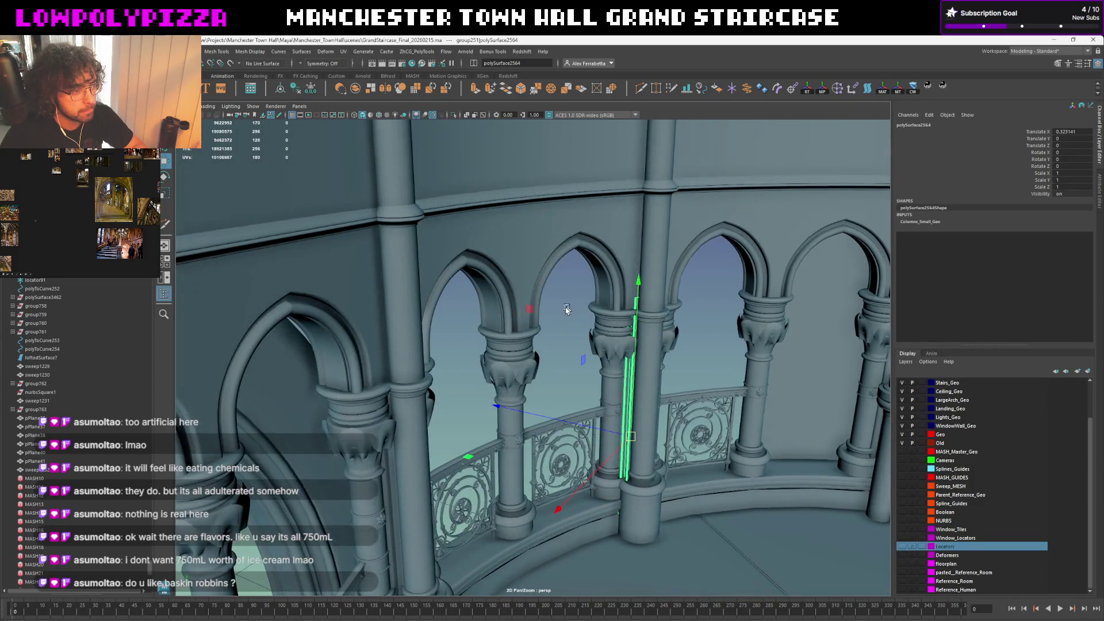
left_click_drag(567, 308, 604, 294, "alt")
Check the thin shaft beside a column, then light the arcade with the scene's own lights (7)
right_click(468, 320)
left_click(639, 278)
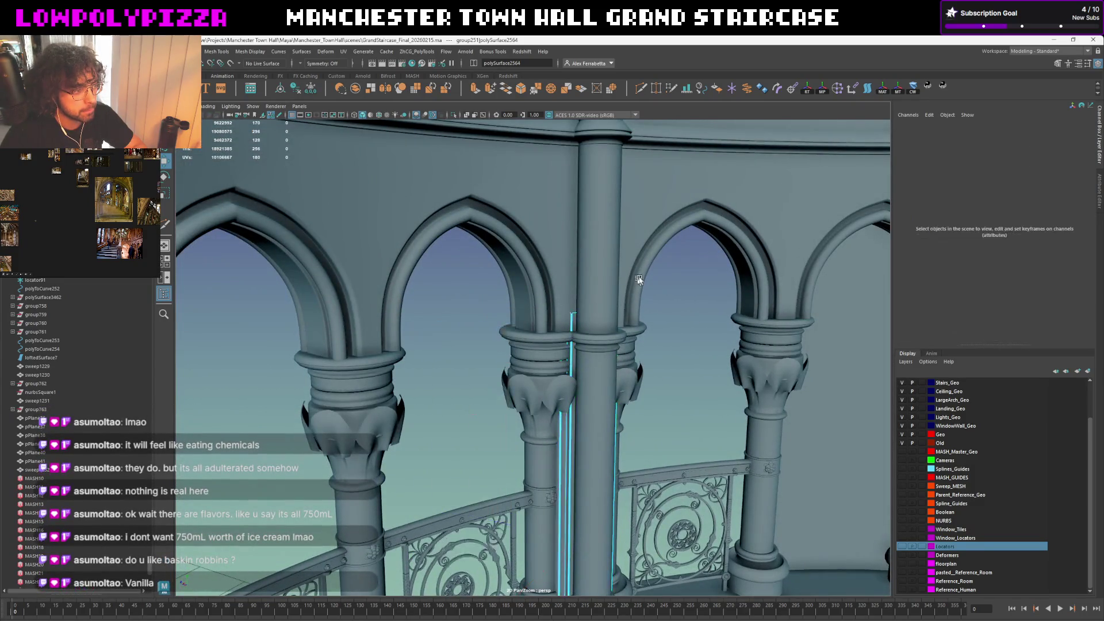
left_click_drag(485, 353, 485, 355)
scroll(530, 323, "up", 2)
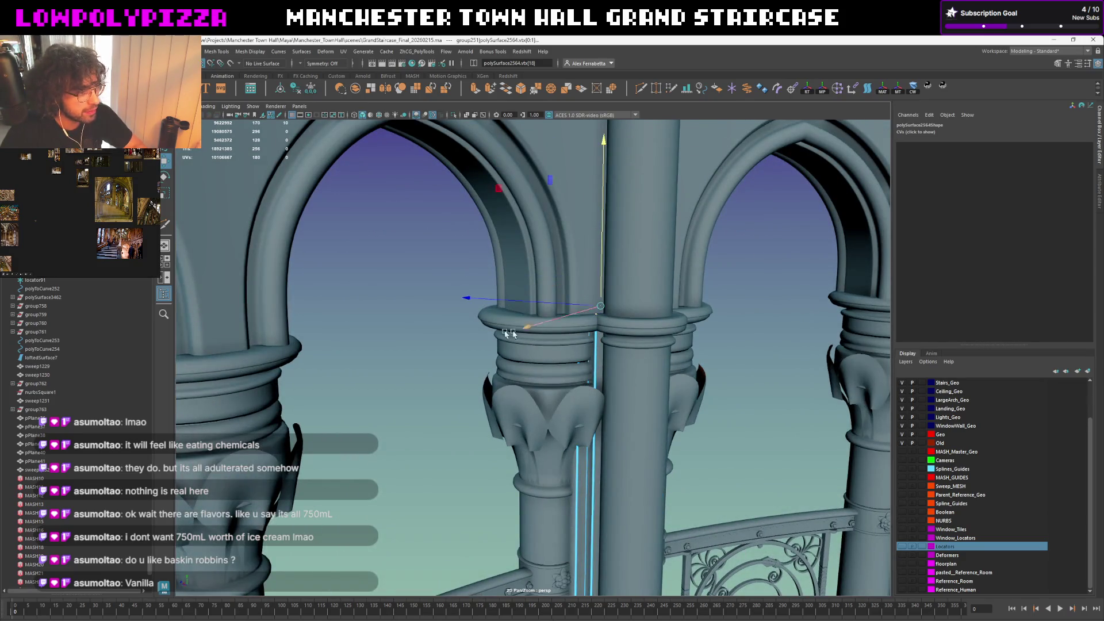
left_click(463, 283)
scroll(463, 284, "down", 3)
mouse_move(464, 284)
left_mouse_down("alt")
mouse_move(471, 360)
mouse_move(530, 301)
left_mouse_up("alt")
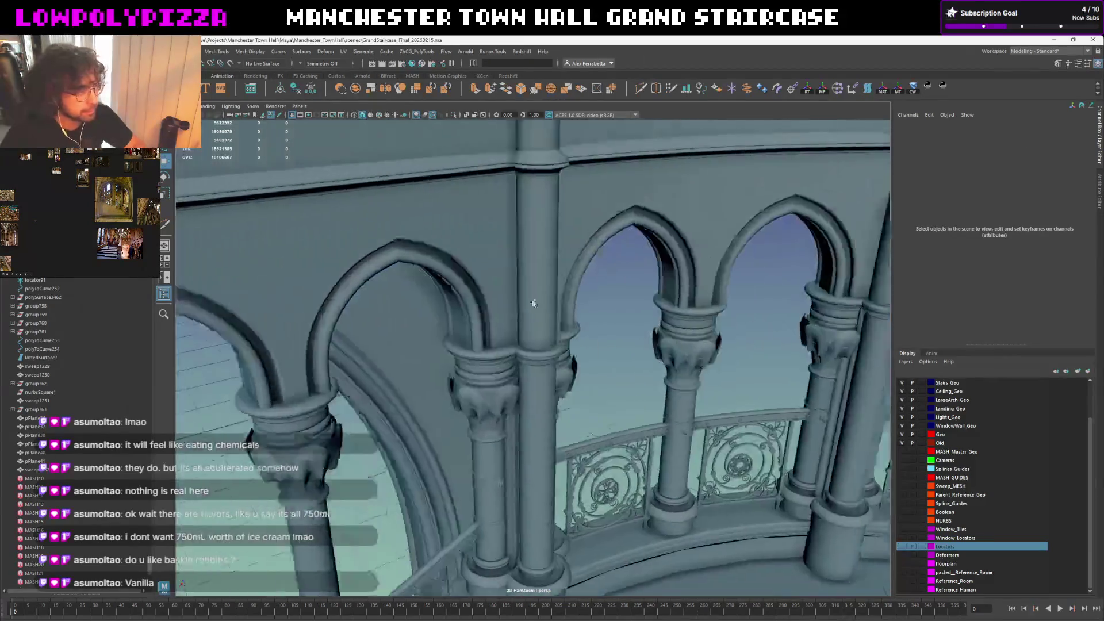
scroll(471, 320, "up", 5)
scroll(471, 319, "down", 5)
mouse_move(471, 320)
left_mouse_down("alt")
mouse_move(530, 374)
mouse_move(782, 402)
mouse_move(614, 429)
mouse_move(570, 307)
left_mouse_up("alt")
scroll(782, 402, "down", 3)
scroll(781, 402, "up", 5)
scroll(781, 402, "down", 3)
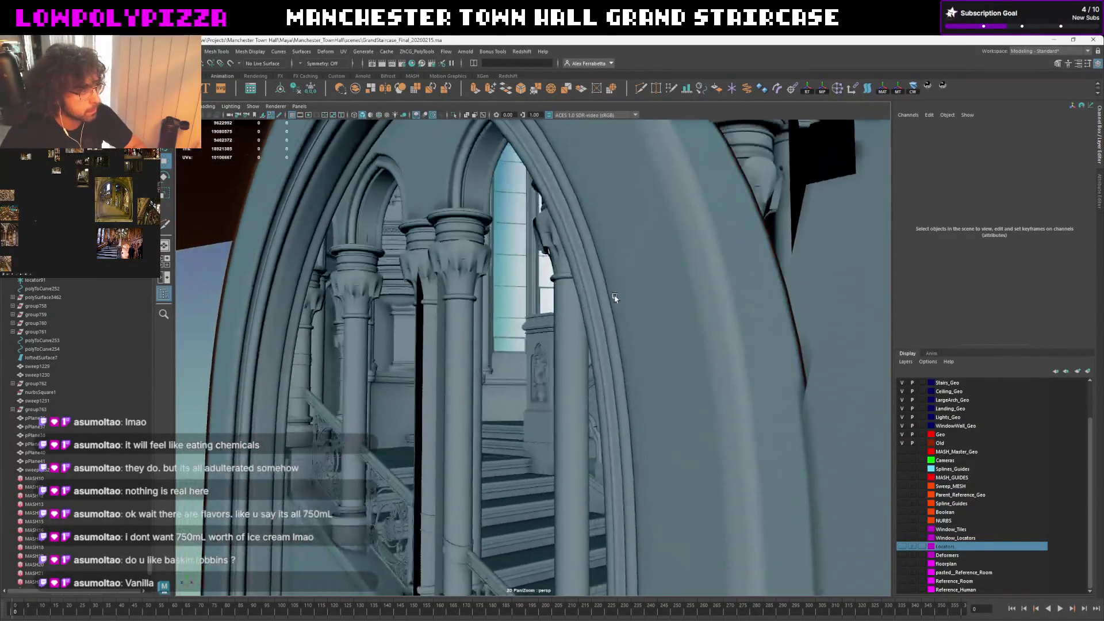
scroll(571, 308, "up", 2)
key("7")
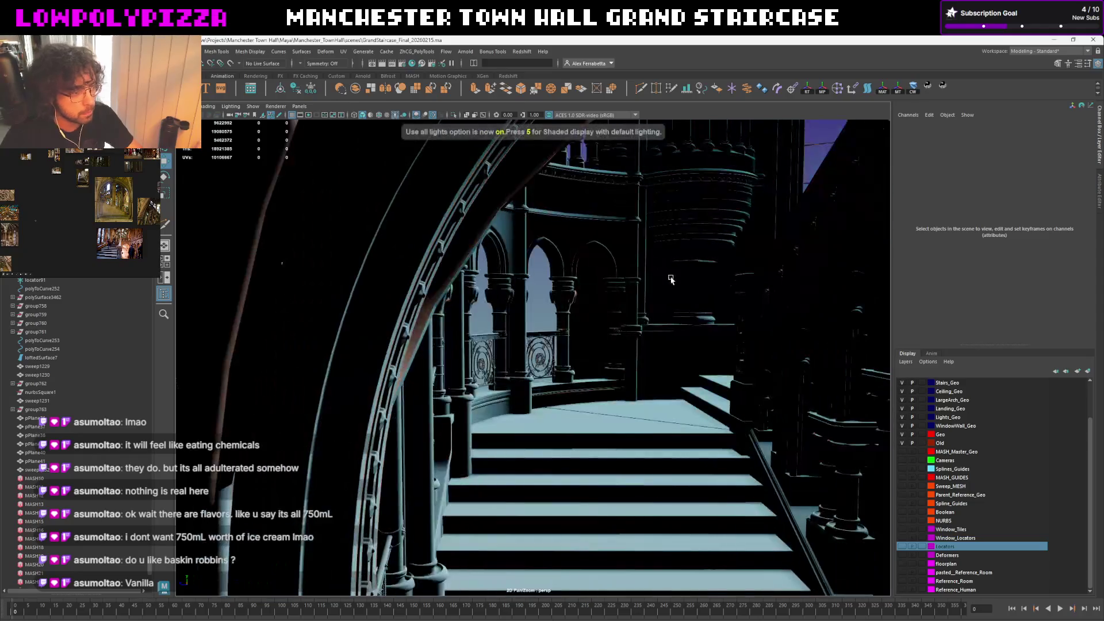
Return the viewport to default shading (5) and move toward the chandelier
mouse_move(568, 303)
left_mouse_down("alt")
mouse_move(698, 286)
mouse_move(515, 357)
mouse_move(543, 354)
left_mouse_up("alt")
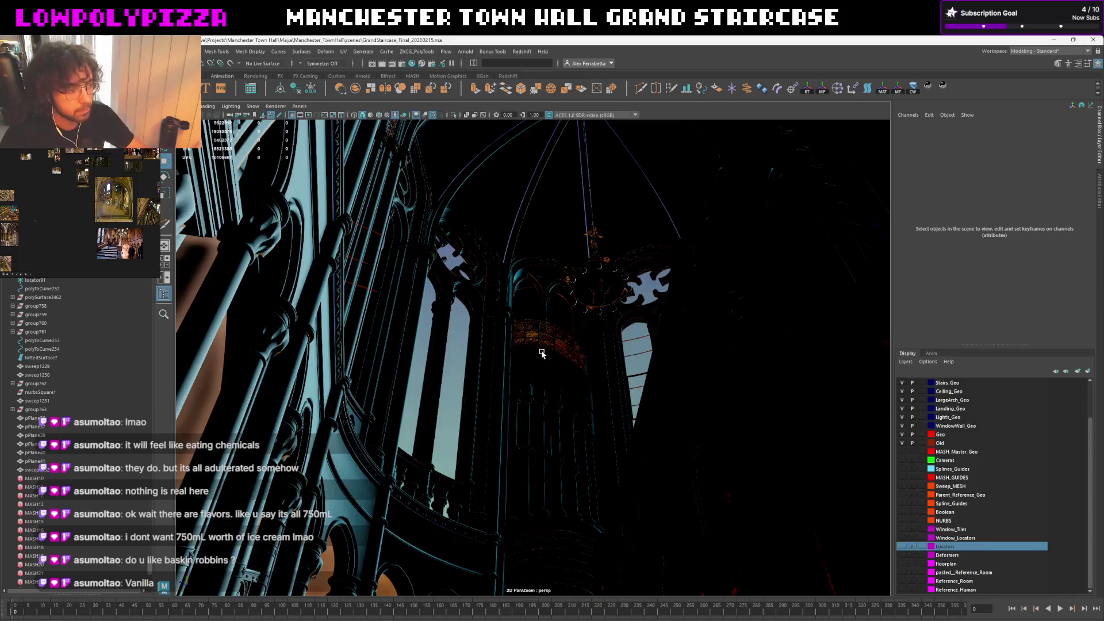
key("5")
mouse_move(541, 351)
right_mouse_down("alt")
mouse_move(584, 377)
mouse_move(530, 418)
mouse_move(525, 406)
right_mouse_up("alt")
Hide the chandelier's base, a second part and the upper ring with Ctrl+H
left_click(525, 407)
key("ctrl+h")
left_click(525, 407)
key("ctrl+h")
left_click(487, 345)
key("ctrl+h")
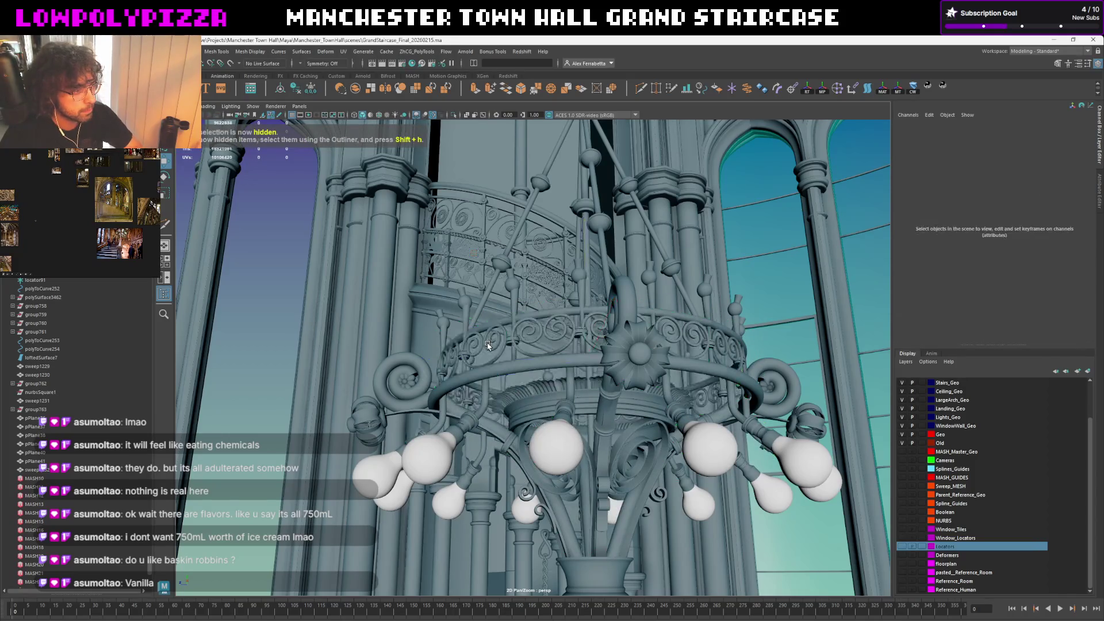
Review the chandelier ring's sweepMeshCreator128 Taper Curve settings in the Attribute Editor, then deselect
right_click_drag(488, 345, 489, 319, "alt")
left_click(448, 215)
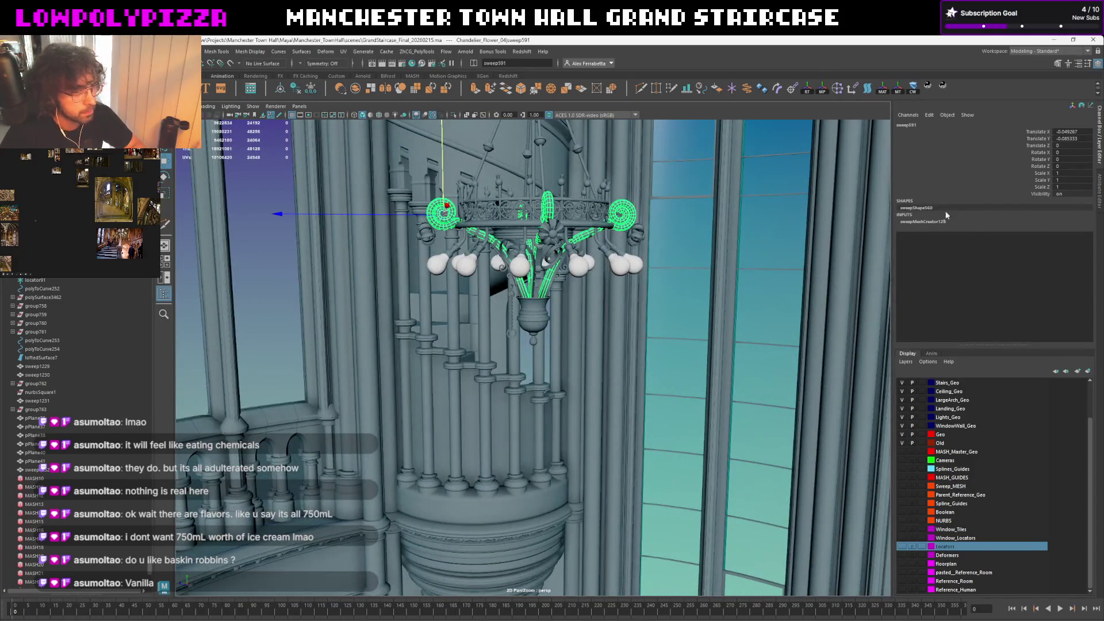
left_click(1099, 190)
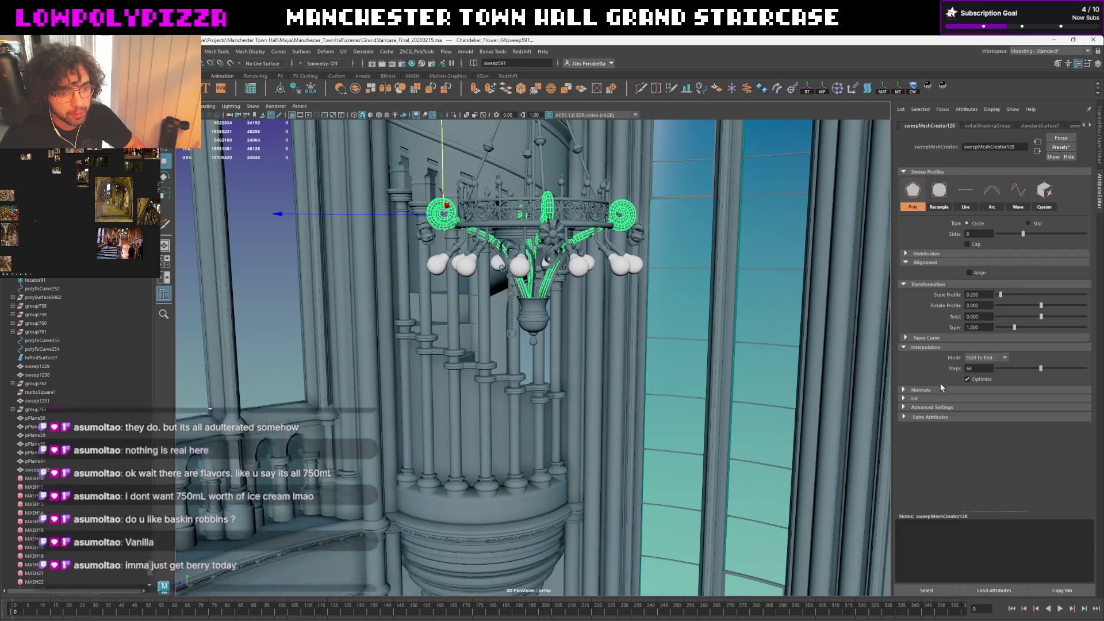
left_click(921, 338)
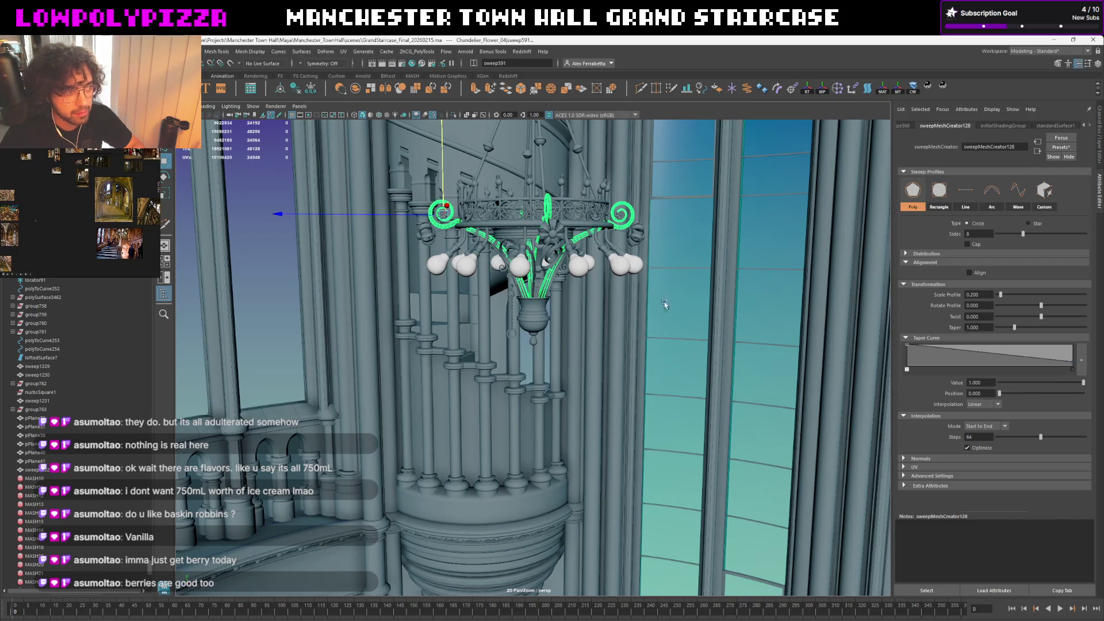
left_click(281, 282)
mouse_move(278, 286)
left_mouse_down("alt")
mouse_move(520, 307)
mouse_move(539, 351)
left_mouse_up("alt")
scroll(574, 210, "up", 5)
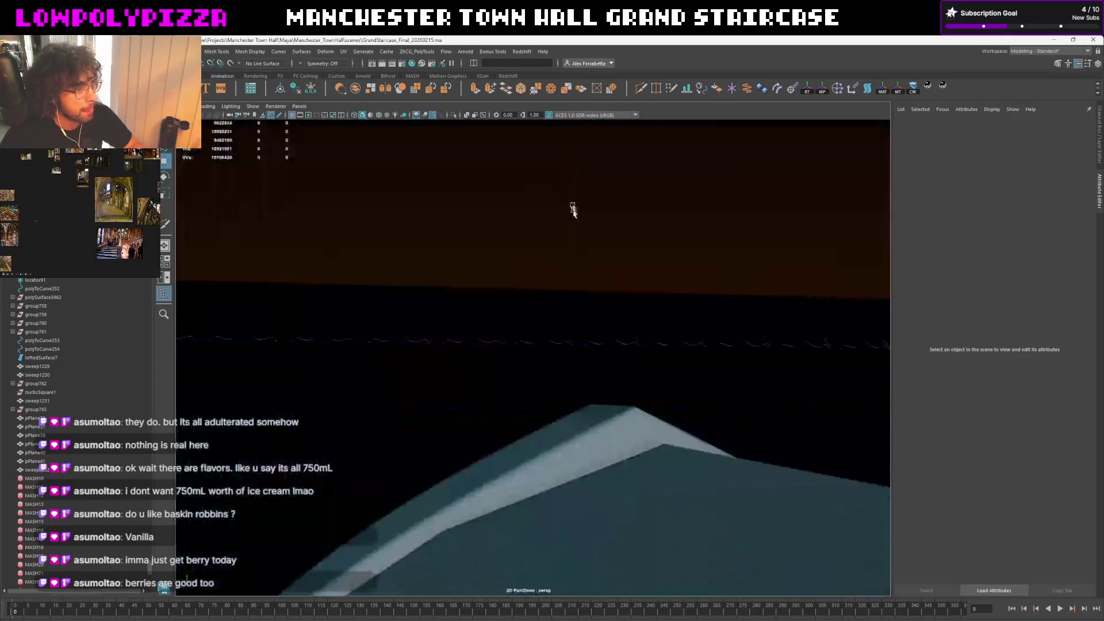
scroll(595, 358, "down", 5)
scroll(591, 341, "up", 2)
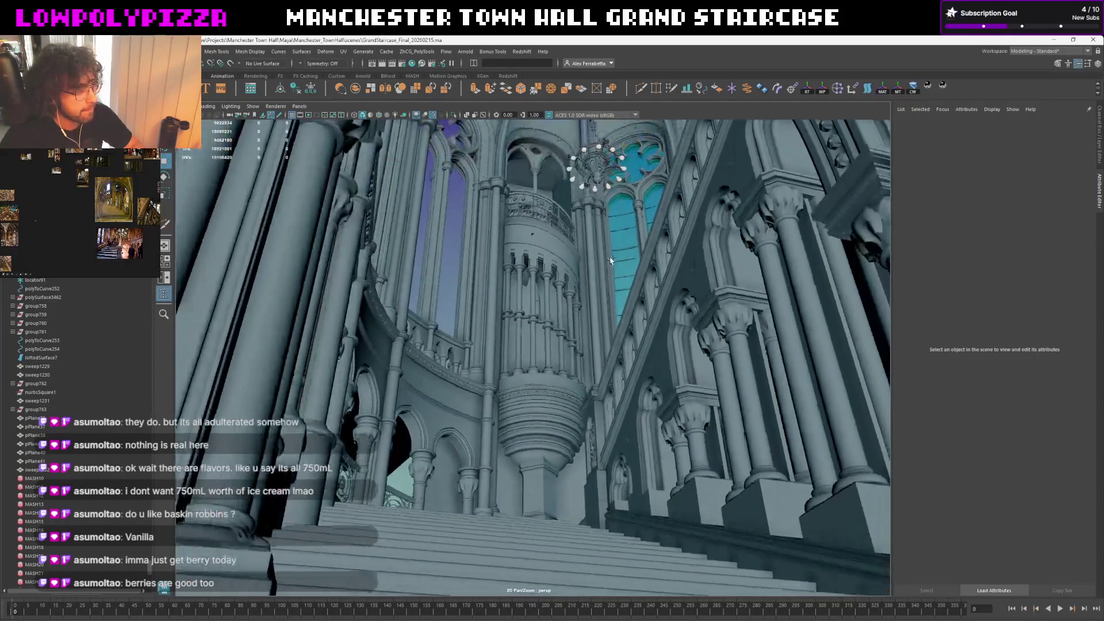
scroll(587, 323, "down", 2)
scroll(580, 326, "up", 2)
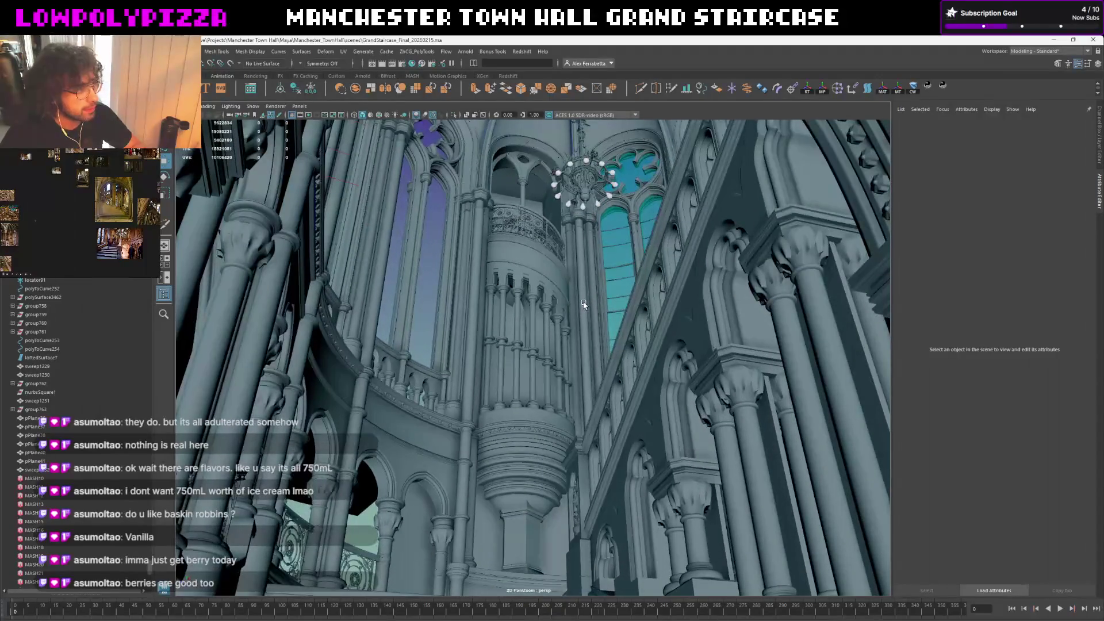
Navigate up past the balcony ledge to the rose-window tracery
left_click_drag(583, 304, 555, 360, "alt")
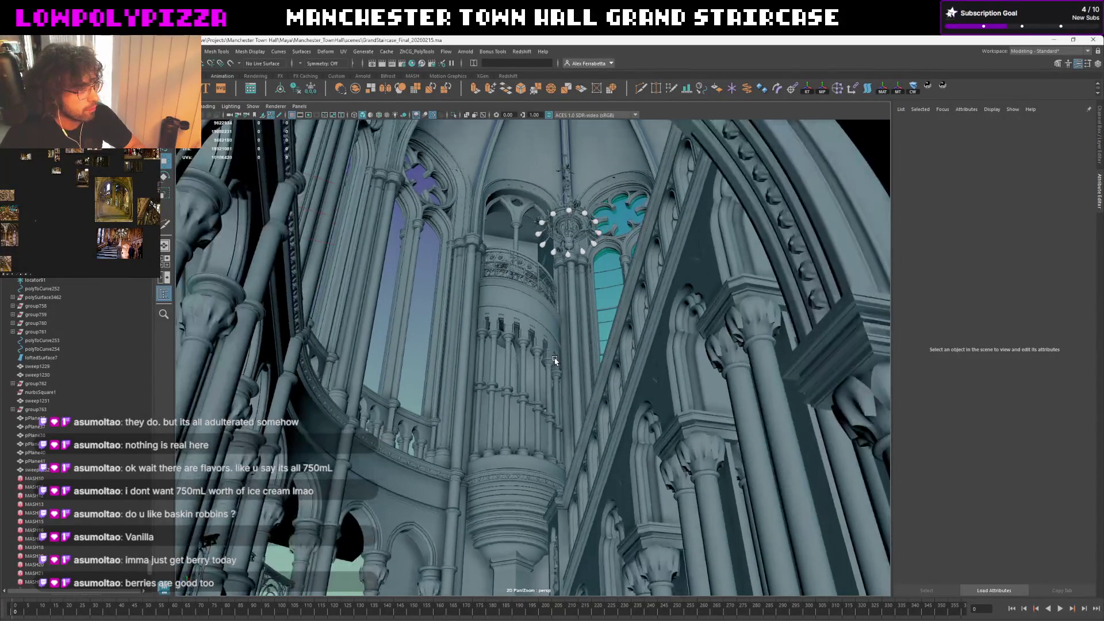
mouse_move(606, 257)
left_mouse_down("alt")
mouse_move(633, 229)
mouse_move(645, 349)
left_mouse_up("alt")
scroll(645, 349, "up", 5)
scroll(643, 348, "up", 5)
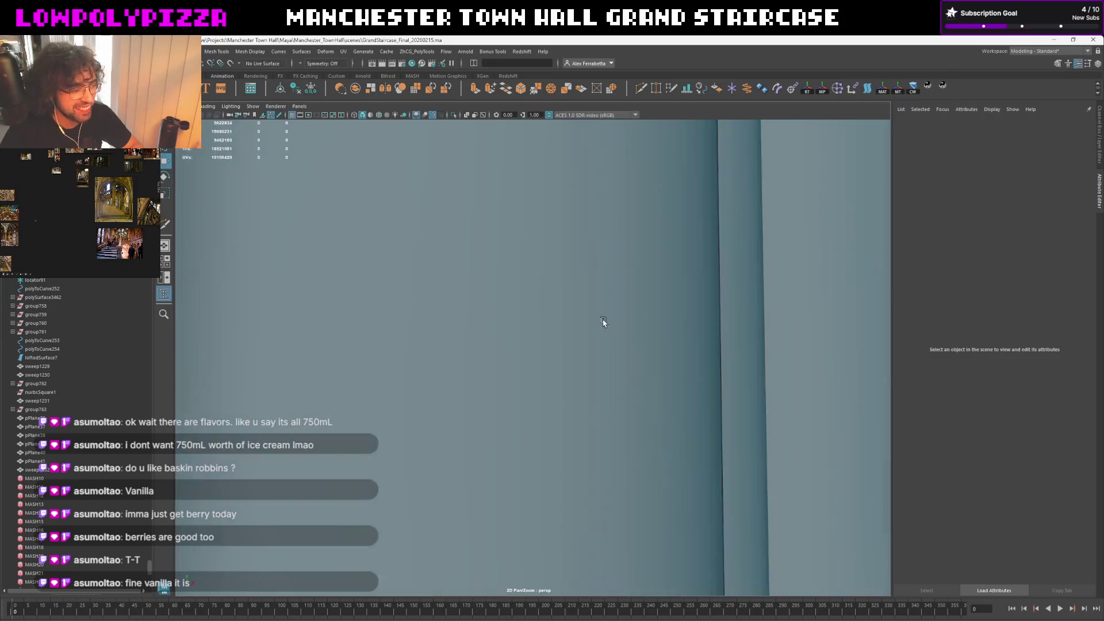
left_click_drag(601, 320, 539, 538, "alt")
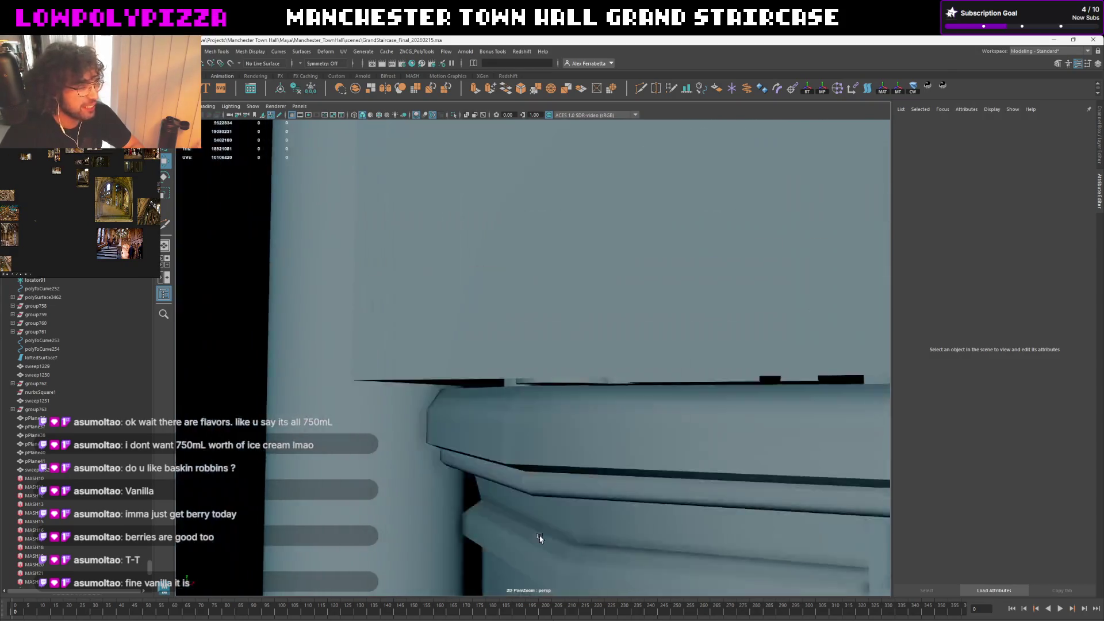
scroll(539, 538, "down", 5)
mouse_move(552, 467)
left_mouse_down("alt")
mouse_move(497, 186)
mouse_move(529, 472)
left_mouse_up("alt")
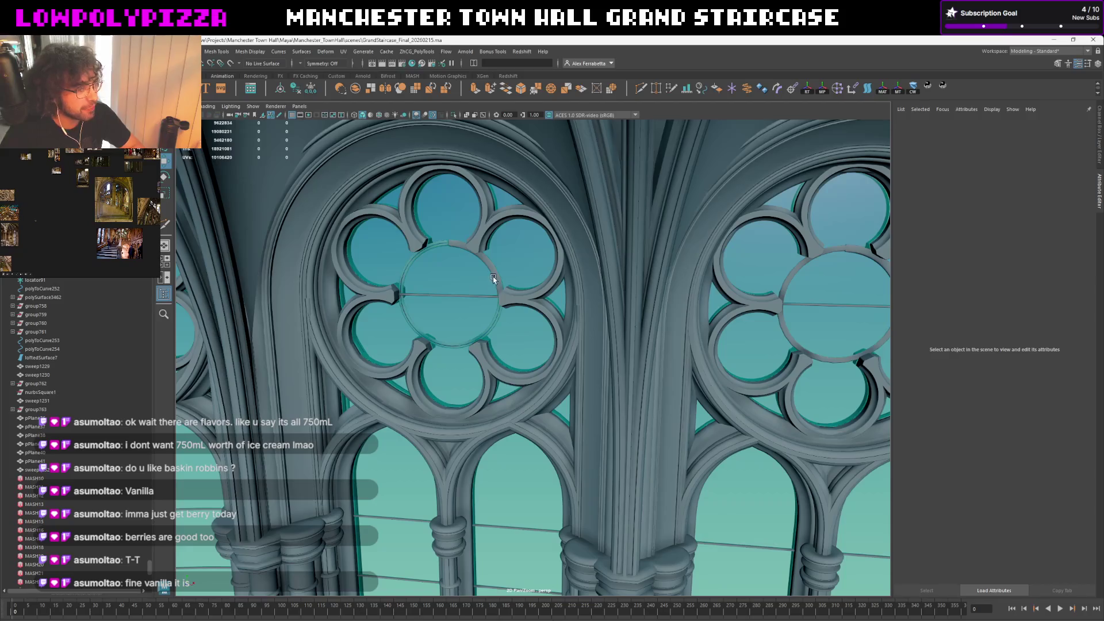
scroll(840, 285, "down", 3)
Select a rosette's central ring sweep, frame it with F, and look over the neighbouring rosette
left_click_drag(839, 291, 689, 321, "alt")
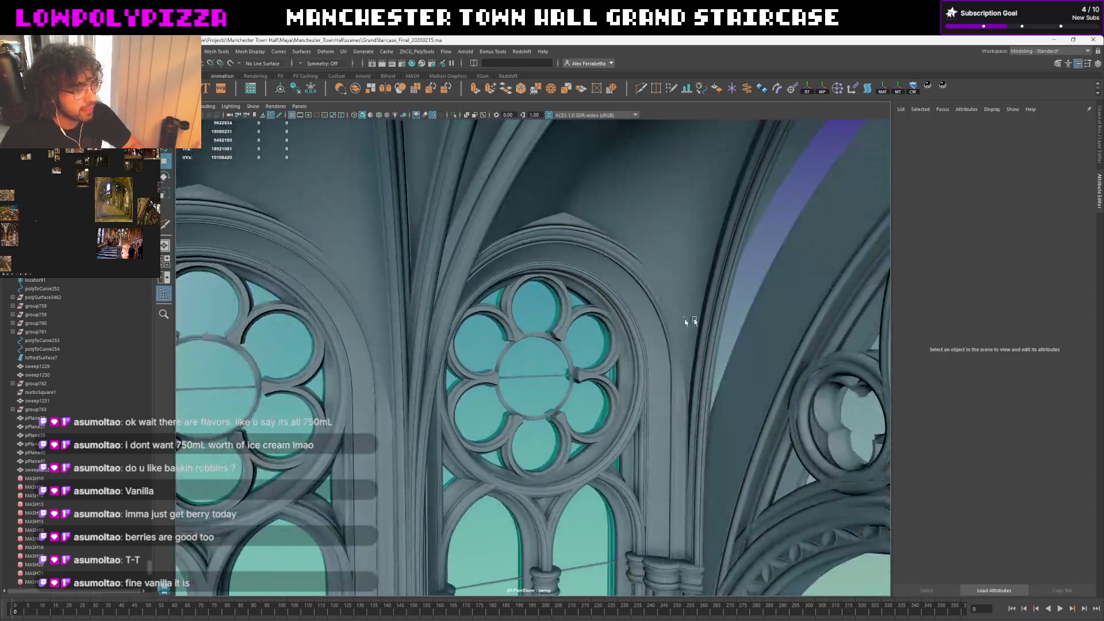
left_click(565, 349)
key("f")
mouse_move(616, 365)
left_mouse_down("alt")
mouse_move(583, 319)
mouse_move(591, 339)
mouse_move(547, 348)
mouse_move(491, 336)
mouse_move(532, 321)
left_mouse_up("alt")
scroll(532, 321, "down", 3)
mouse_move(533, 321)
middle_mouse_down("alt")
mouse_move(493, 377)
mouse_move(510, 370)
middle_mouse_up("alt")
left_click_drag(509, 371, 519, 367, "alt")
middle_click_drag(521, 367, 335, 438, "alt")
mouse_move(356, 432)
left_mouse_down("alt")
mouse_move(252, 344)
mouse_move(389, 363)
left_mouse_up("alt")
key("f")
mouse_move(596, 362)
left_mouse_down("alt")
mouse_move(609, 366)
mouse_move(579, 363)
left_mouse_up("alt")
key("ctrl+1")
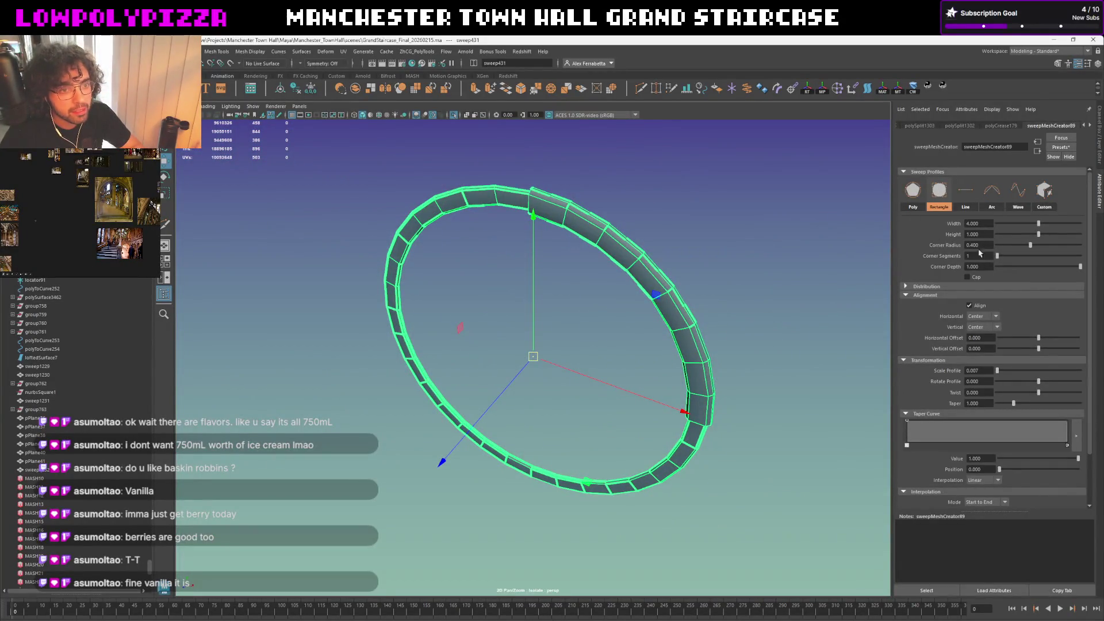
left_click(1050, 200)
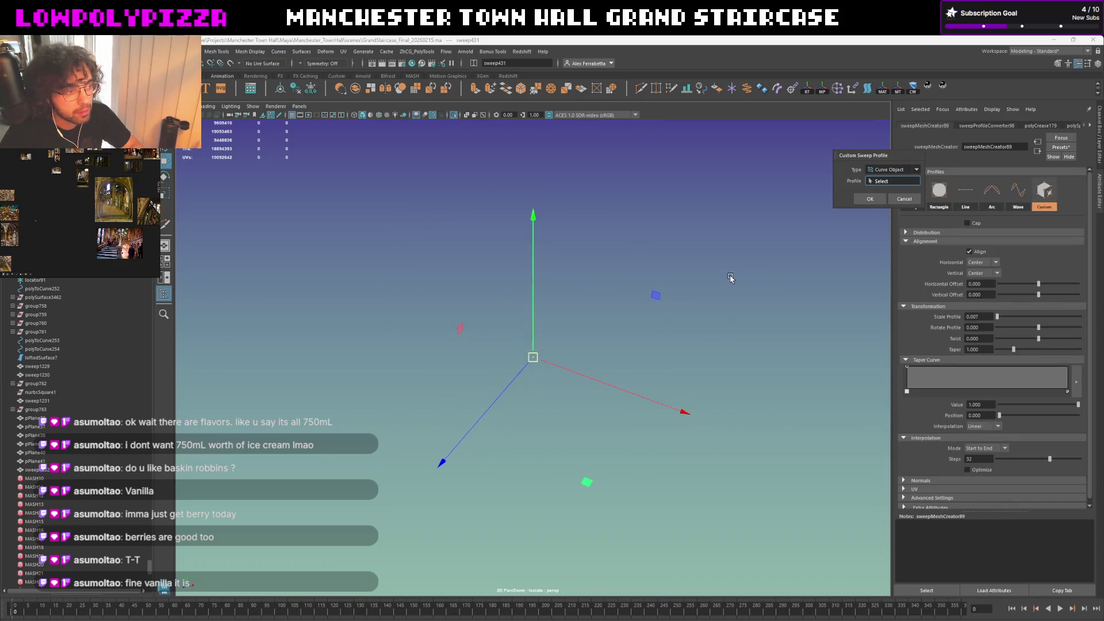
key("ctrl+1")
mouse_move(716, 282)
left_mouse_down("alt")
mouse_move(696, 300)
mouse_move(734, 291)
left_mouse_up("alt")
key("ctrl+1")
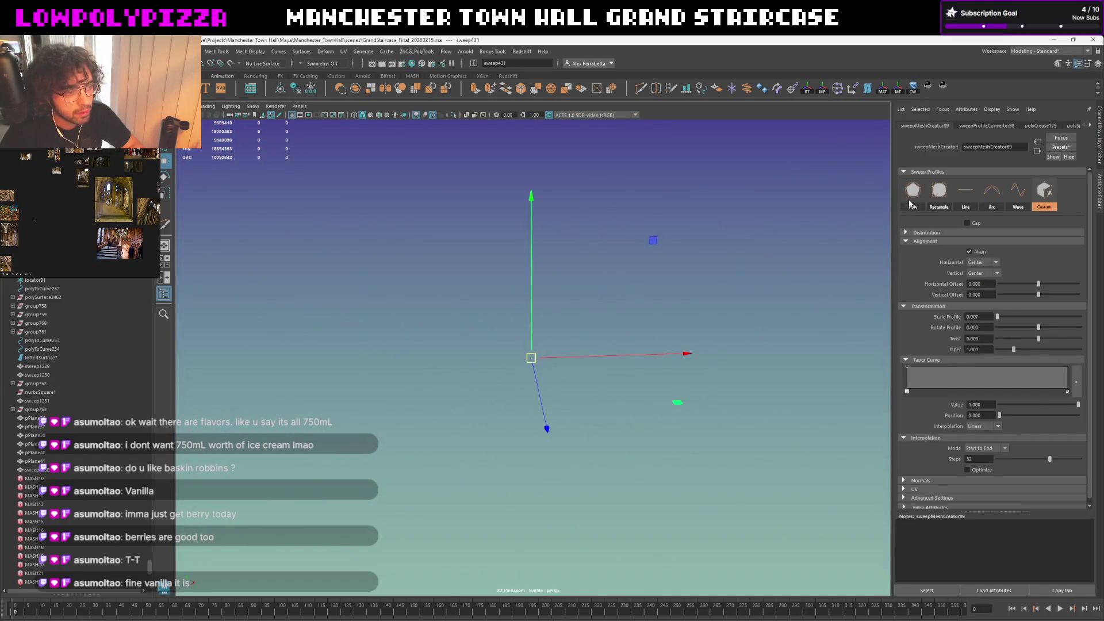
left_click(939, 191)
key("ctrl+1")
left_click_drag(715, 294, 663, 308, "alt")
scroll(660, 308, "down", 3)
left_click(661, 308)
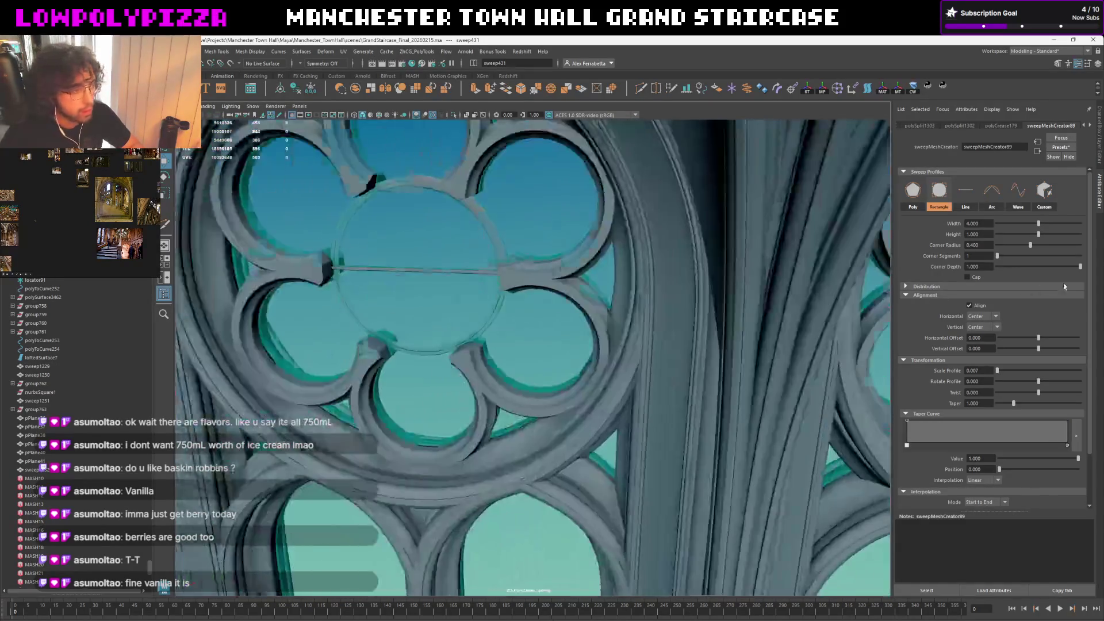
scroll(613, 327, "up", 2)
scroll(613, 326, "down", 2)
mouse_move(635, 333)
left_mouse_down("alt")
mouse_move(661, 338)
mouse_move(739, 284)
mouse_move(472, 485)
left_mouse_up("alt")
key("f")
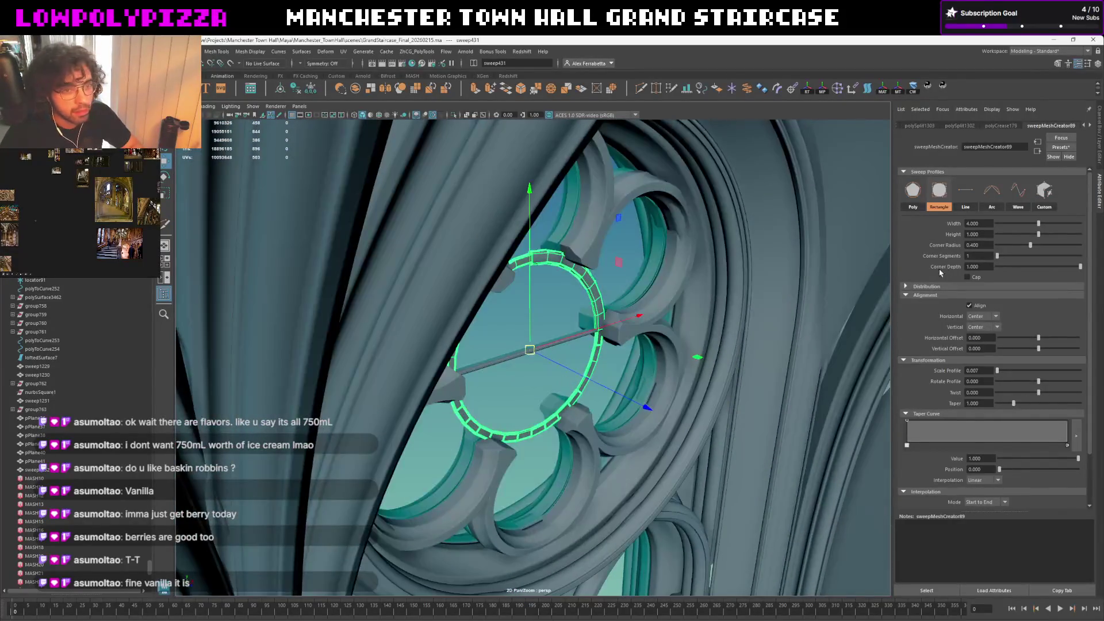
left_click_drag(661, 327, 604, 380, "alt")
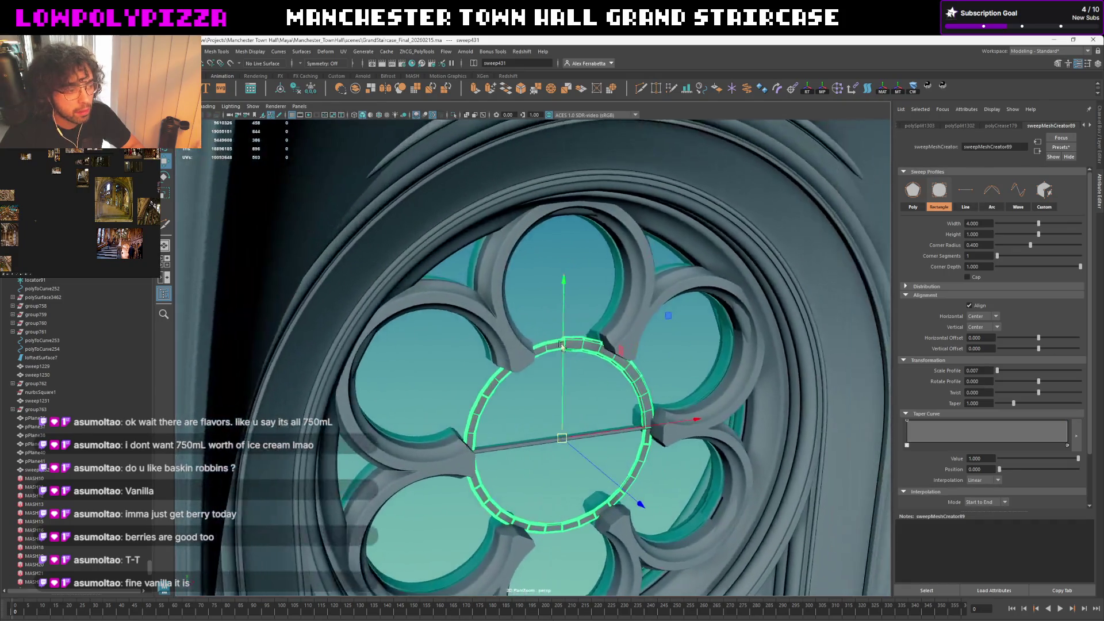
scroll(595, 385, "up", 2)
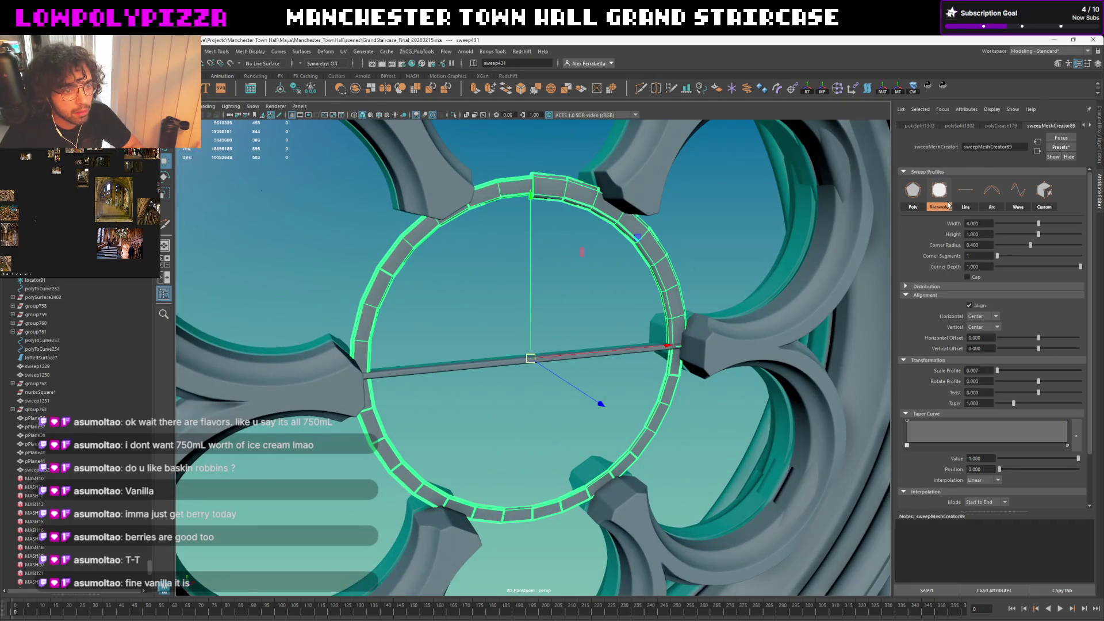
mouse_move(710, 283)
left_mouse_down("alt")
mouse_move(681, 298)
mouse_move(737, 306)
mouse_move(721, 341)
left_mouse_up("alt")
scroll(655, 308, "up", 3)
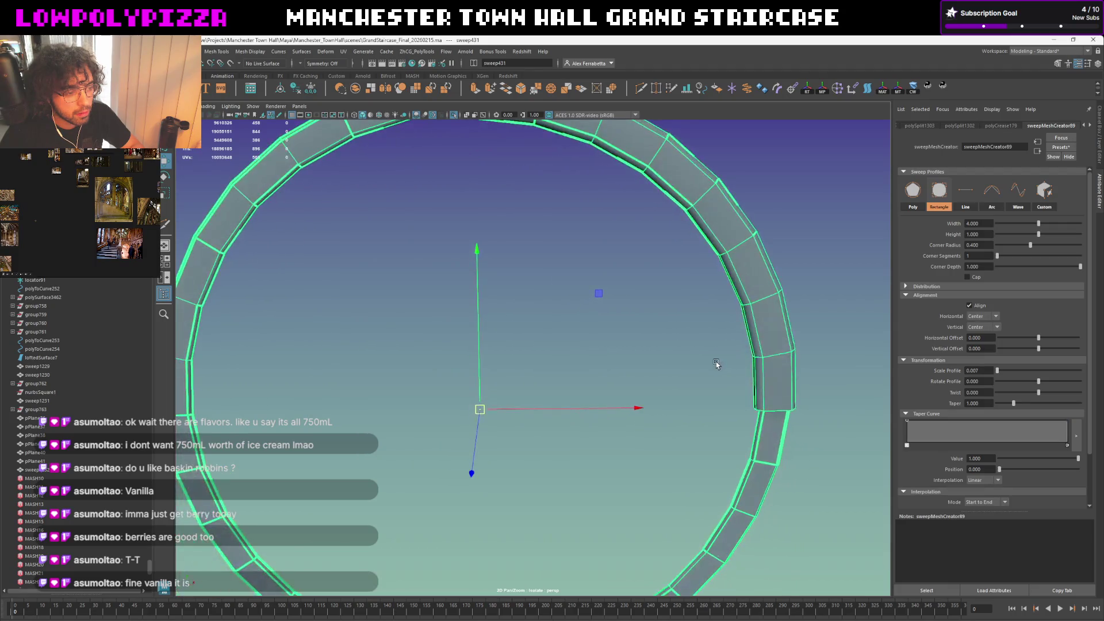
key("f")
mouse_move(715, 359)
left_mouse_down("alt")
mouse_move(480, 434)
mouse_move(669, 369)
mouse_move(549, 333)
left_mouse_up("alt")
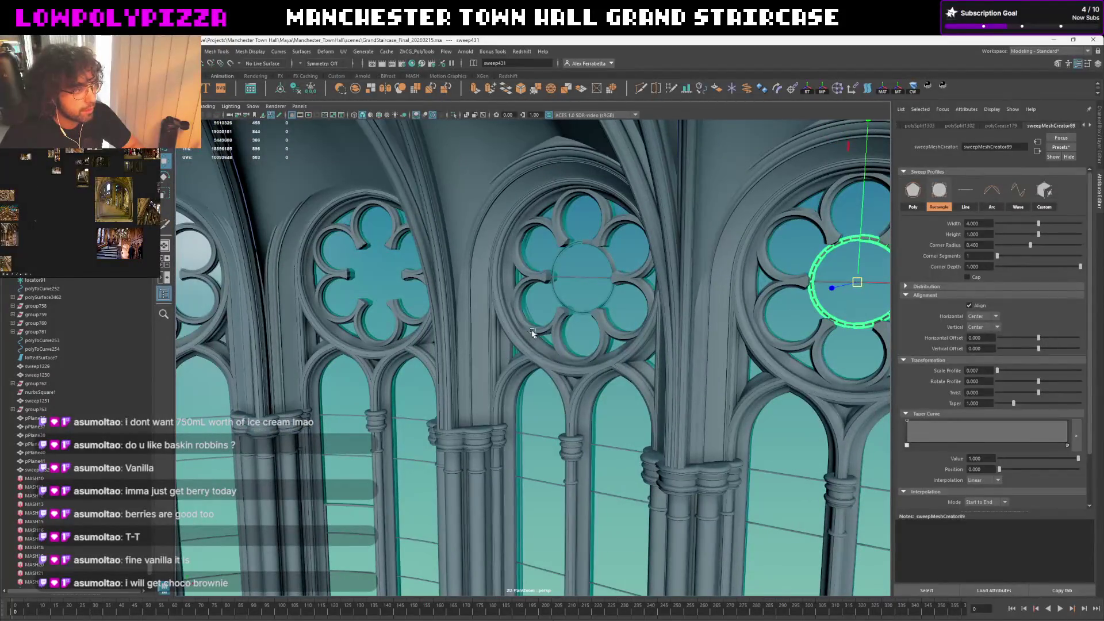
key("f")
scroll(570, 358, "up", 5)
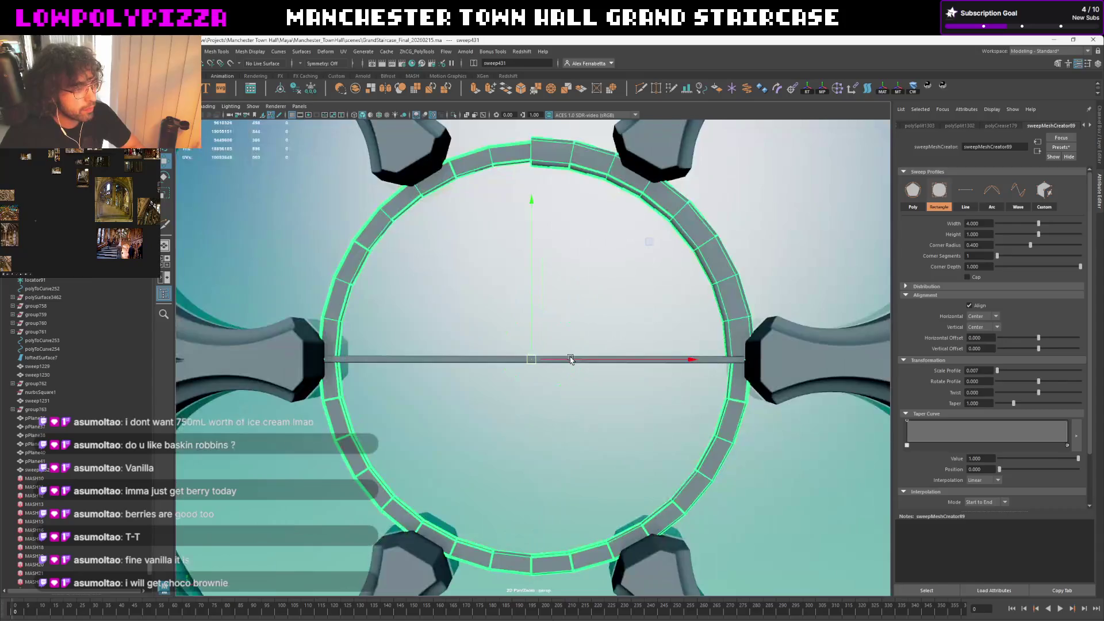
scroll(570, 358, "down", 4)
mouse_move(570, 358)
left_mouse_down("alt")
mouse_move(606, 410)
mouse_move(436, 301)
left_mouse_up("alt")
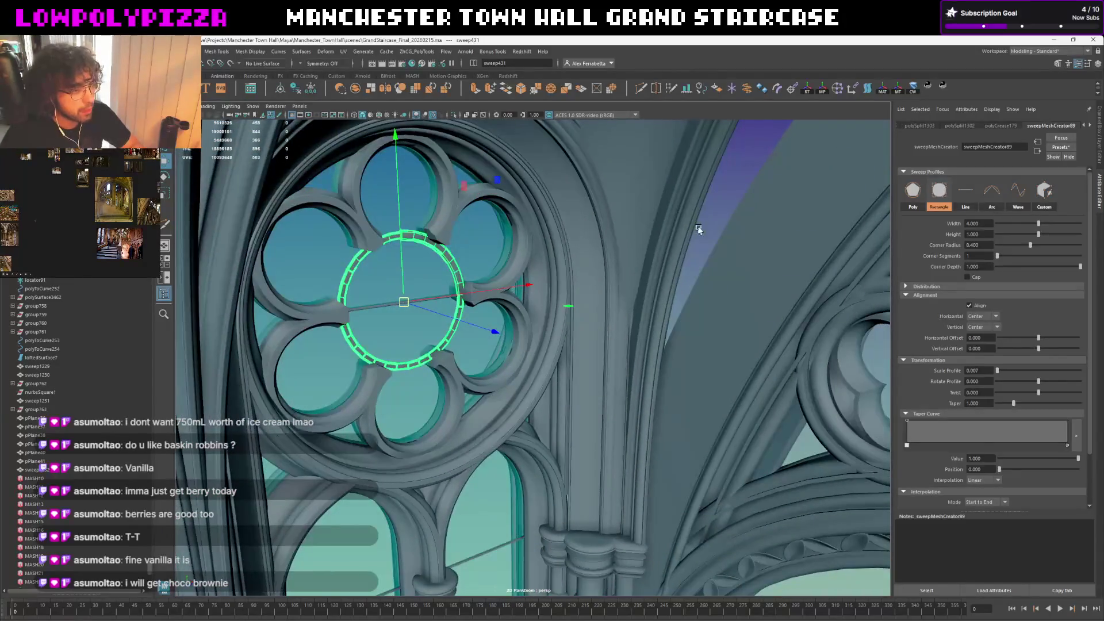
left_click(437, 301)
scroll(509, 442, "up", 4)
scroll(509, 441, "down", 5)
mouse_move(509, 442)
left_mouse_down("alt")
mouse_move(631, 135)
mouse_move(585, 296)
mouse_move(457, 222)
mouse_move(467, 197)
mouse_move(623, 71)
mouse_move(586, 243)
mouse_move(609, 233)
left_mouse_up("alt")
scroll(585, 296, "up", 3)
scroll(585, 296, "down", 5)
scroll(458, 222, "up", 3)
scroll(466, 197, "up", 4)
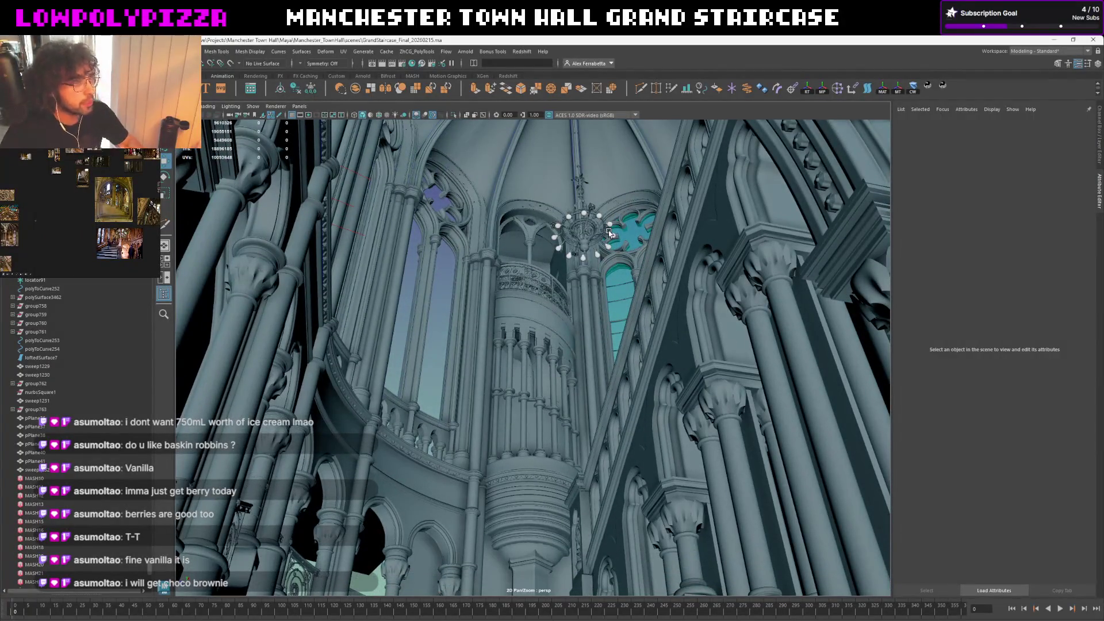
Frame the chandelier chain and look over its body, upper ring and bulbs from below
left_click(570, 257)
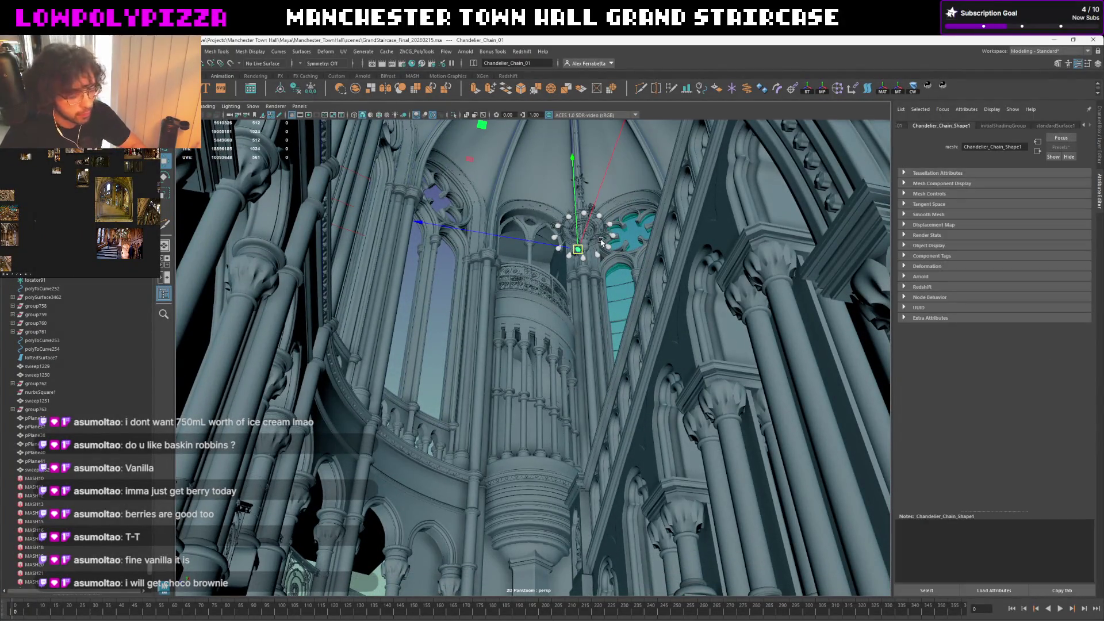
key("f")
scroll(595, 246, "down", 5)
mouse_move(595, 246)
left_mouse_down("alt")
mouse_move(579, 274)
mouse_move(595, 285)
left_mouse_up("alt")
scroll(603, 295, "up", 2)
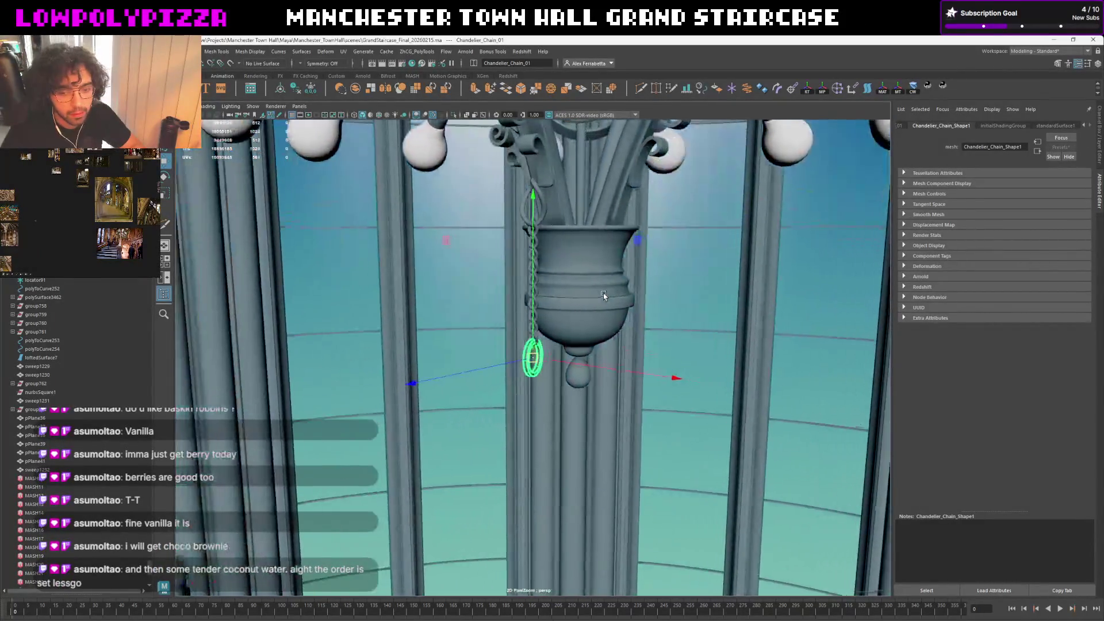
scroll(603, 296, "down", 2)
scroll(602, 293, "down", 2)
middle_click_drag(599, 257, 572, 323, "alt")
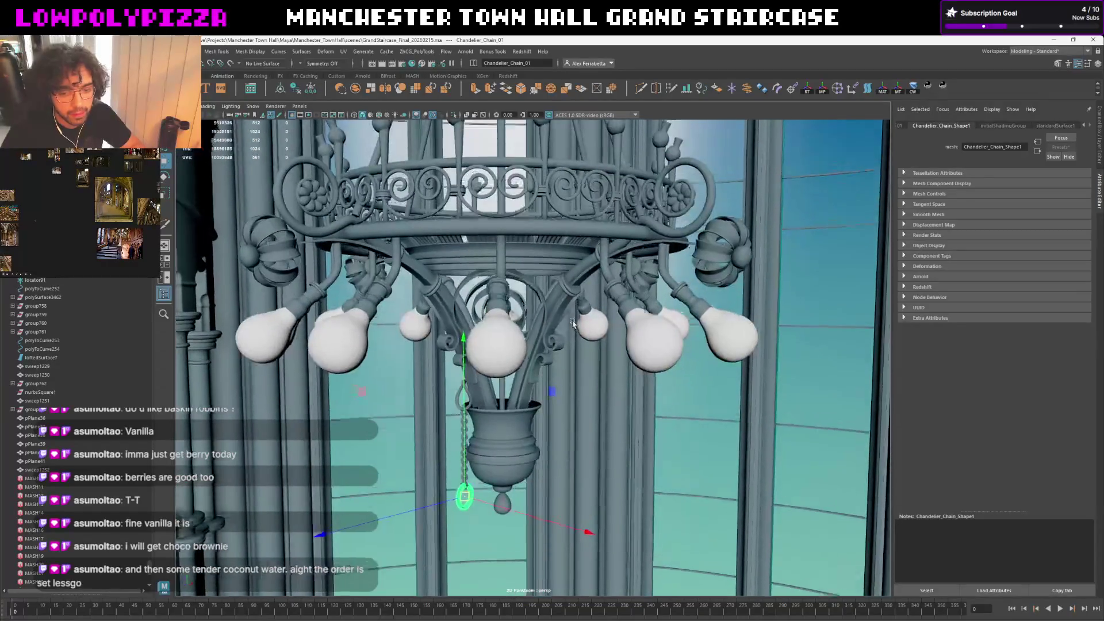
left_click_drag(573, 324, 569, 310, "alt")
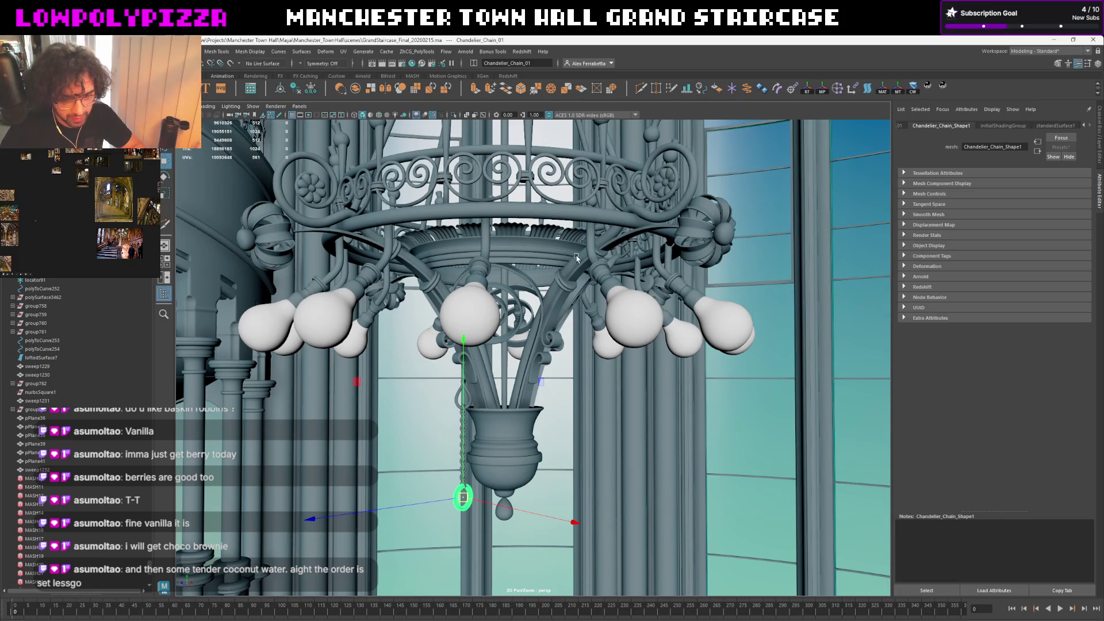
mouse_move(583, 267)
left_mouse_down("alt")
mouse_move(524, 246)
mouse_move(457, 308)
left_mouse_up("alt")
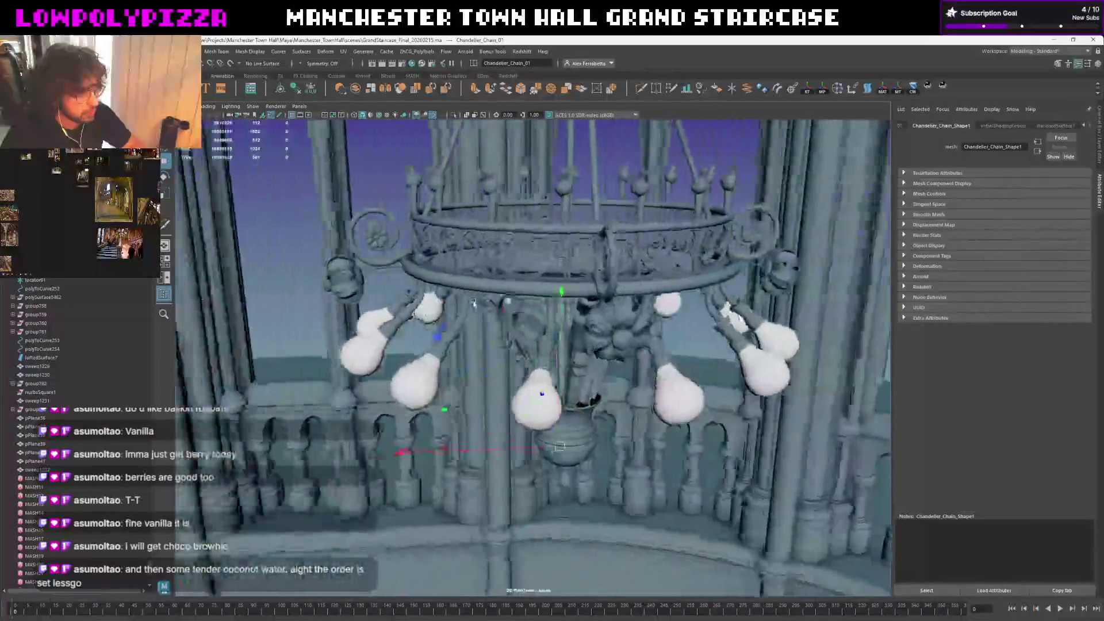
scroll(457, 308, "down", 3)
scroll(483, 329, "down", 3)
scroll(504, 345, "down", 3)
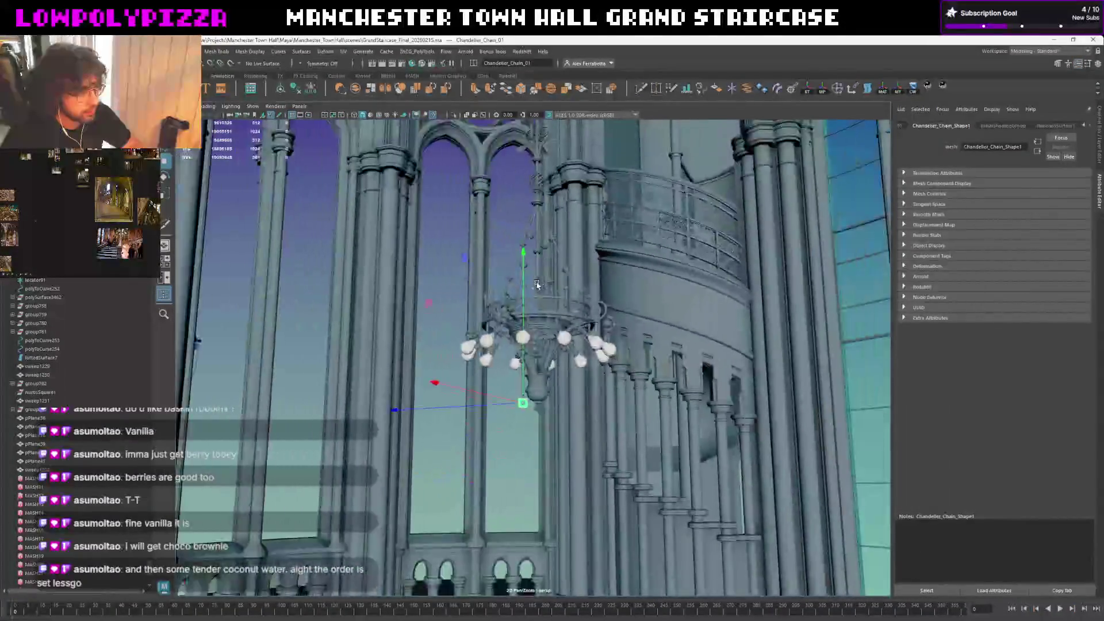
scroll(520, 357, "down", 3)
Swing the view to show the grand staircase's arched entrance from outside at floor level
left_click_drag(520, 357, 631, 283, "alt")
scroll(632, 284, "up", 5)
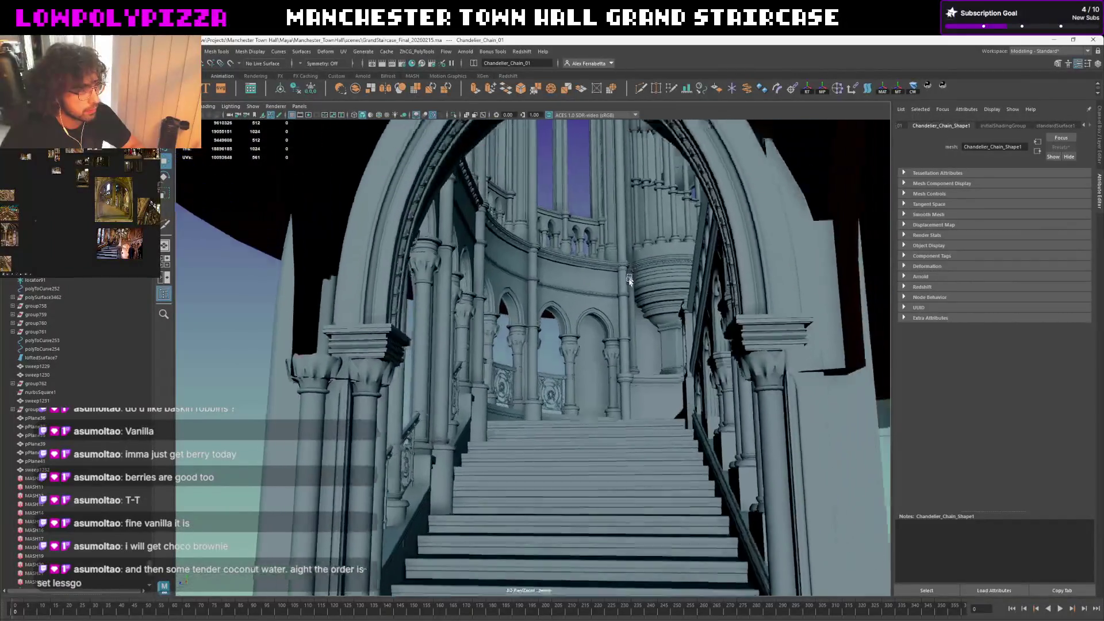
scroll(630, 285, "down", 5)
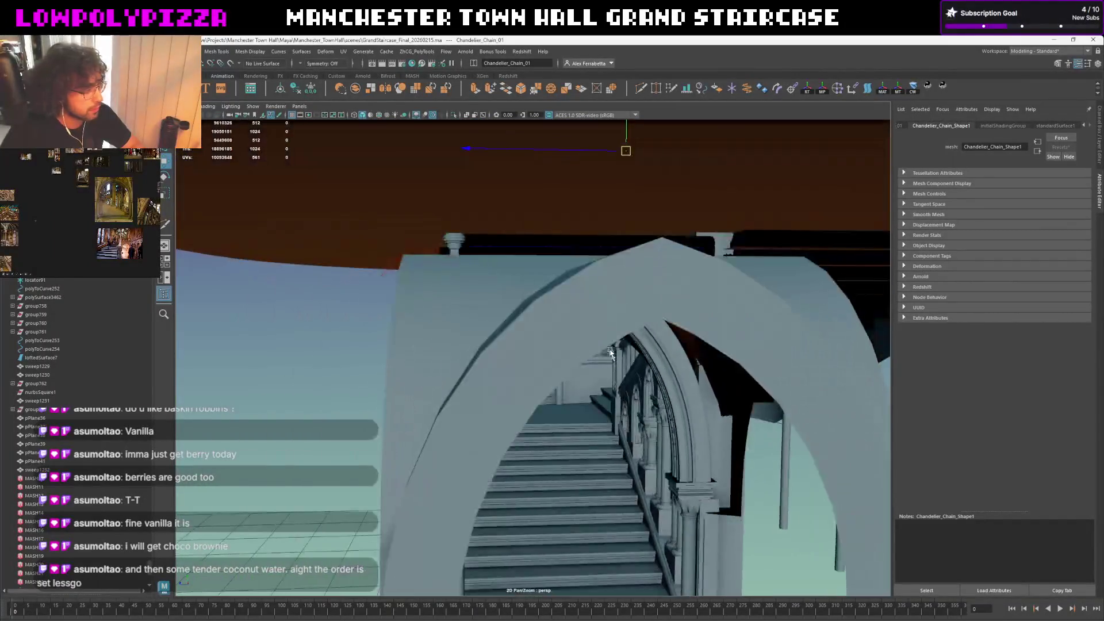
left_click_drag(630, 284, 343, 348, "alt")
scroll(53, 362, "down", 5)
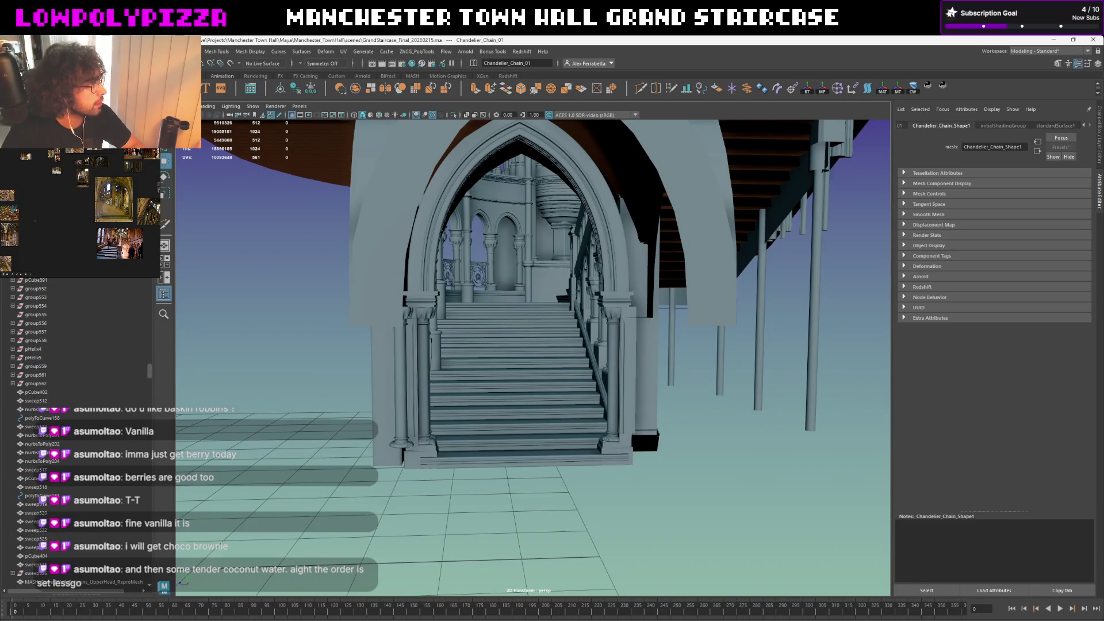
left_click(222, 90)
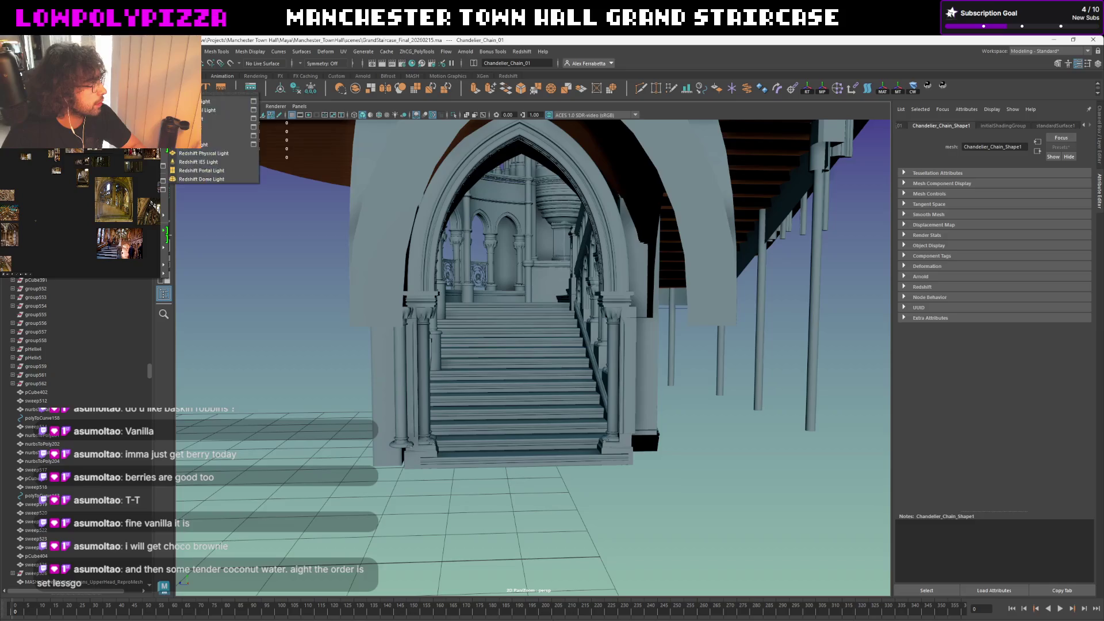
Create camera1 from the Create shelf and look through it at the arched entrance
left_click(209, 120)
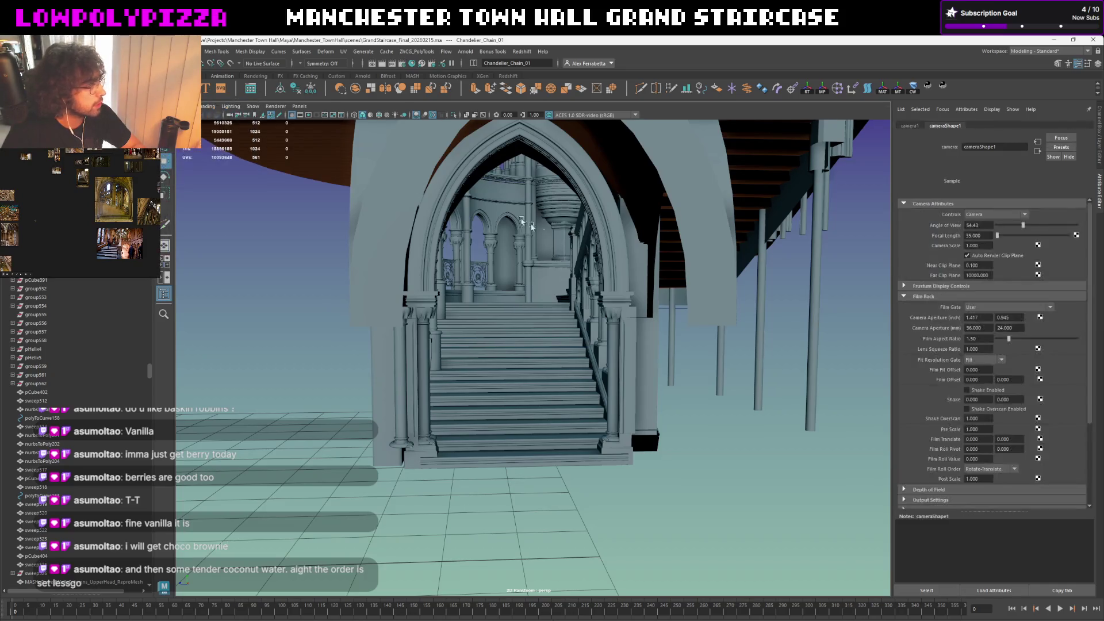
left_click_drag(518, 284, 569, 267, "alt")
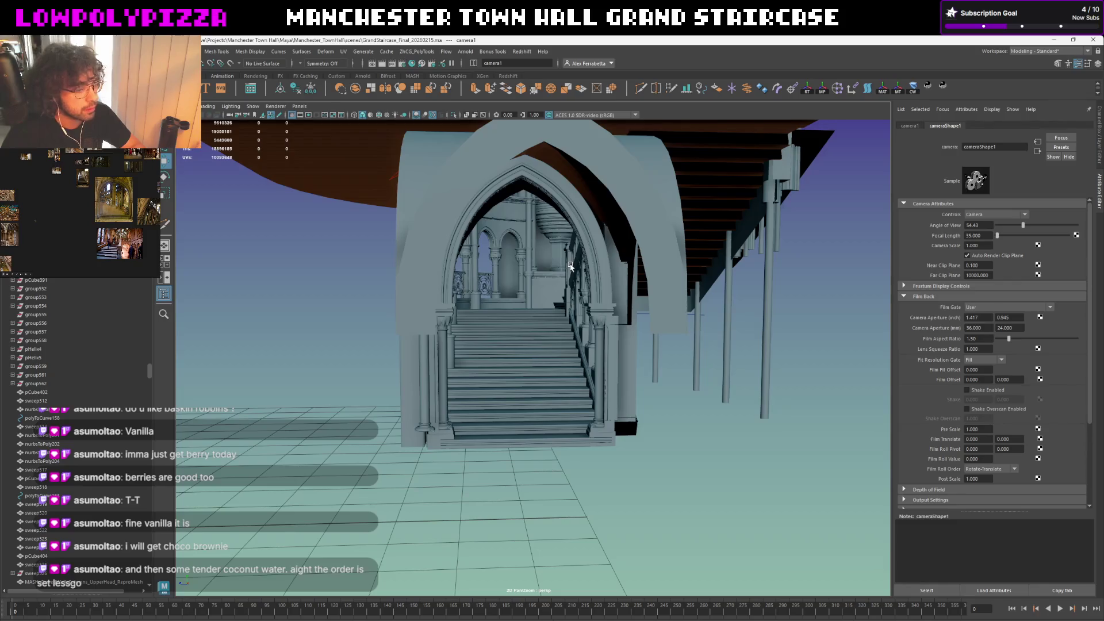
scroll(68, 334, "down", 5)
scroll(63, 323, "down", 5)
scroll(59, 316, "down", 5)
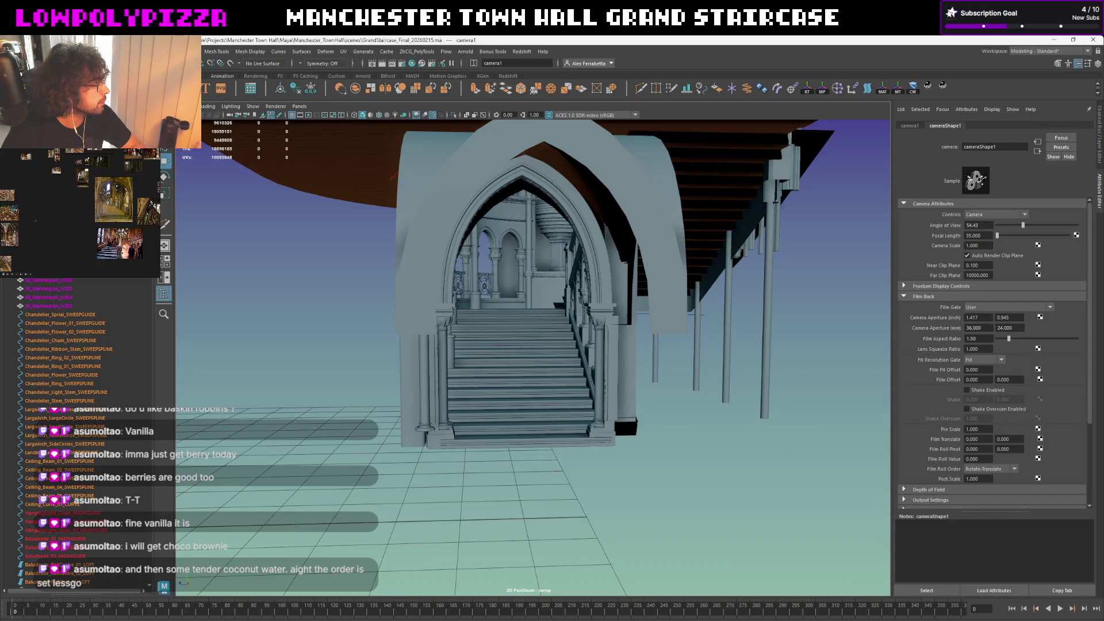
scroll(96, 298, "down", 5)
scroll(86, 291, "down", 5)
scroll(80, 289, "down", 5)
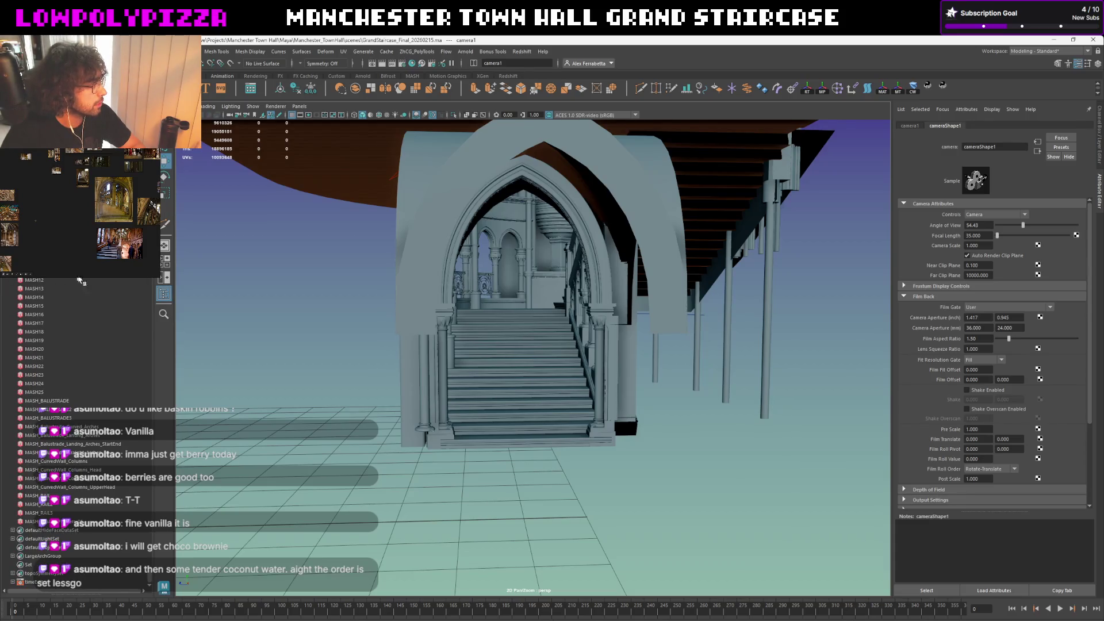
scroll(152, 576, "up", 5)
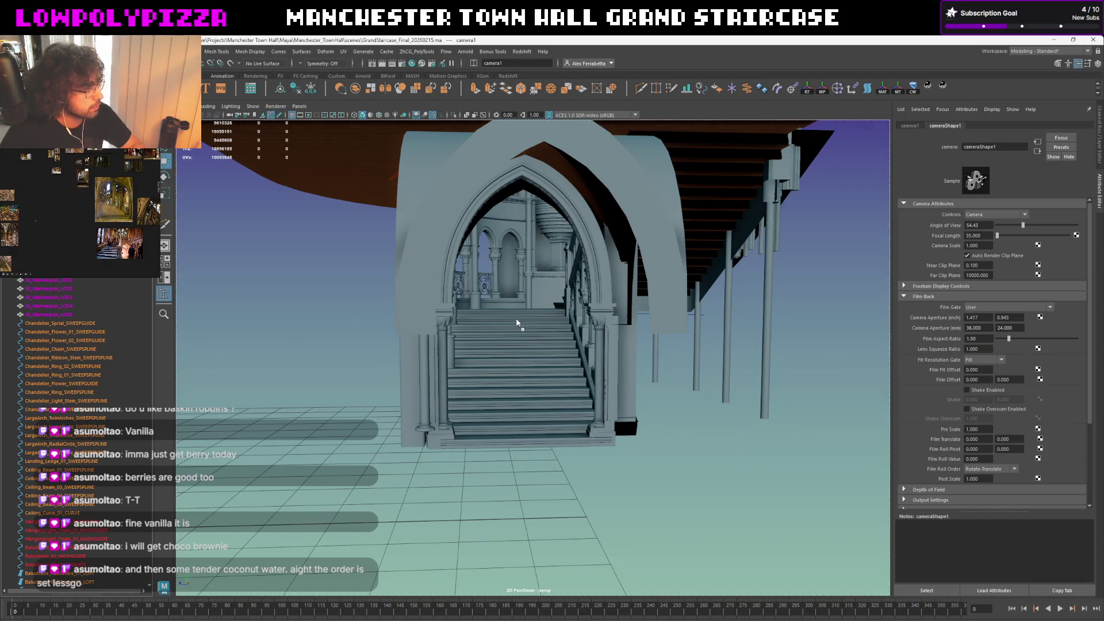
key("bracketleft")
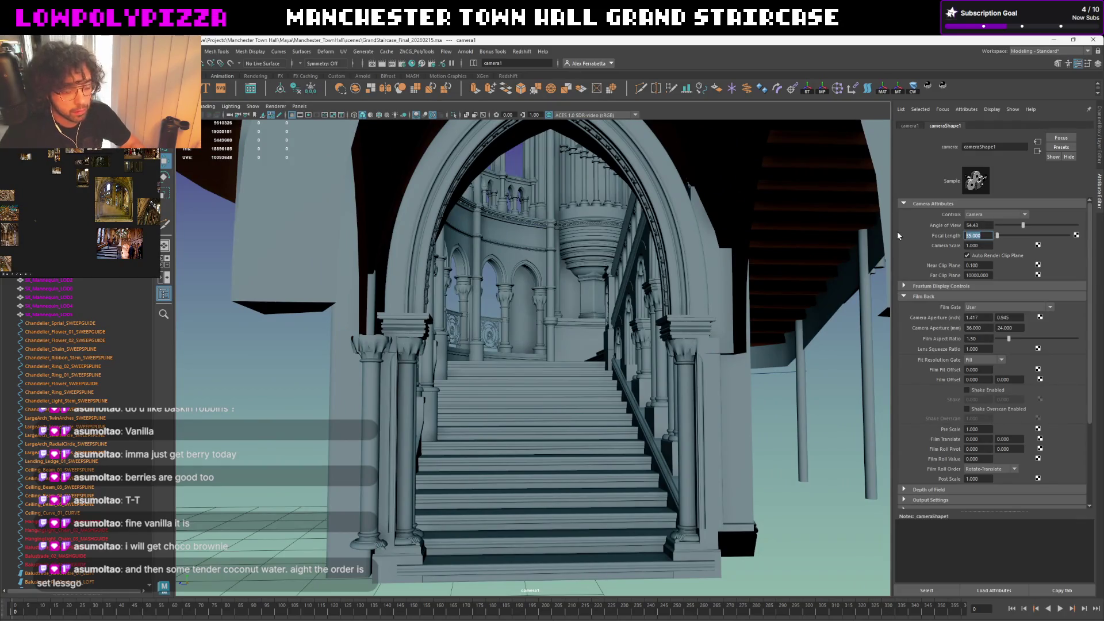
type("25")
Try camera1 focal lengths of 20 and 50, then settle on 25
key("Return")
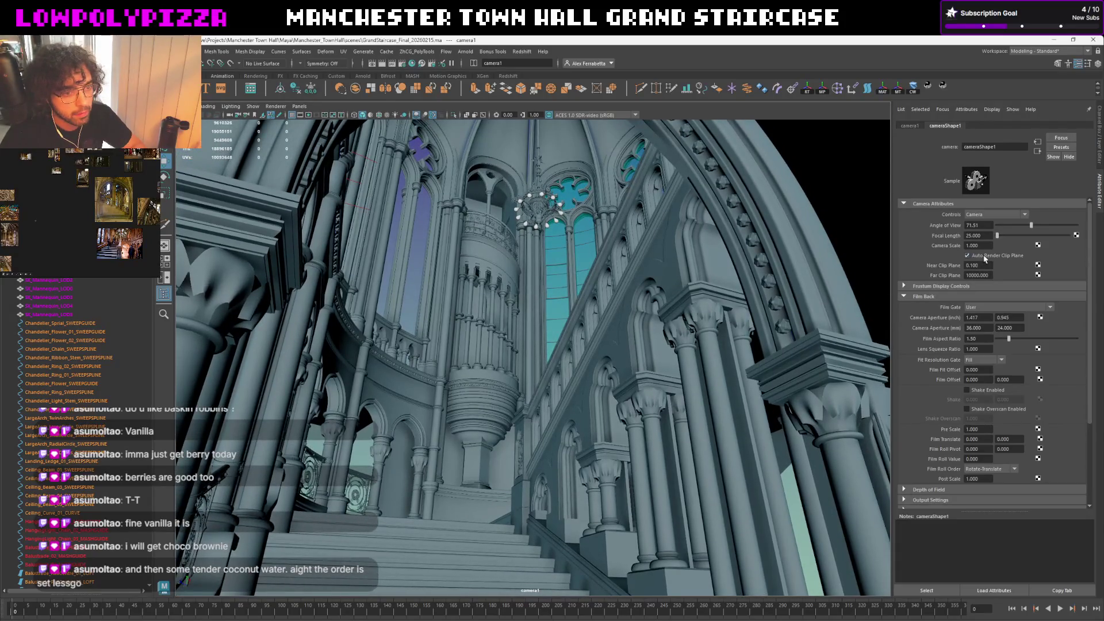
left_click(983, 234)
type("20")
key("Return")
left_click(974, 234)
type("50")
key("Return")
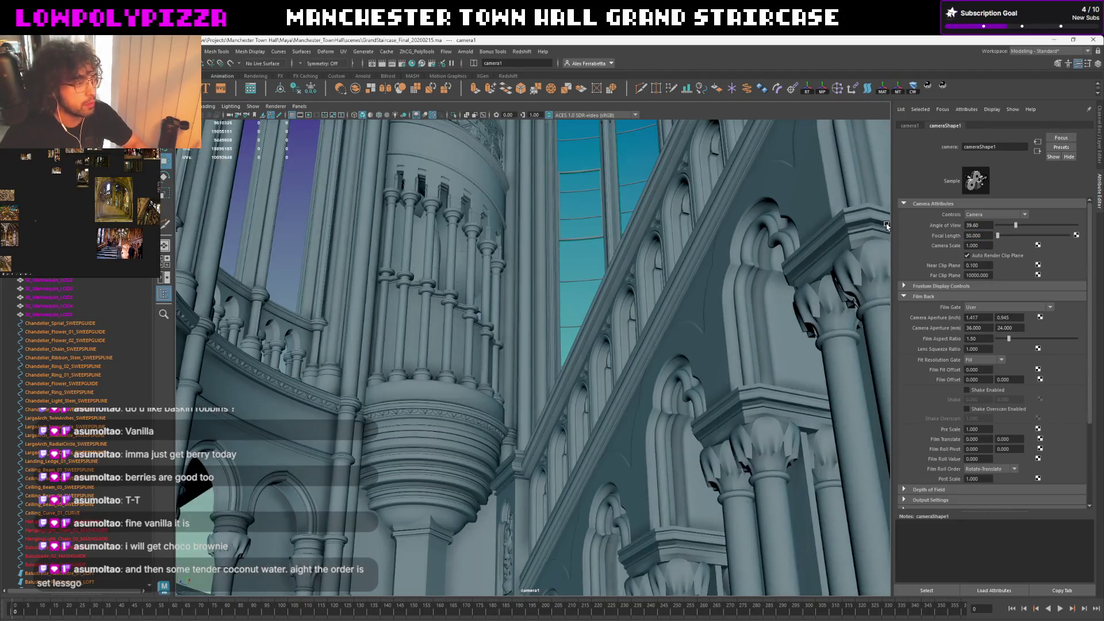
left_click_drag(537, 239, 542, 245, "alt")
type("20")
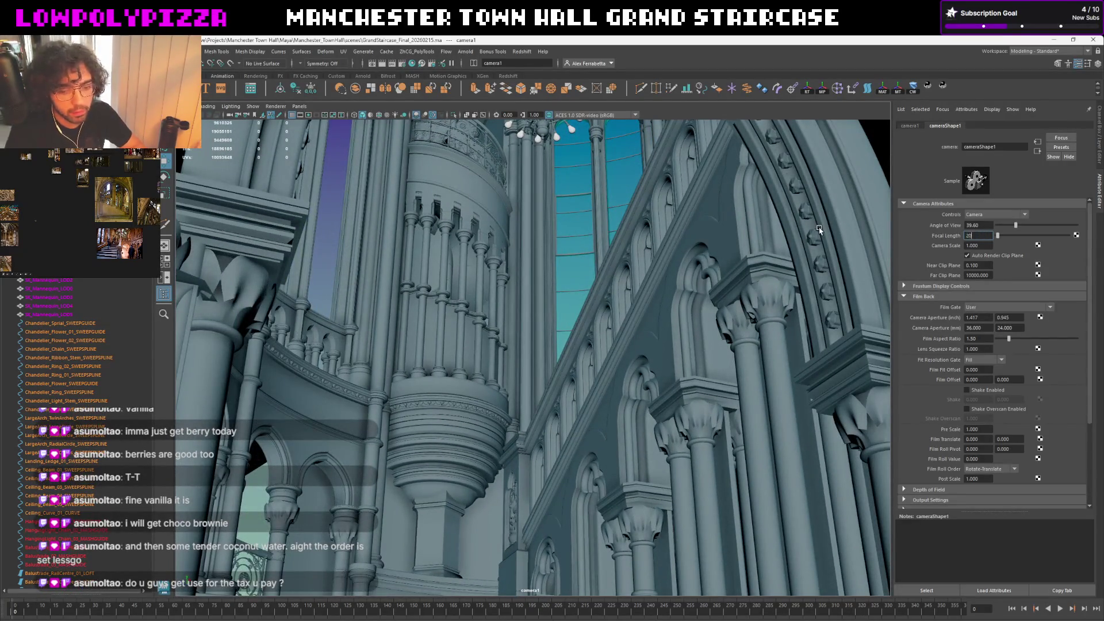
key("Return")
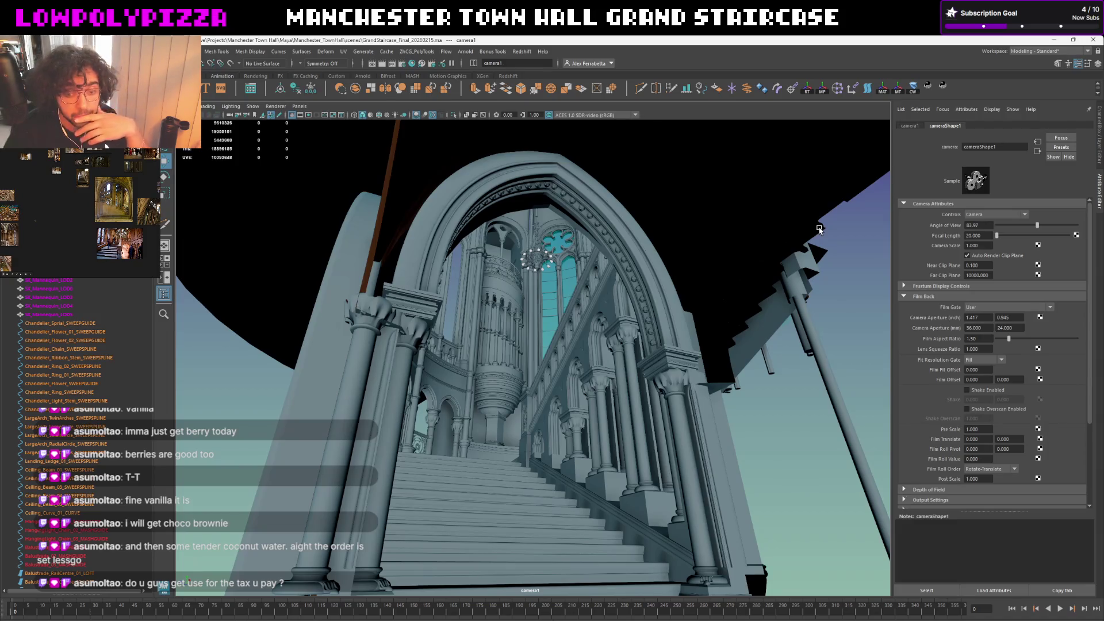
left_click_drag(983, 235, 932, 234)
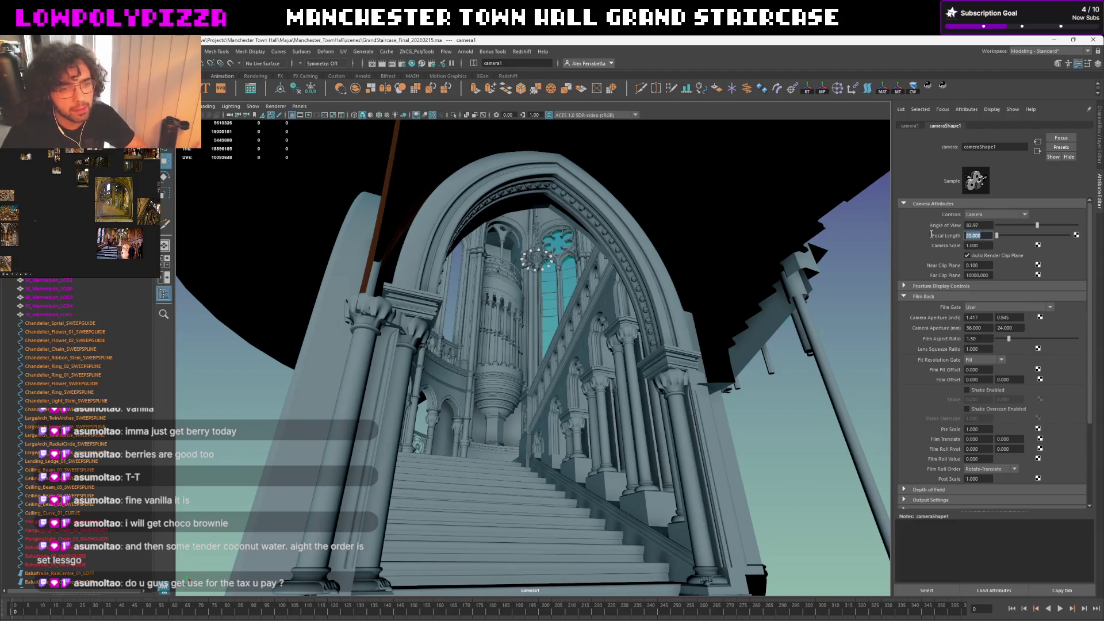
type("25")
key("Return")
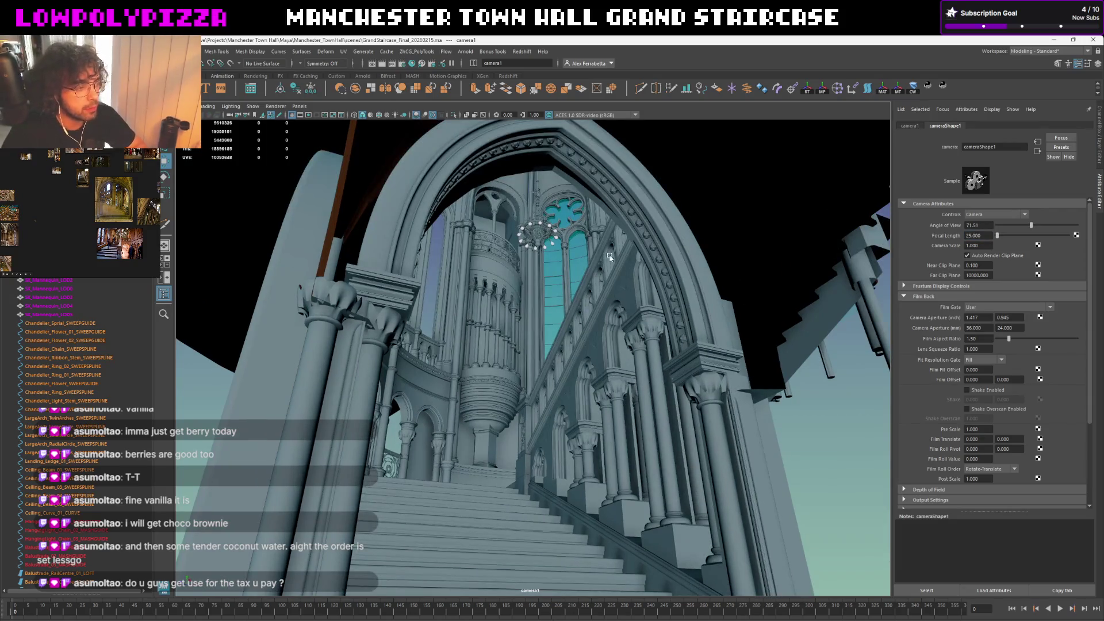
scroll(541, 286, "up", 3)
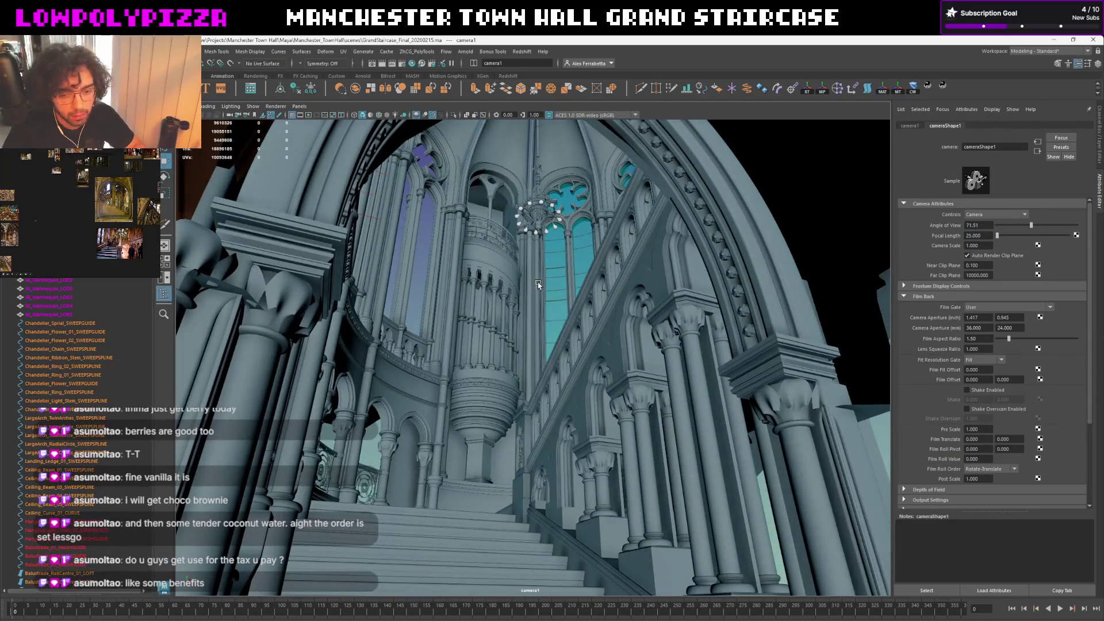
scroll(537, 284, "up", 1)
scroll(537, 291, "down", 2)
scroll(537, 315, "up", 2)
scroll(535, 315, "up", 1)
scroll(534, 315, "up", 1)
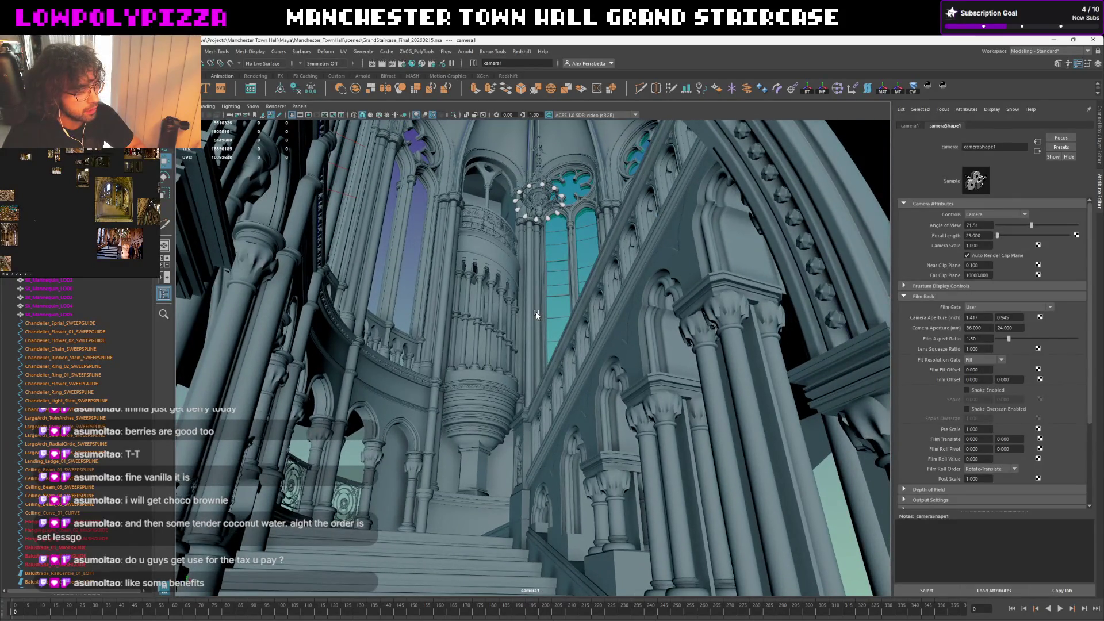
Tilt camera1 into a low upward shot of the grand staircase, then return to the persp view
mouse_move(535, 314)
left_mouse_down("alt")
mouse_move(554, 292)
mouse_move(559, 253)
mouse_move(567, 275)
left_mouse_up("alt")
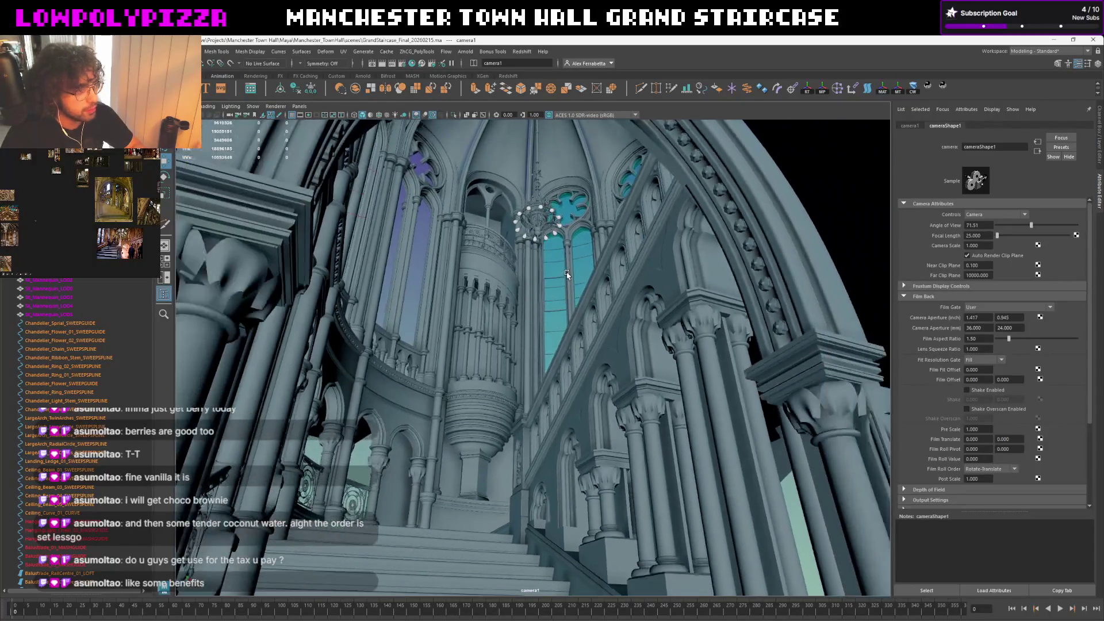
scroll(567, 275, "up", 1)
mouse_move(566, 279)
left_mouse_down("alt")
mouse_move(622, 379)
mouse_move(606, 278)
mouse_move(607, 296)
left_mouse_up("alt")
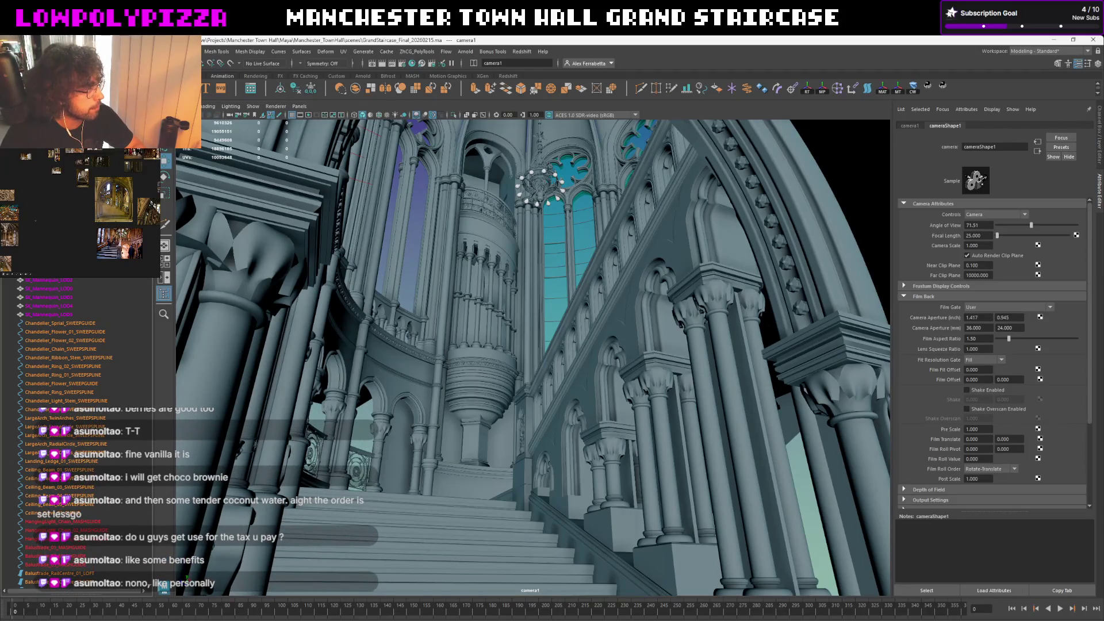
key("space")
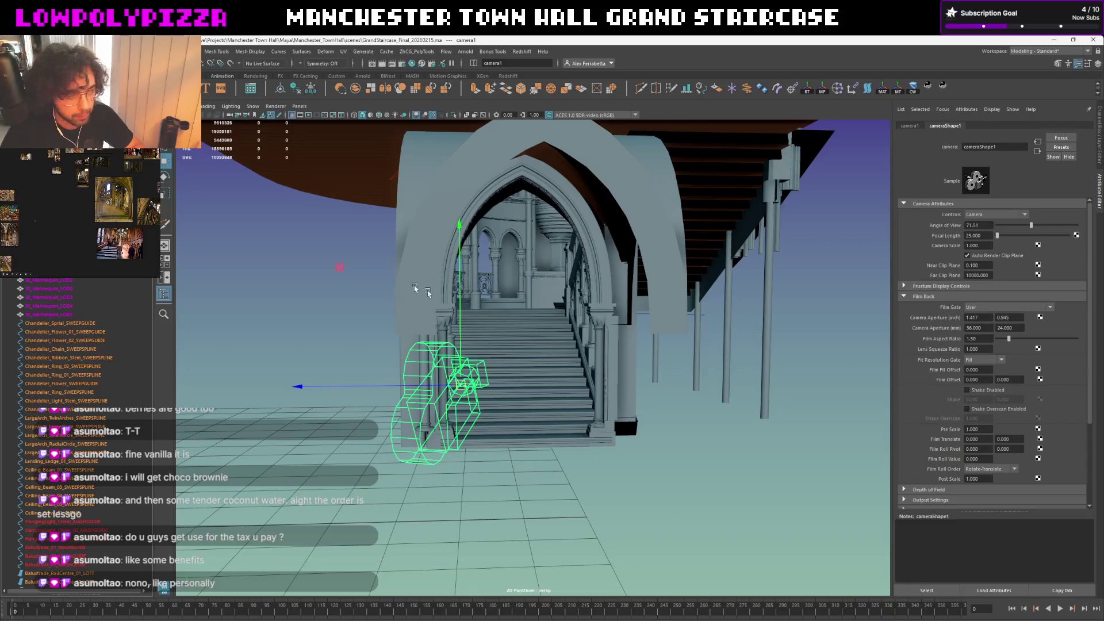
Scale the camera object down to a tiny size and inspect its position before the staircase arch
left_click_drag(488, 321, 480, 330, "alt")
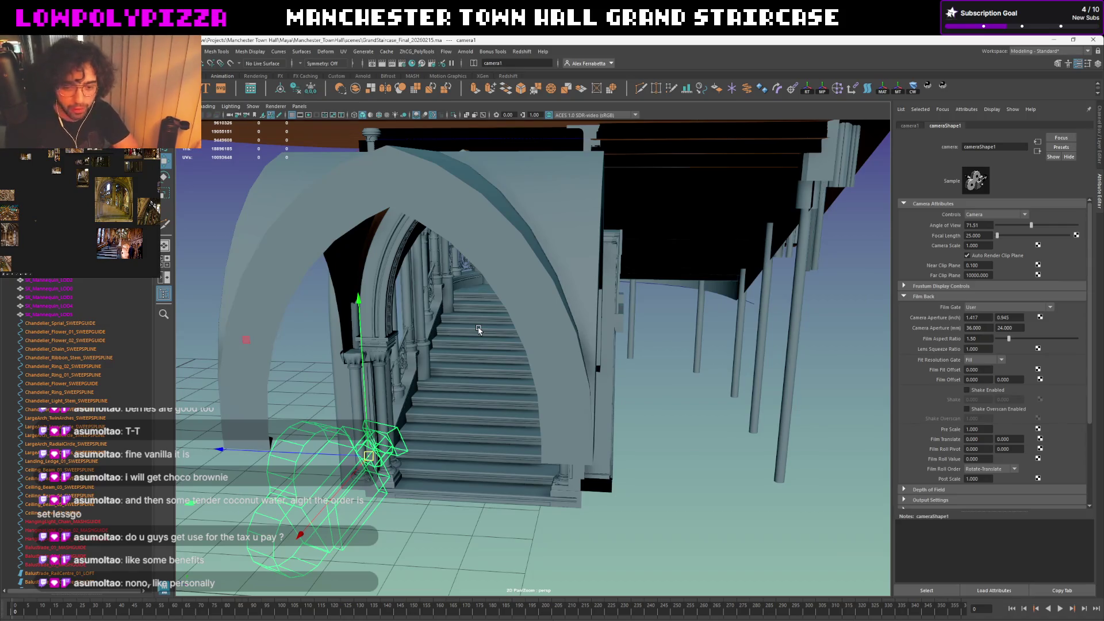
mouse_move(215, 345)
left_mouse_down("alt")
mouse_move(520, 413)
mouse_move(522, 352)
left_mouse_up("alt")
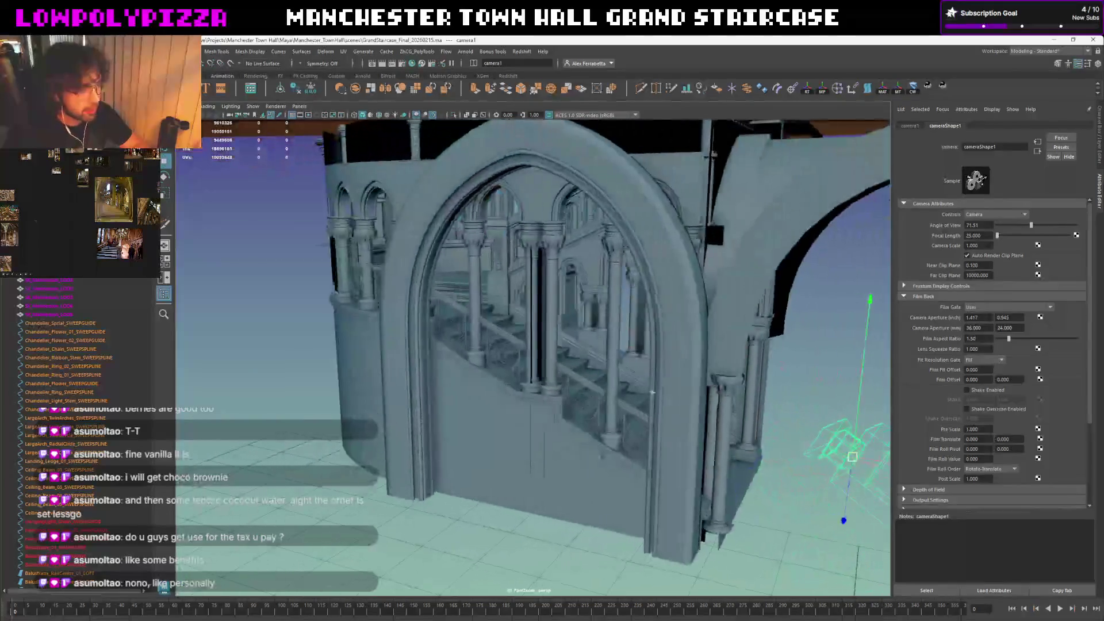
key("r")
mouse_move(562, 393)
left_mouse_down()
mouse_move(265, 415)
mouse_move(340, 415)
left_mouse_up()
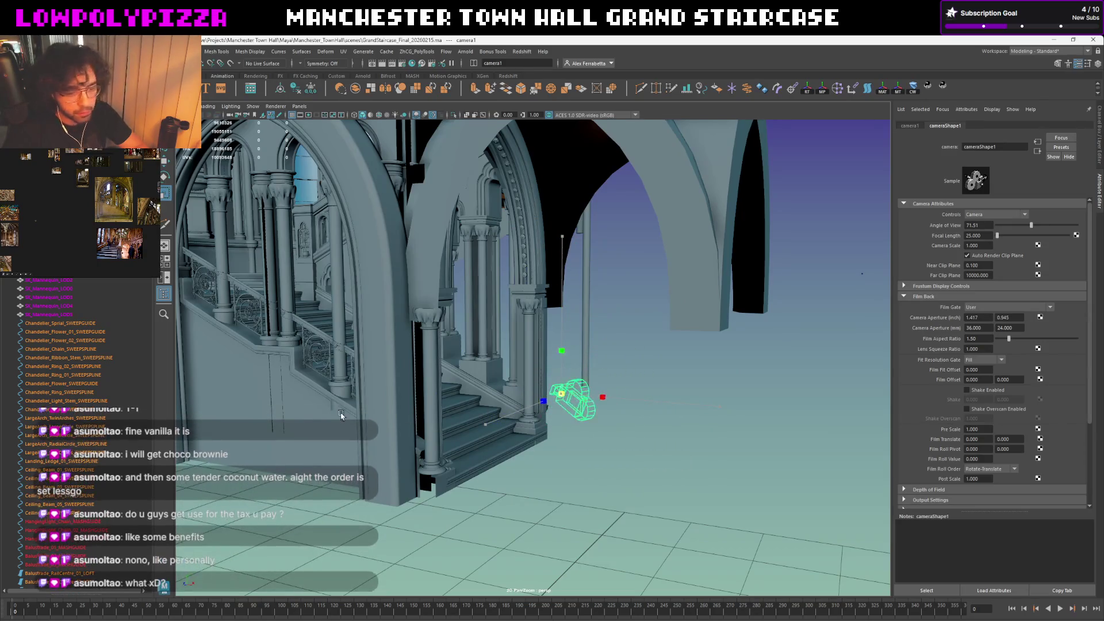
key("w")
mouse_move(503, 373)
left_mouse_down("alt")
mouse_move(581, 391)
mouse_move(529, 350)
left_mouse_up("alt")
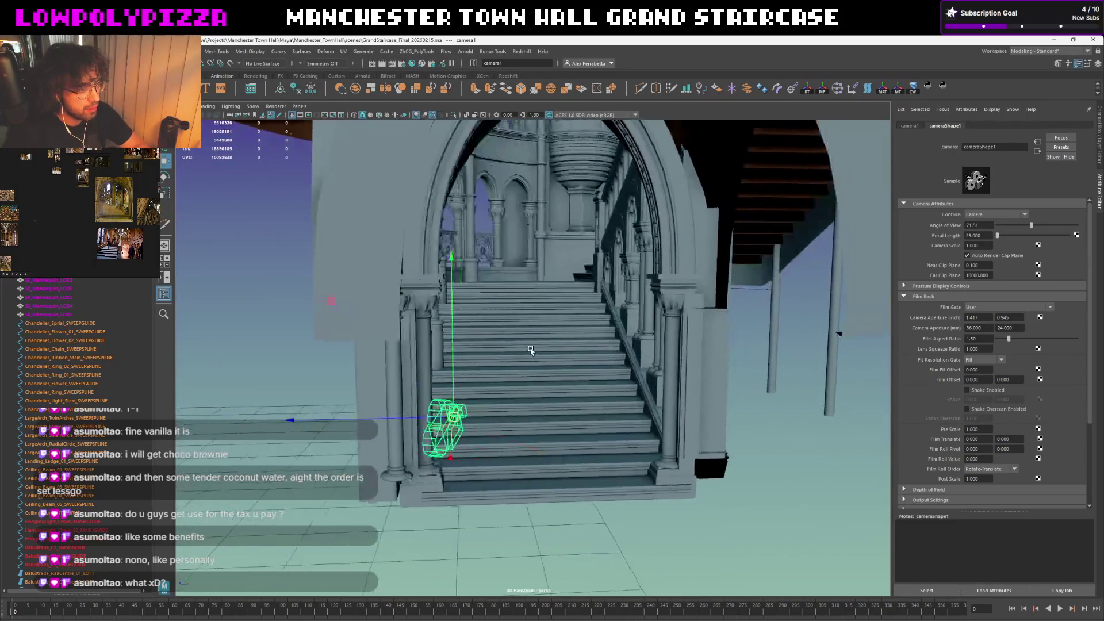
left_click_drag(700, 333, 602, 369, "alt")
scroll(595, 370, "up", 2)
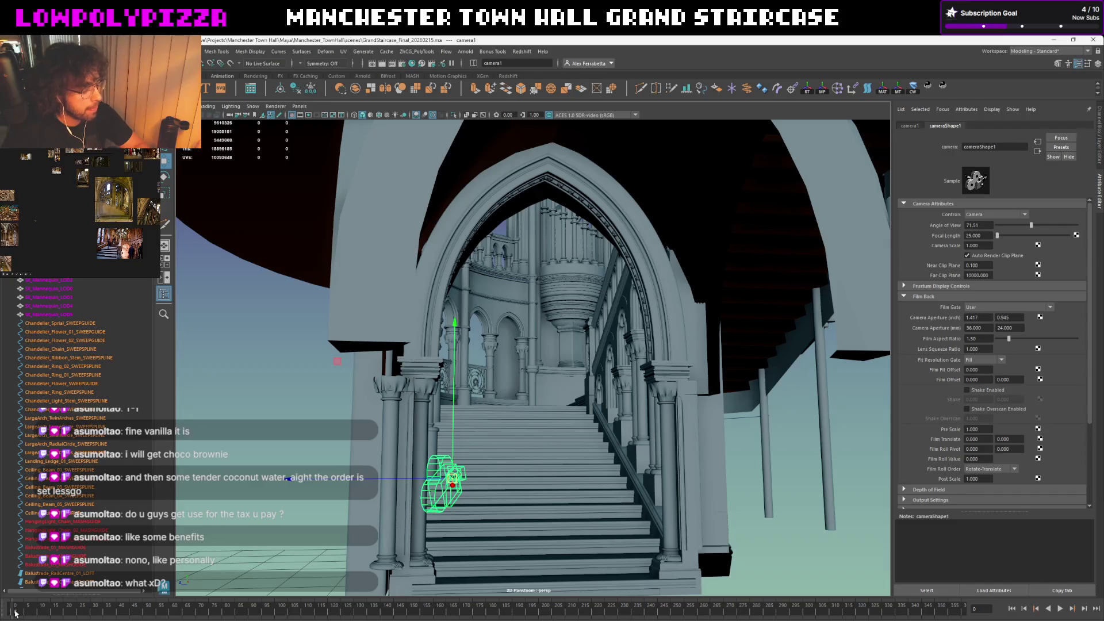
Preview and stop the camera animation at frame 0, then show the Channel Box / Layer Editor
key("alt+v")
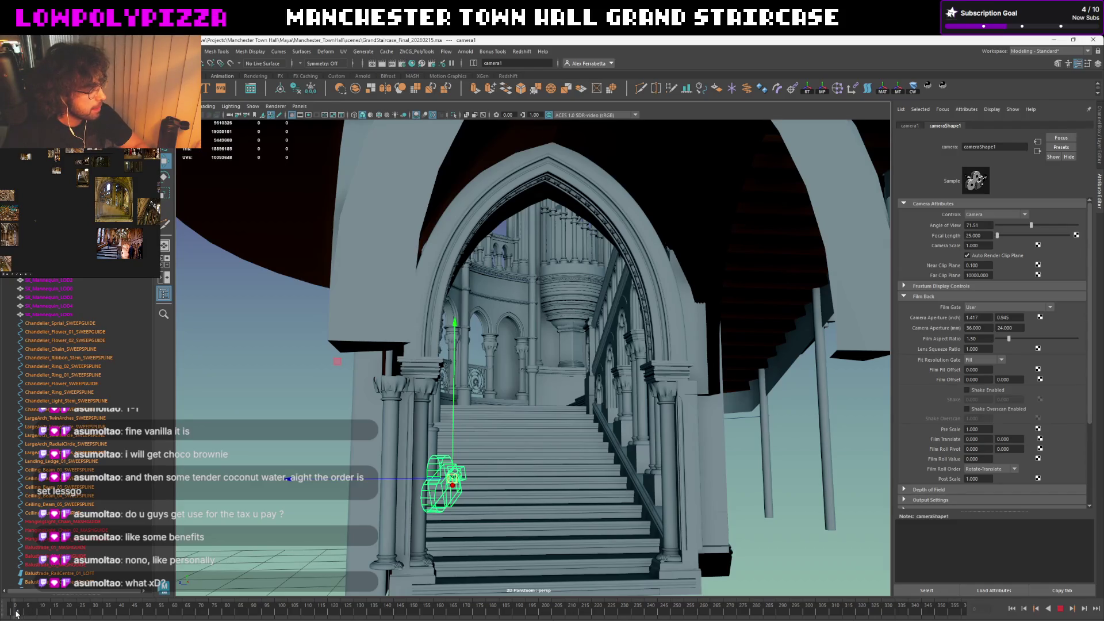
key("alt+v")
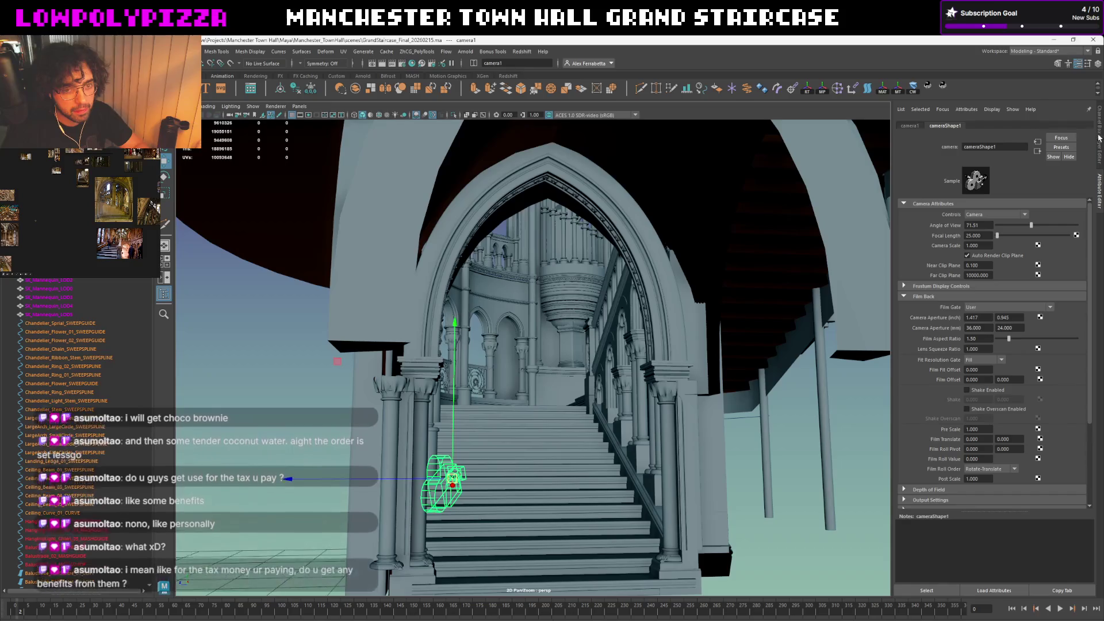
key("ctrl+a")
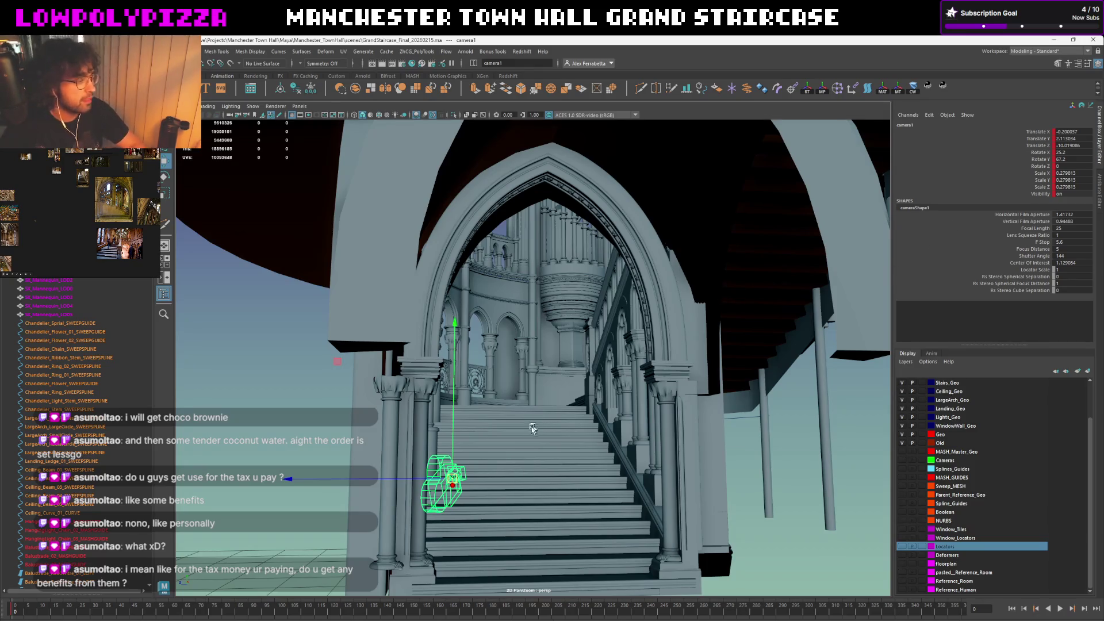
scroll(561, 405, "up", 5)
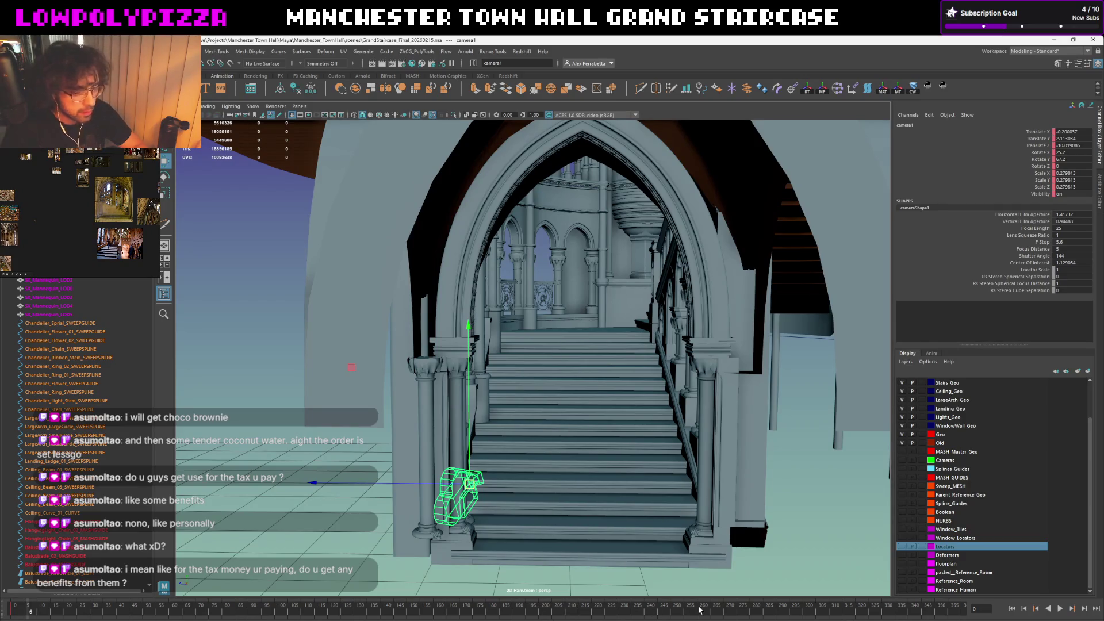
Preview the camera move, then raise camera1 up onto the stairs
key("alt+v")
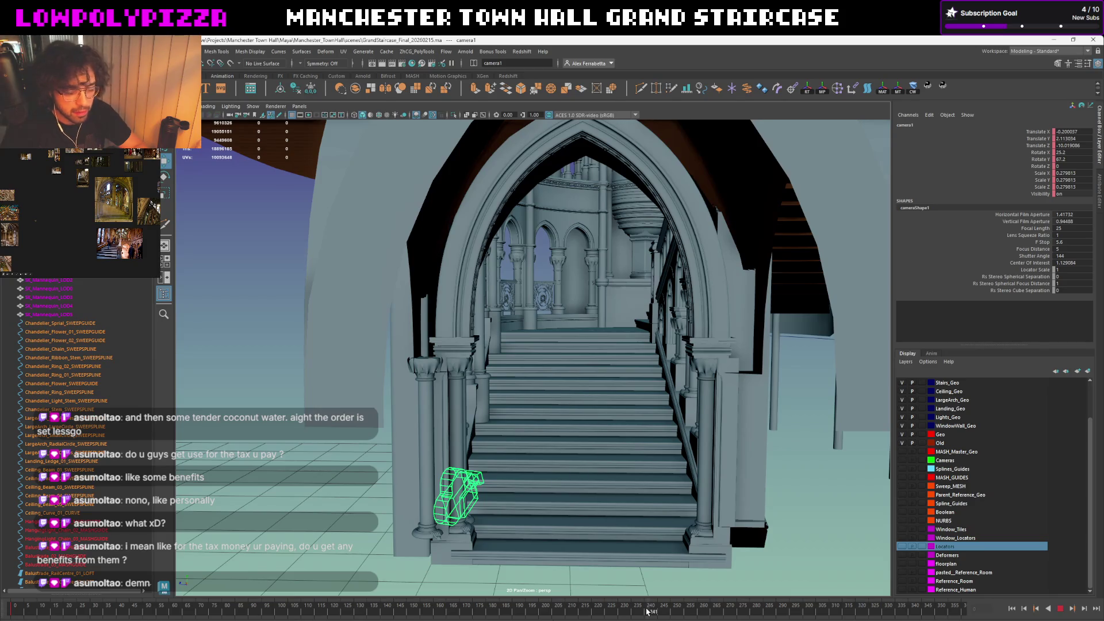
key("Escape")
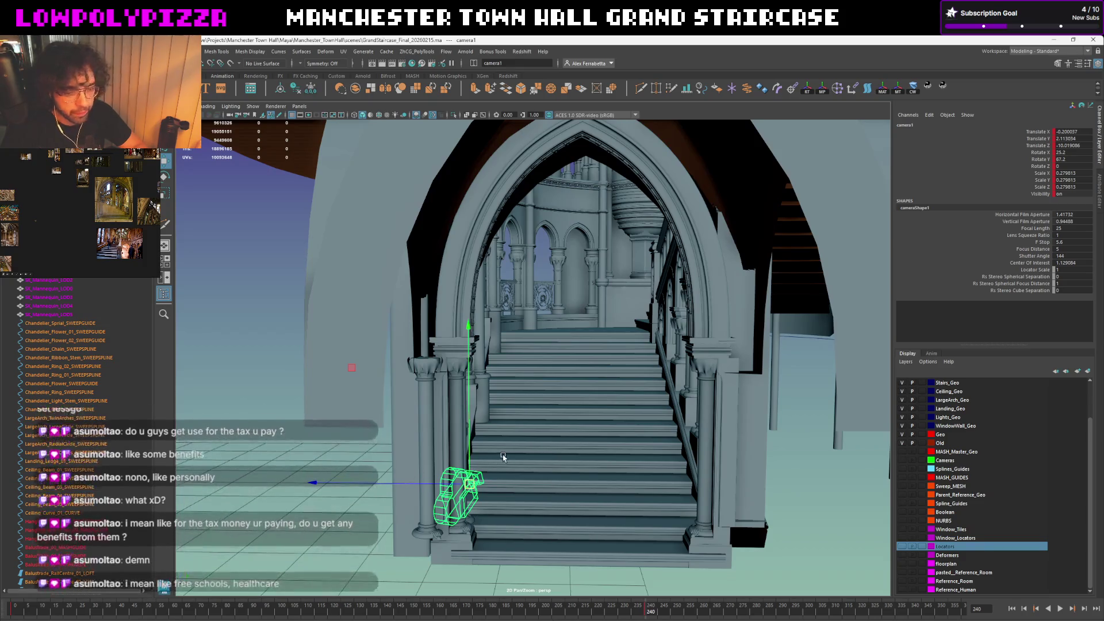
mouse_move(518, 446)
left_mouse_down("alt")
mouse_move(485, 448)
mouse_move(521, 463)
left_mouse_up("alt")
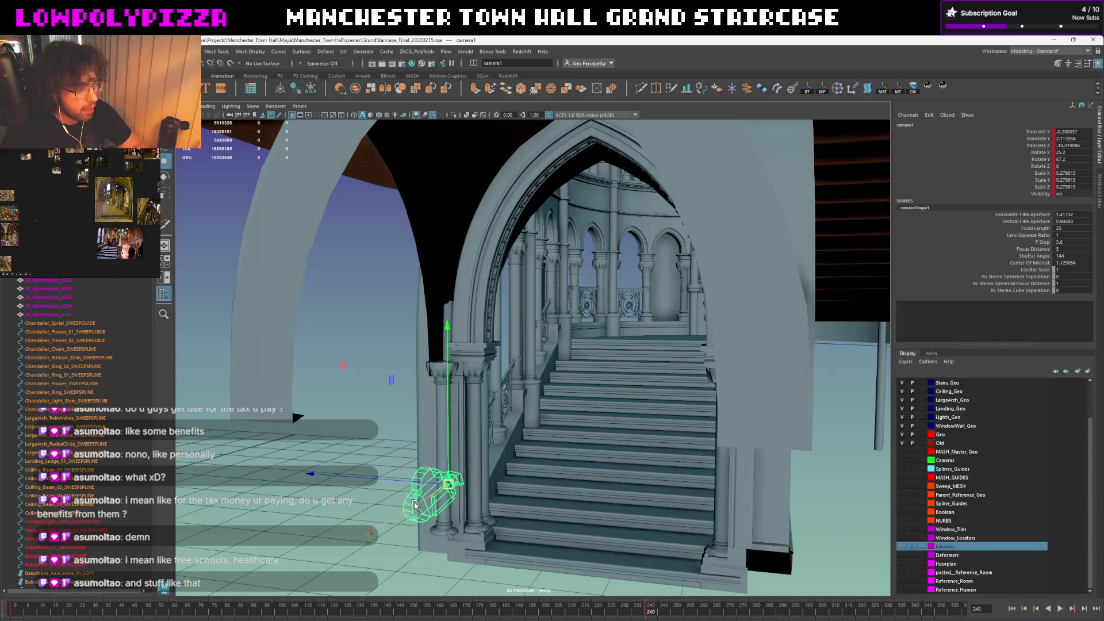
mouse_move(442, 502)
left_mouse_down()
mouse_move(523, 457)
mouse_move(557, 319)
mouse_move(533, 406)
left_mouse_up()
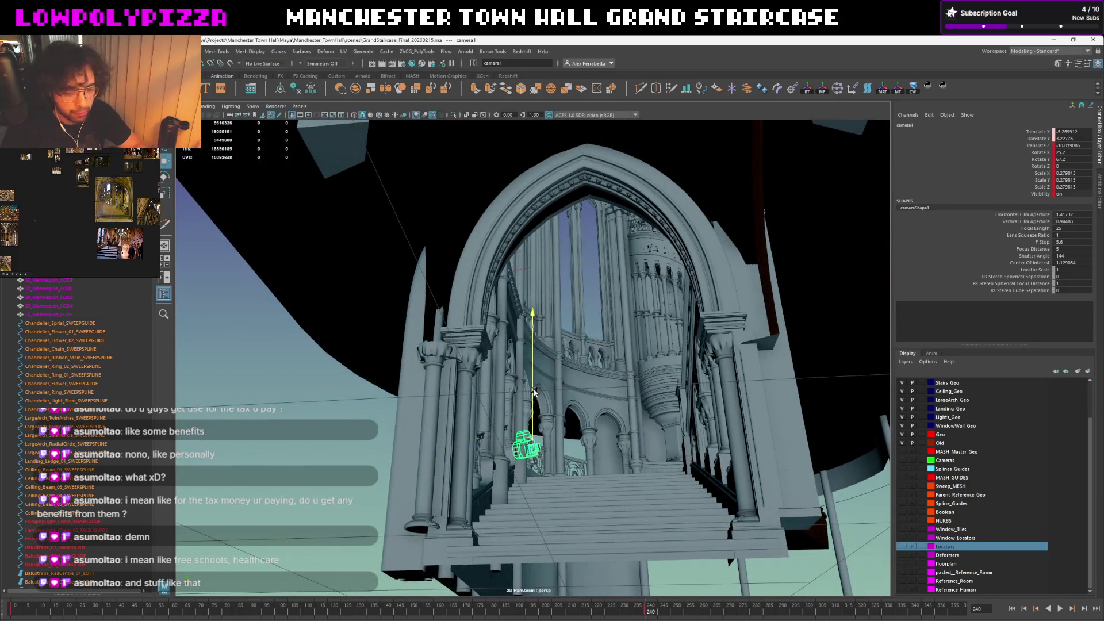
scroll(541, 410, "up", 3)
scroll(542, 410, "up", 2)
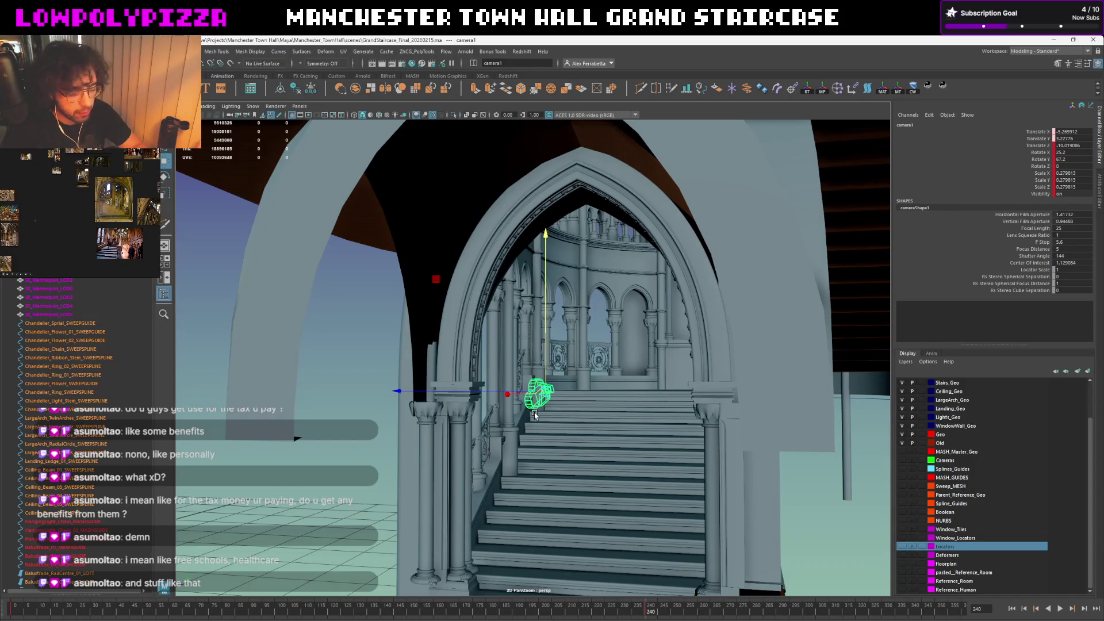
Replay the camera's climb up the staircase and select the MASH24_ReproMesh dots lining the arch
mouse_move(550, 413)
left_mouse_down("alt")
mouse_move(584, 412)
mouse_move(523, 394)
mouse_move(565, 413)
left_mouse_up("alt")
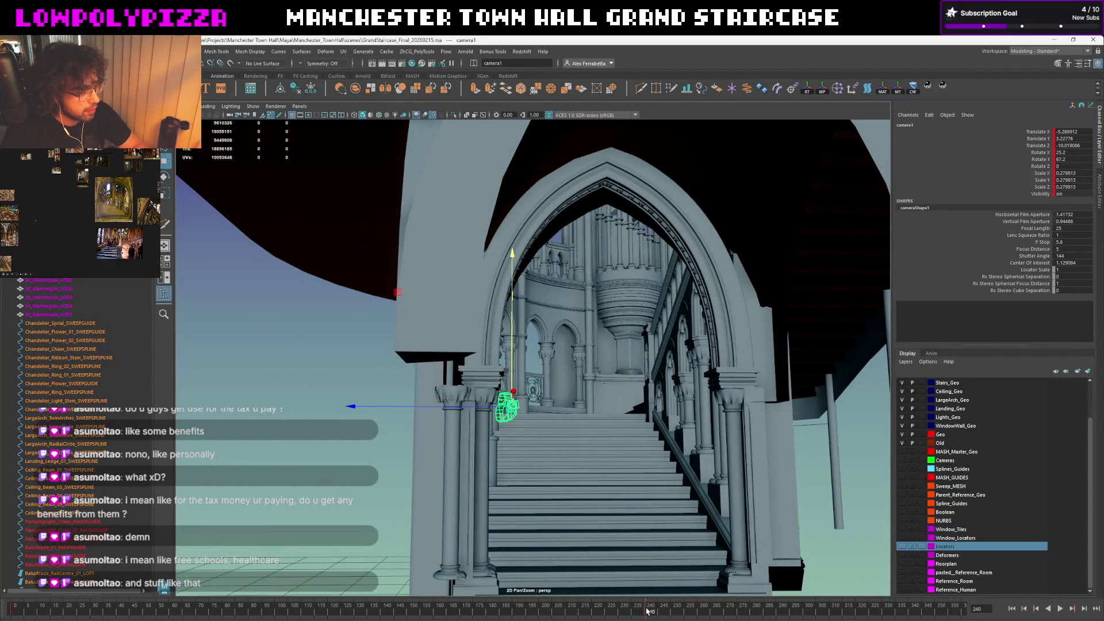
key("alt+v")
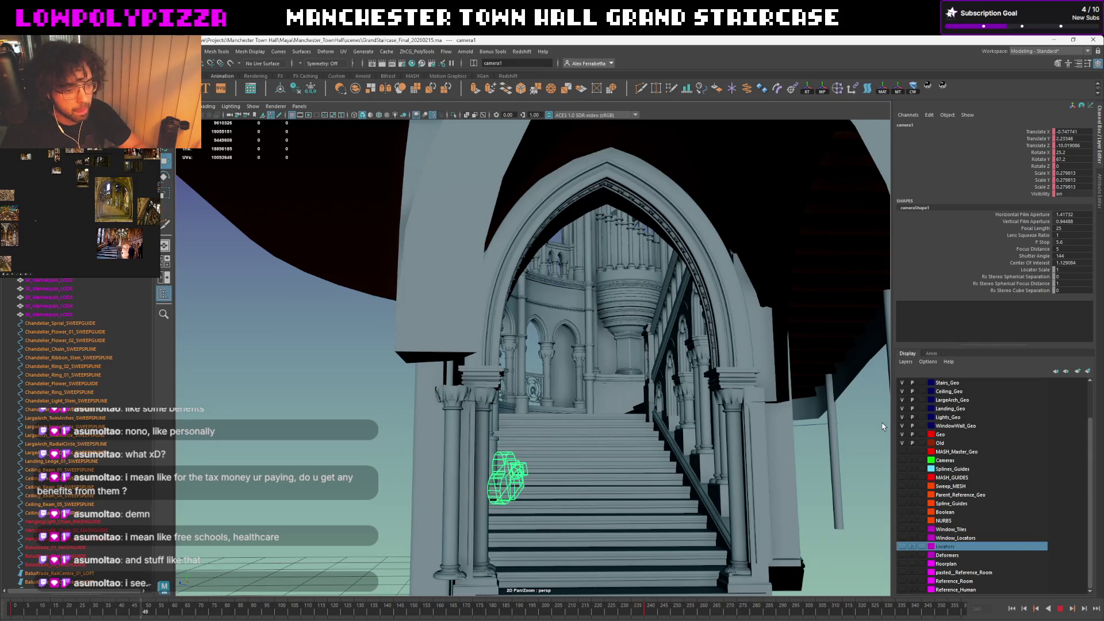
key("alt+v")
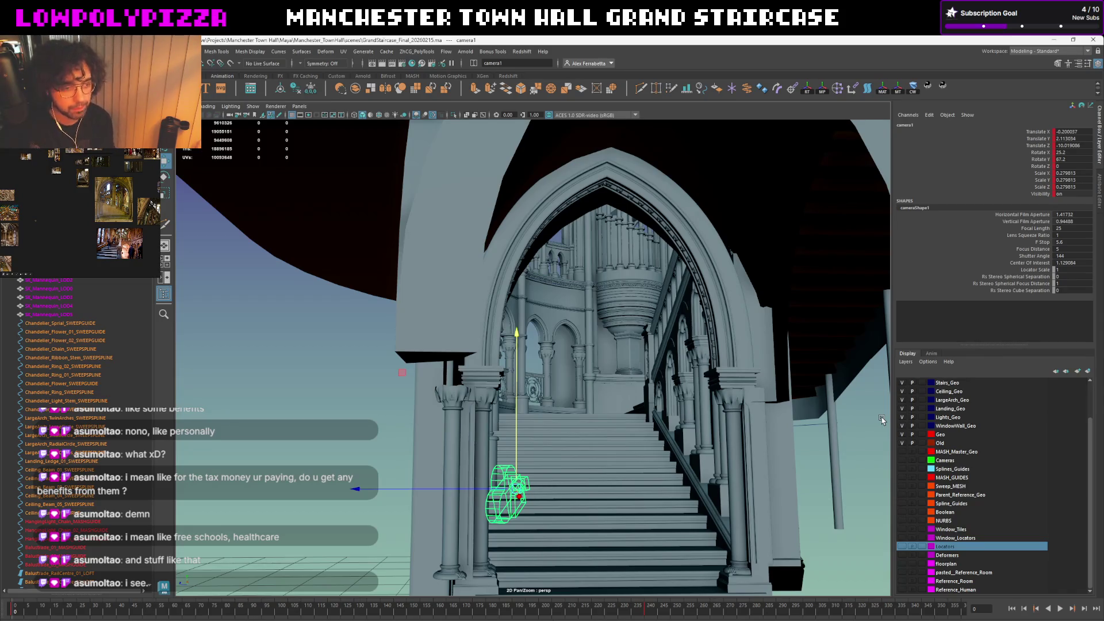
left_click(671, 239)
left_click(673, 239)
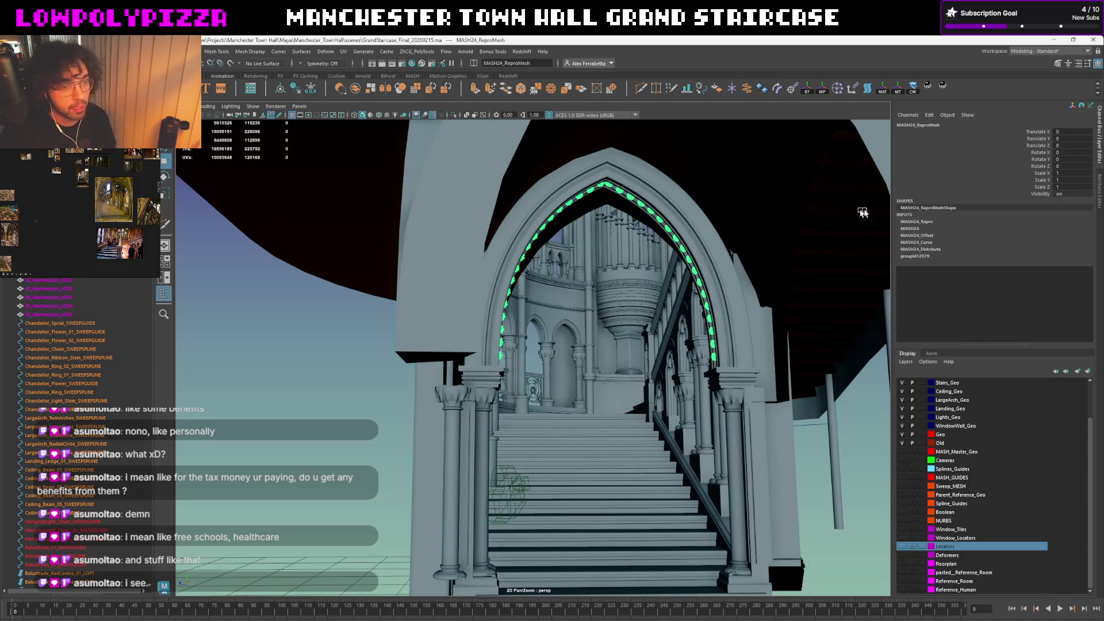
Set the MASH24_Curve node's Animation Speed to 0 in the Attribute Editor and reselect camera1
left_click(1099, 185)
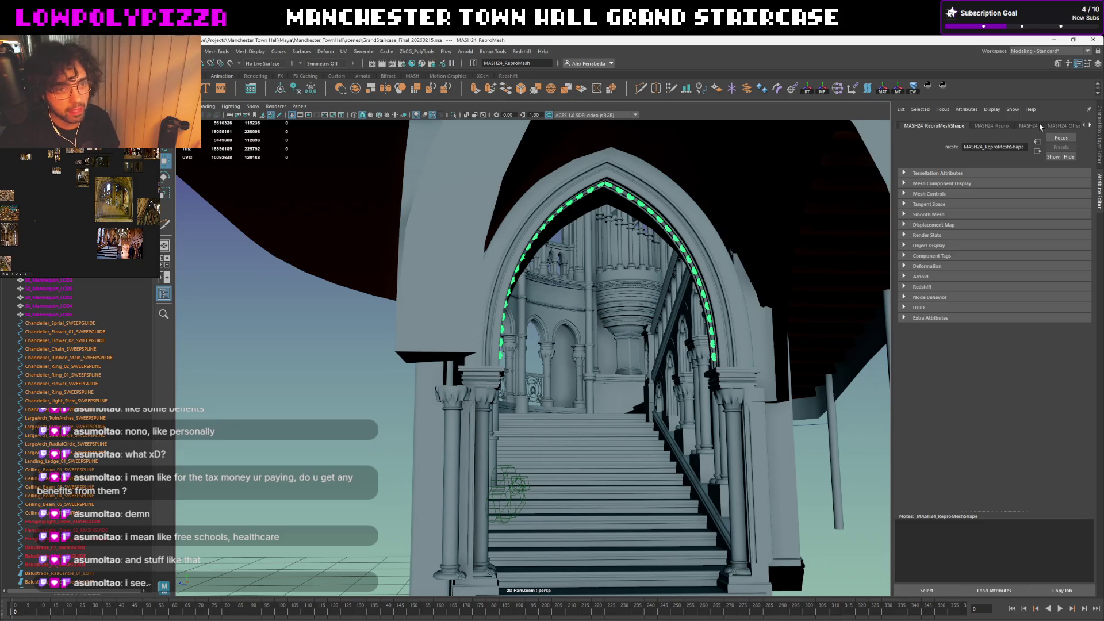
left_click(1089, 125)
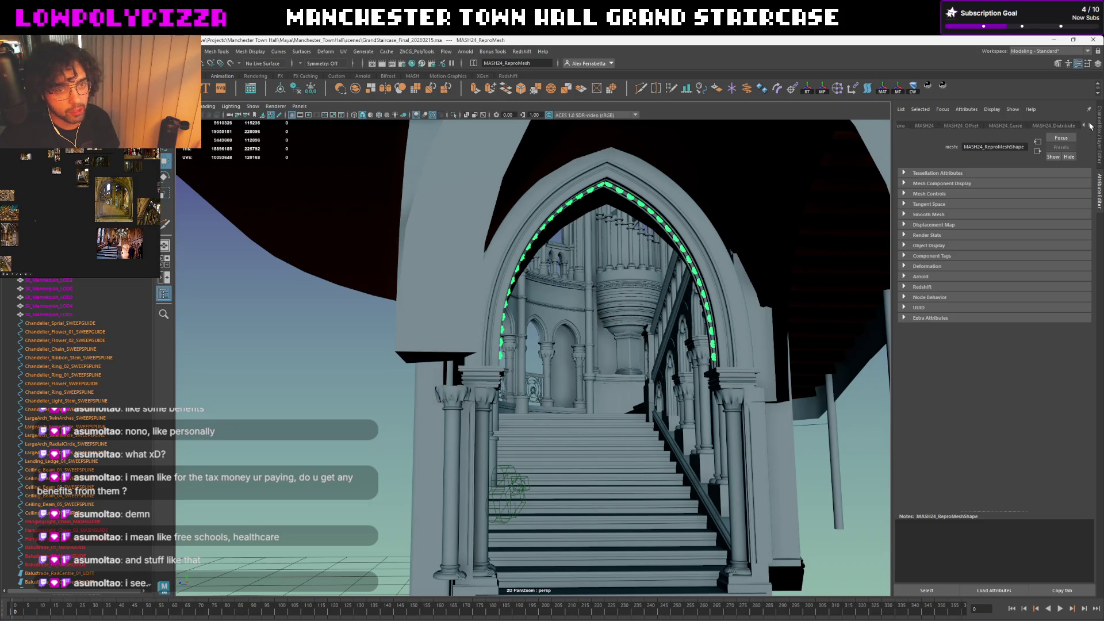
left_click(1004, 127)
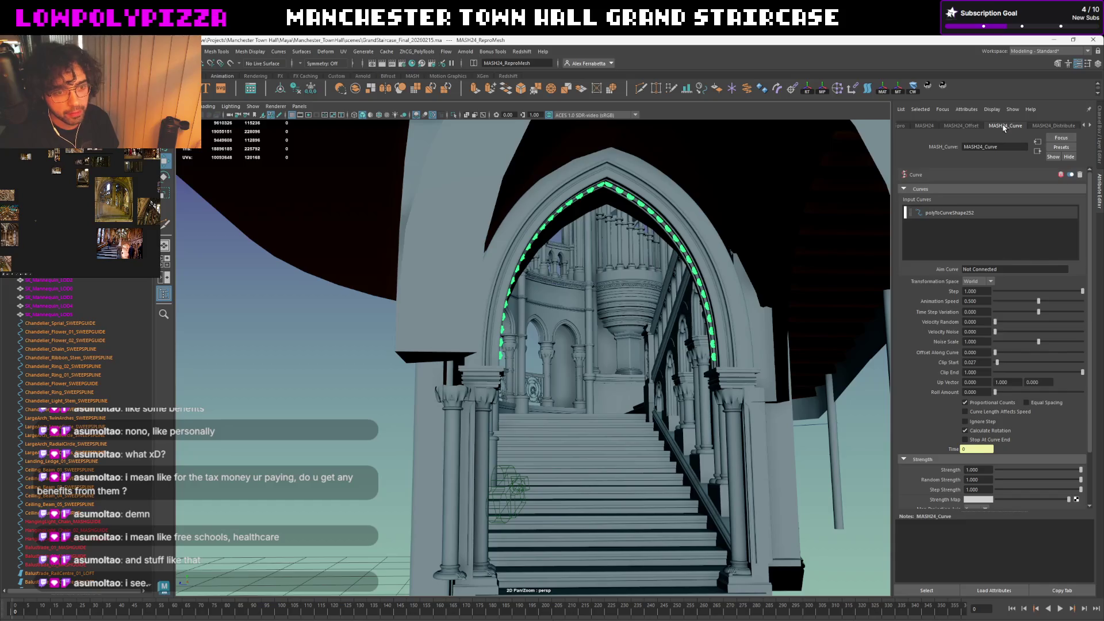
left_click_drag(975, 301, 943, 303, "ctrl")
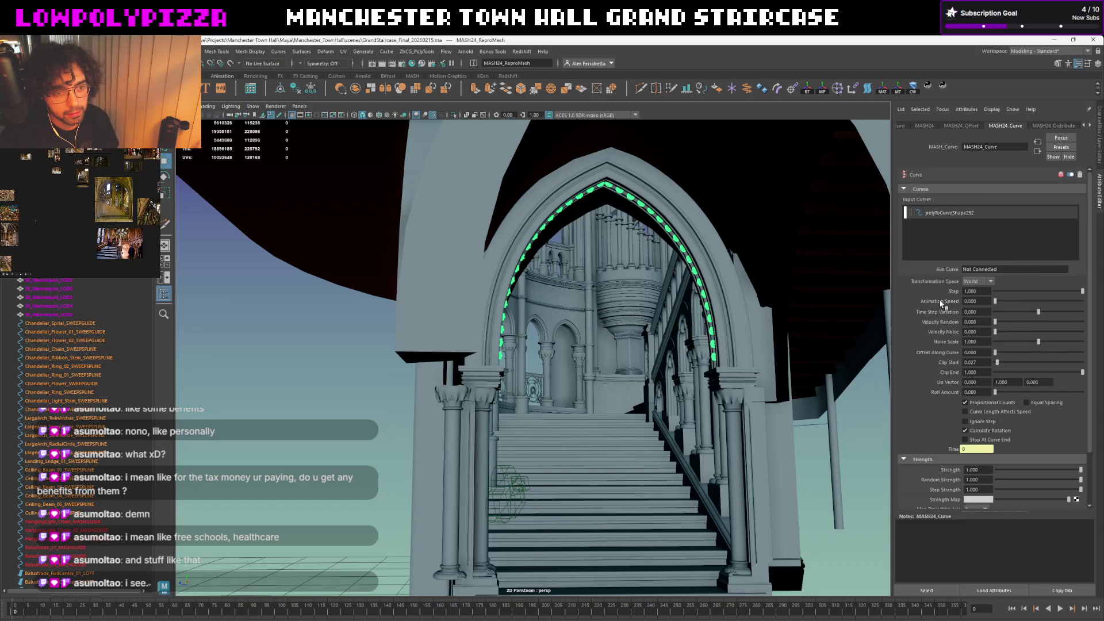
left_click(322, 393)
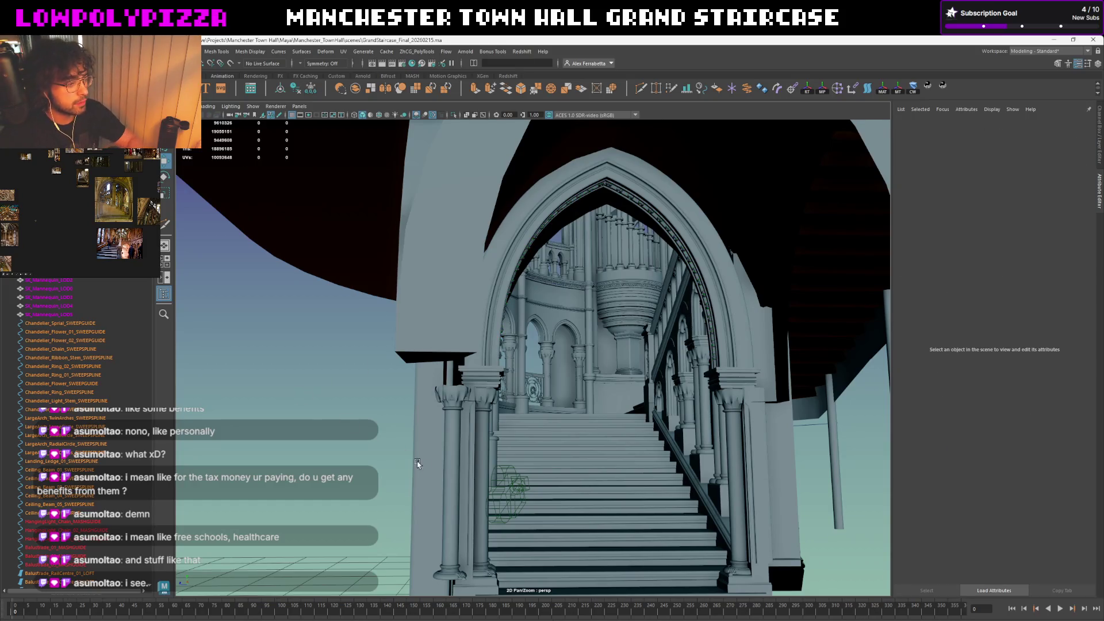
left_click(500, 471)
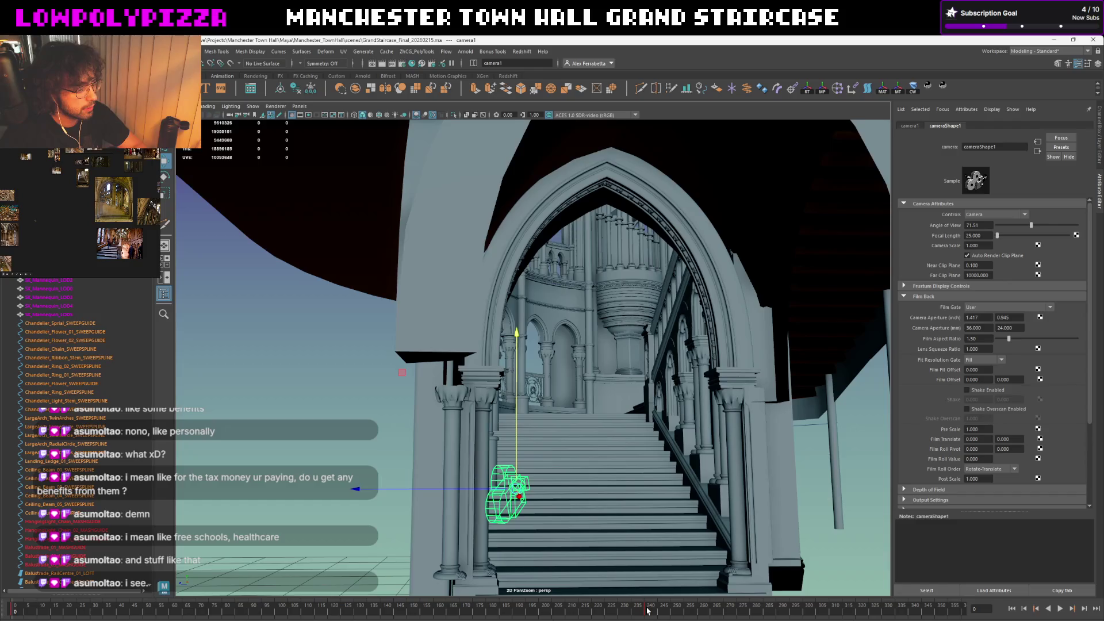
Look through camera1 and check its staircase shots at frames 241 and 140 before returning to frame 0
left_click(647, 609)
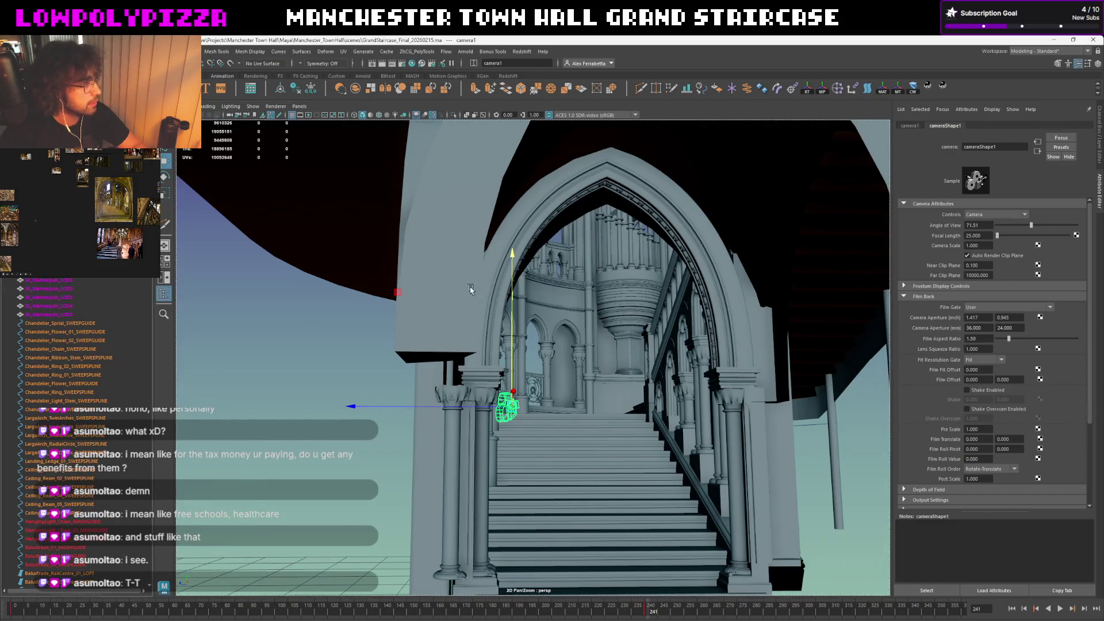
key("ctrl+c")
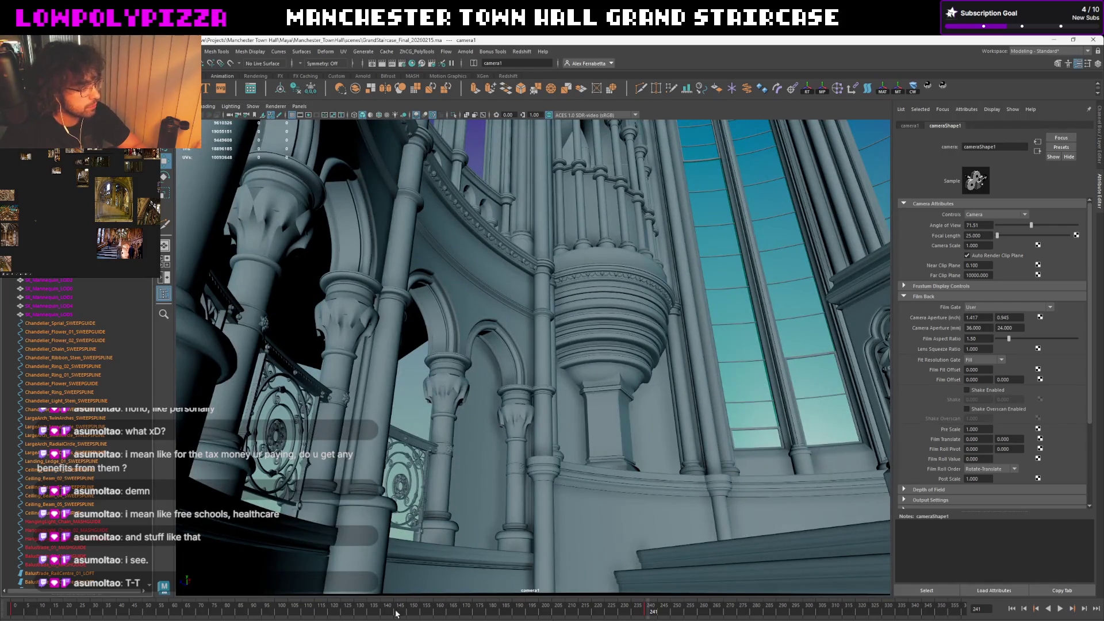
left_click(382, 614)
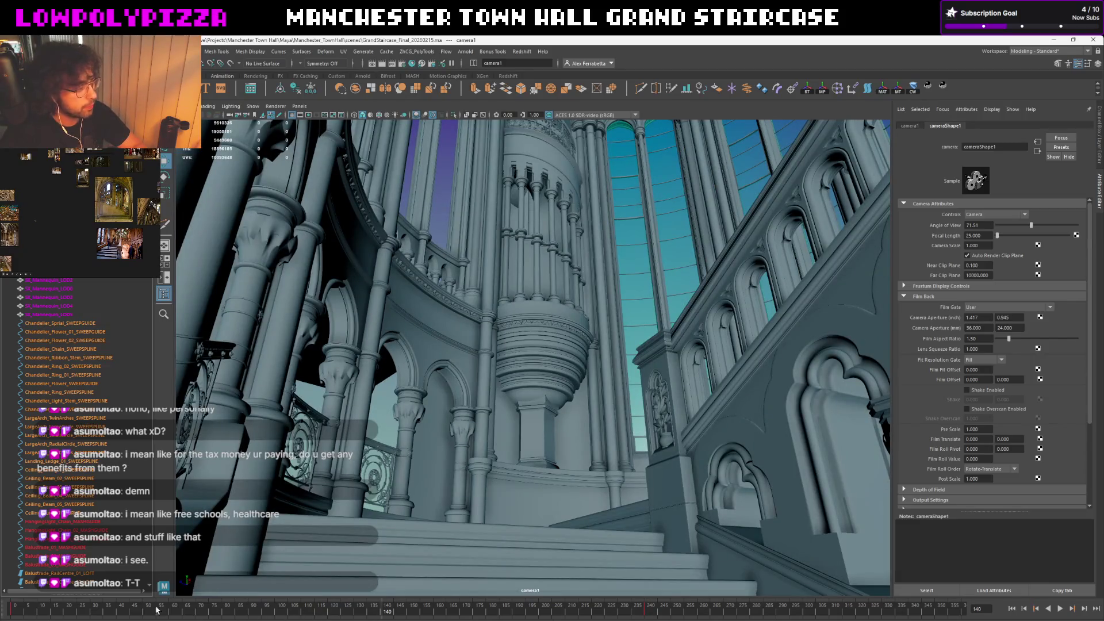
key("alt+v")
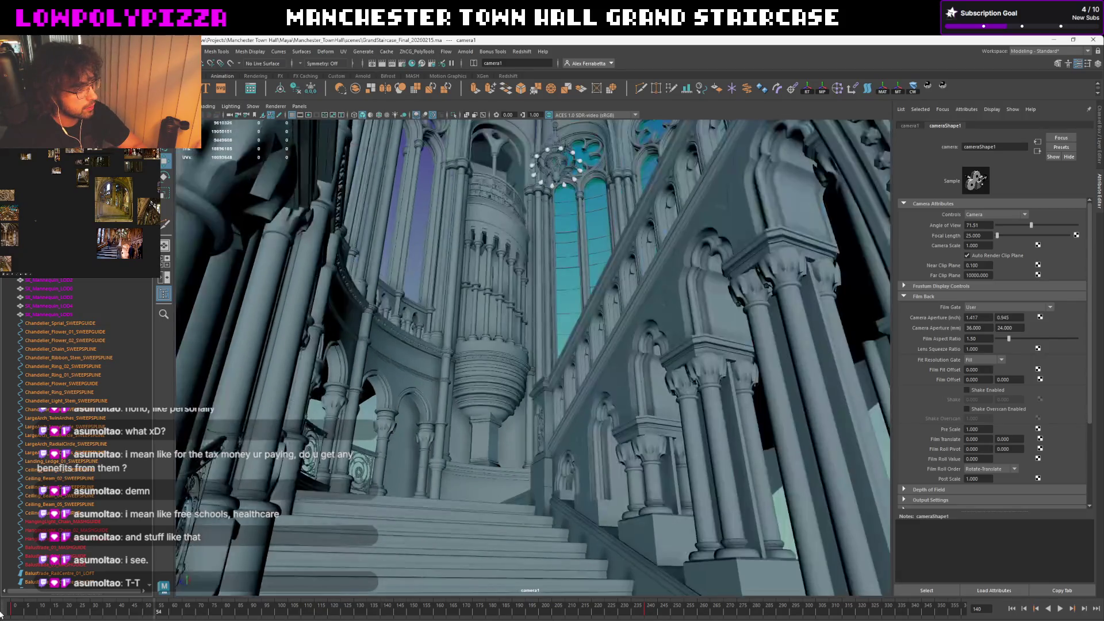
key("comma")
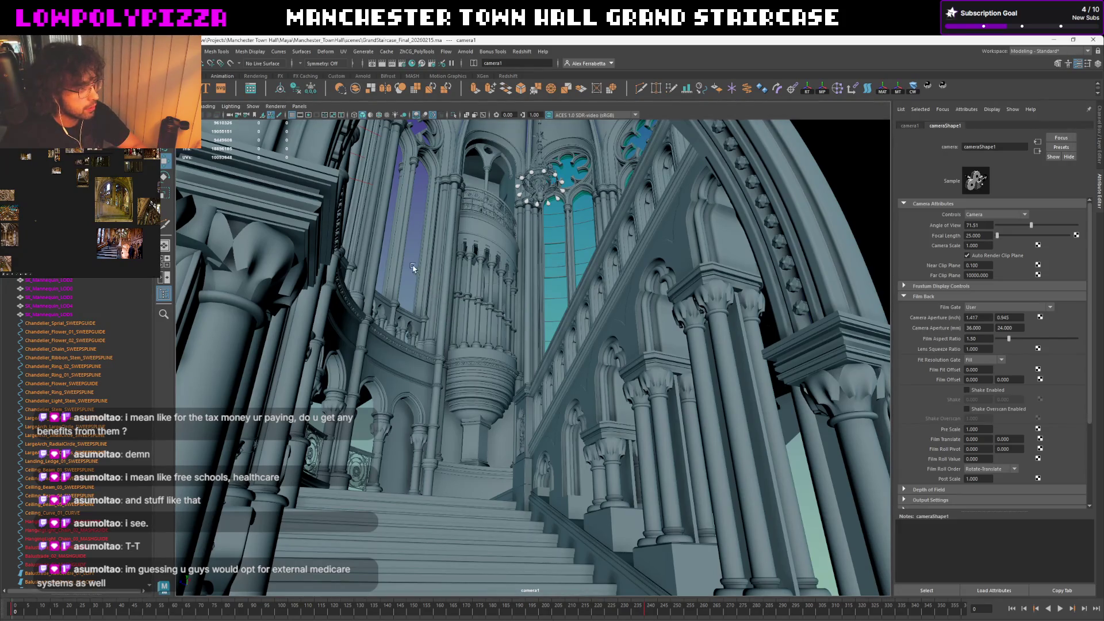
left_click(415, 265)
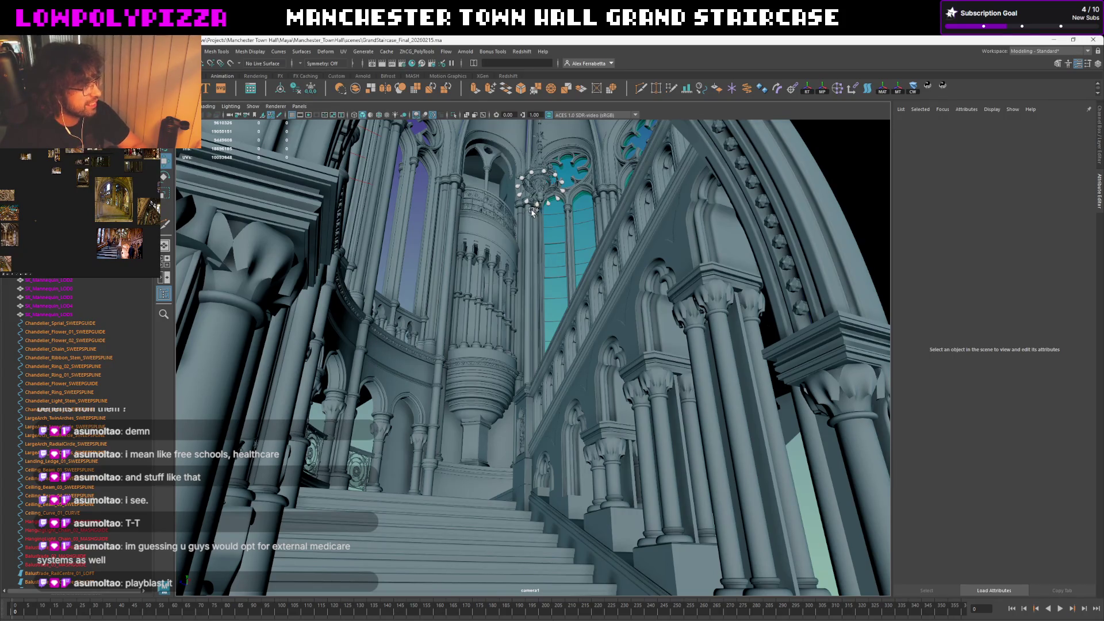
Bring up Save Scene As and cancel without saving a new file
key("ctrl+shift+s")
left_click(869, 442)
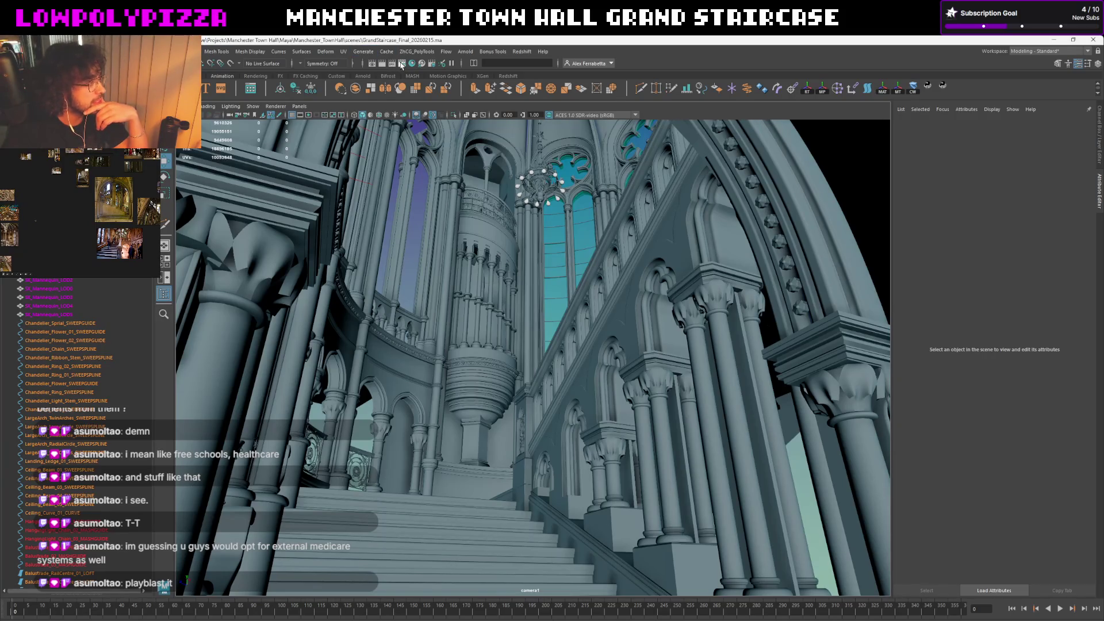
left_click(401, 66)
scroll(204, 280, "down", 3)
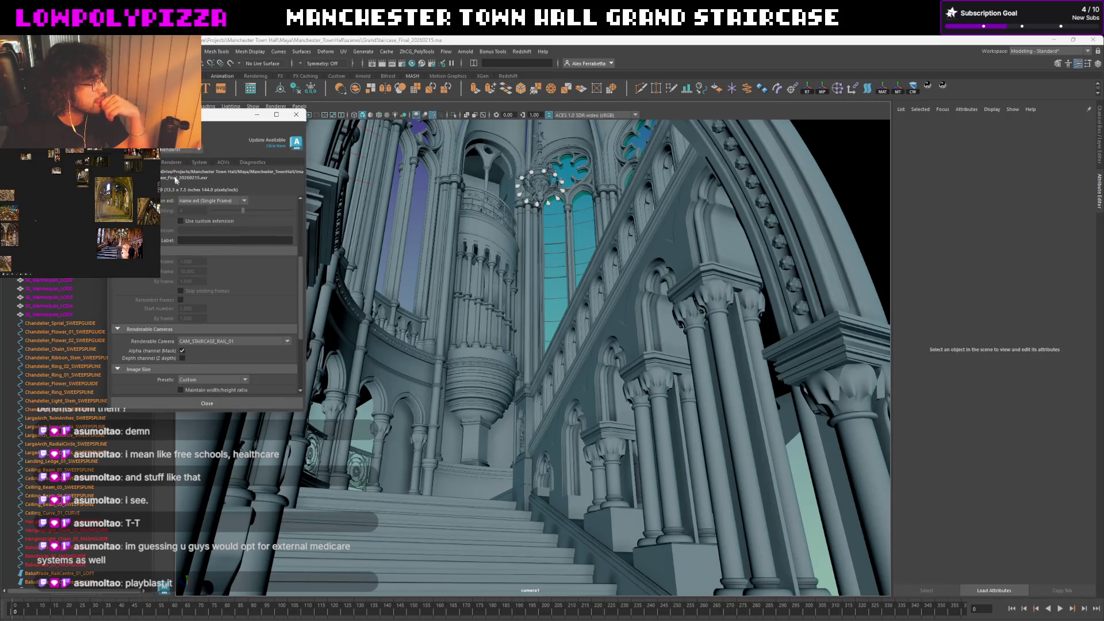
scroll(226, 223, "down", 2)
scroll(233, 250, "down", 2)
left_click(258, 237)
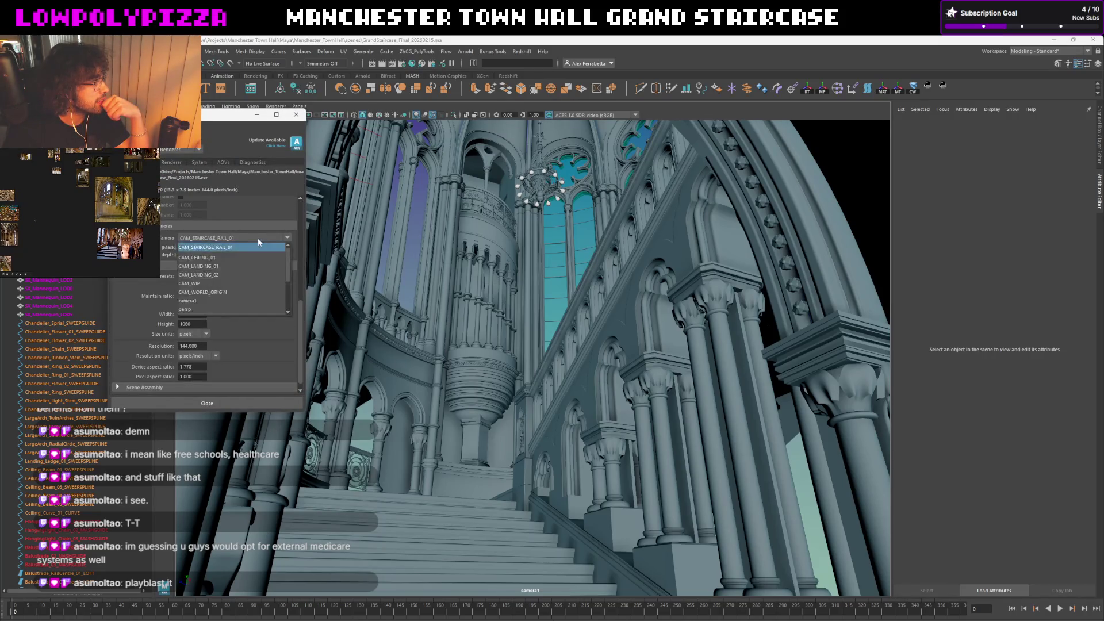
left_click(242, 300)
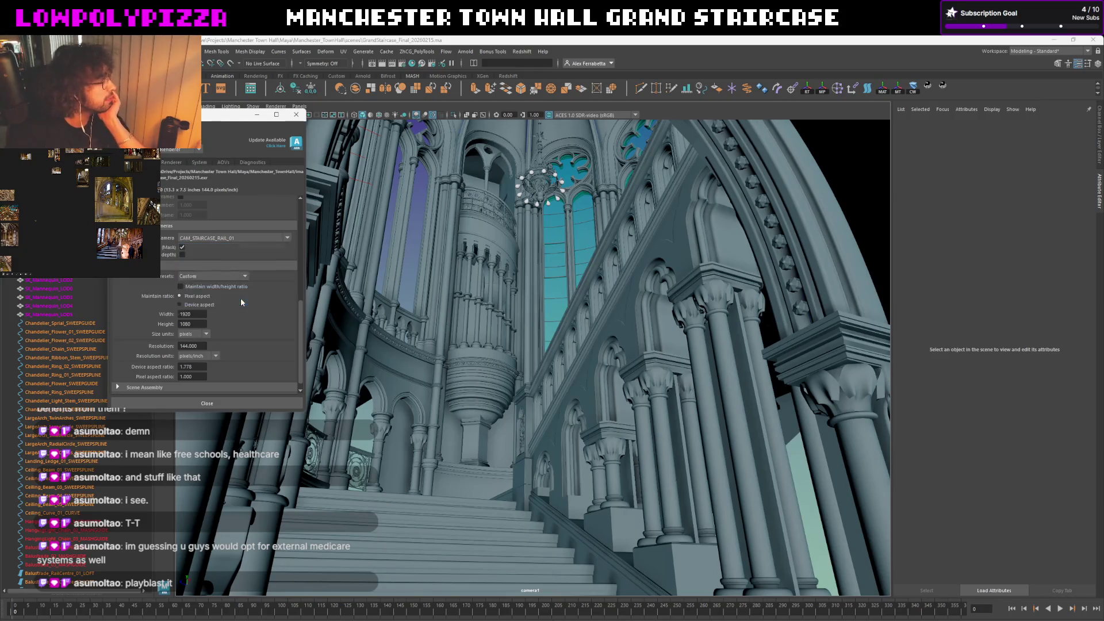
left_click(206, 402)
left_click(132, 50)
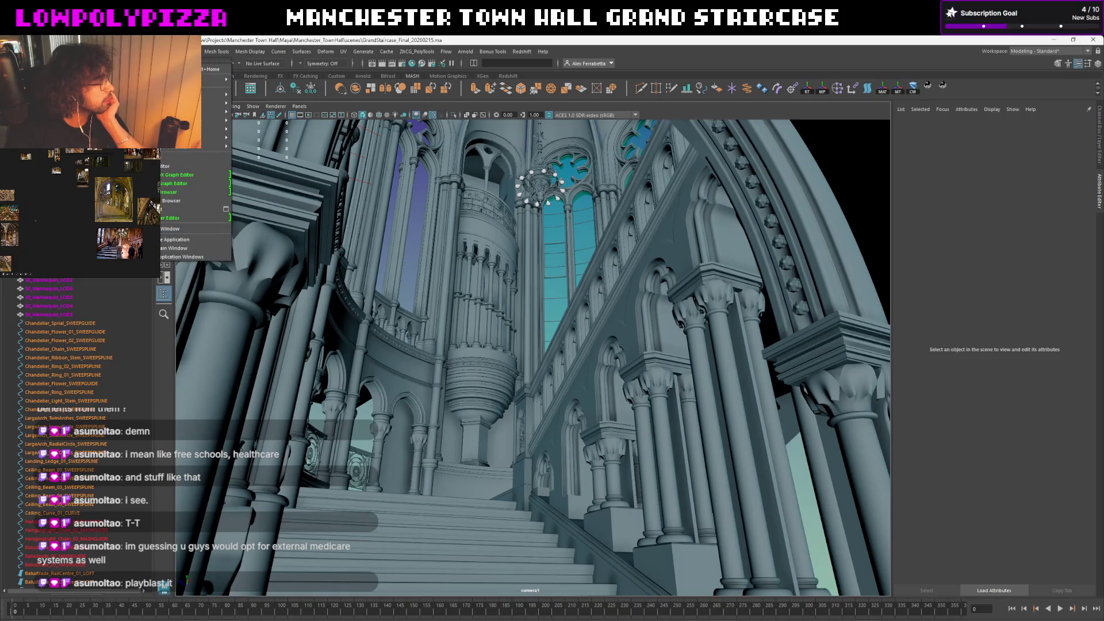
left_click(192, 211)
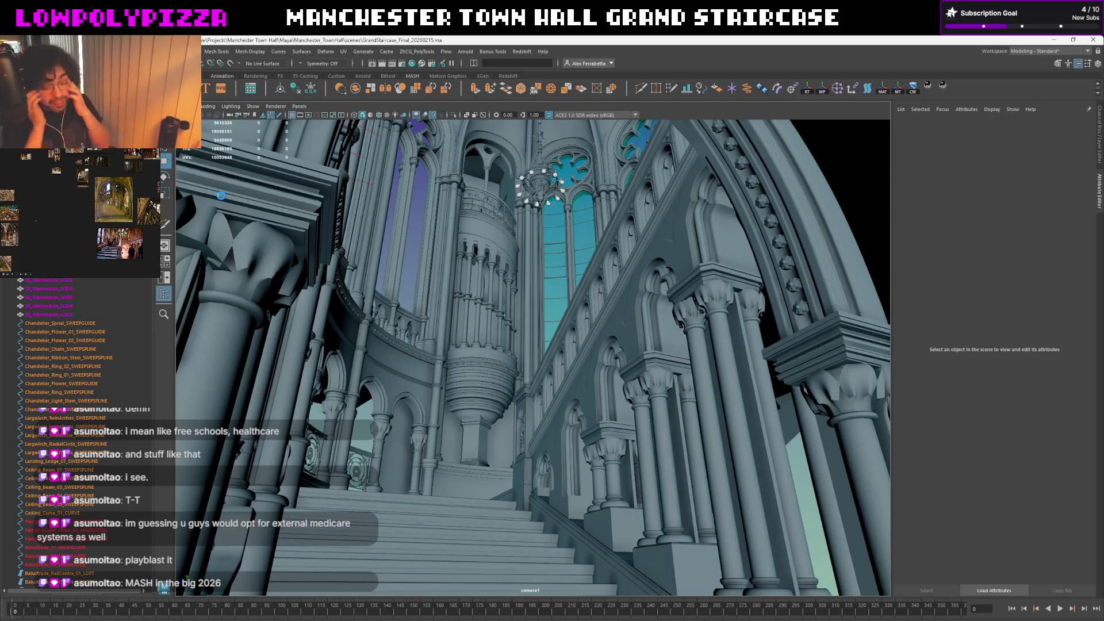
Play the camera animation, then step it forward one frame at a time to about frame 35
key("alt+v")
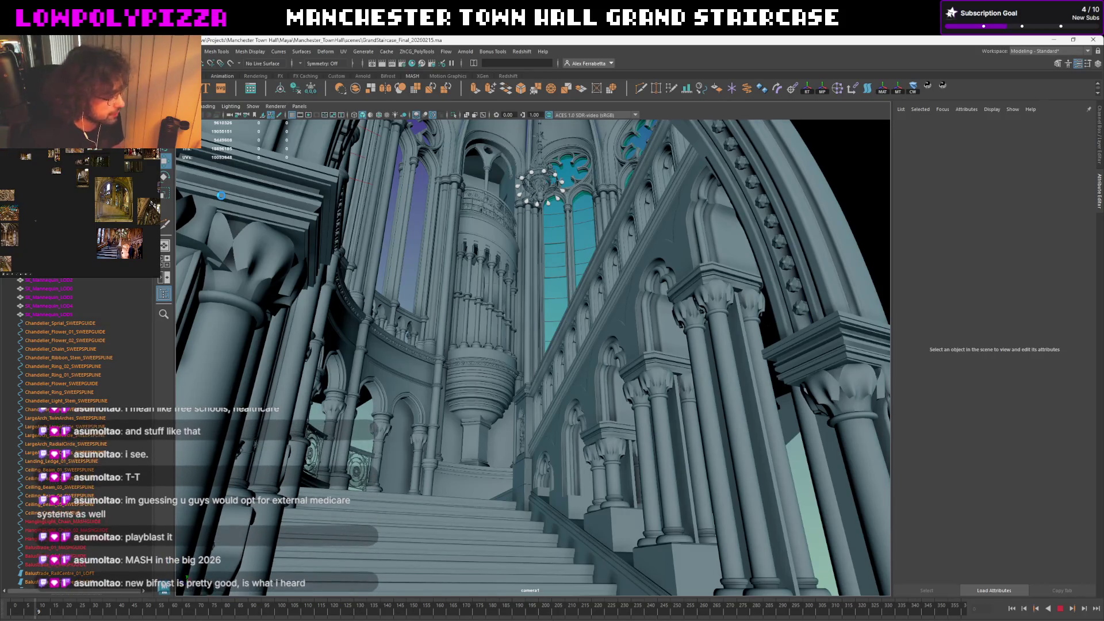
key("alt+period")
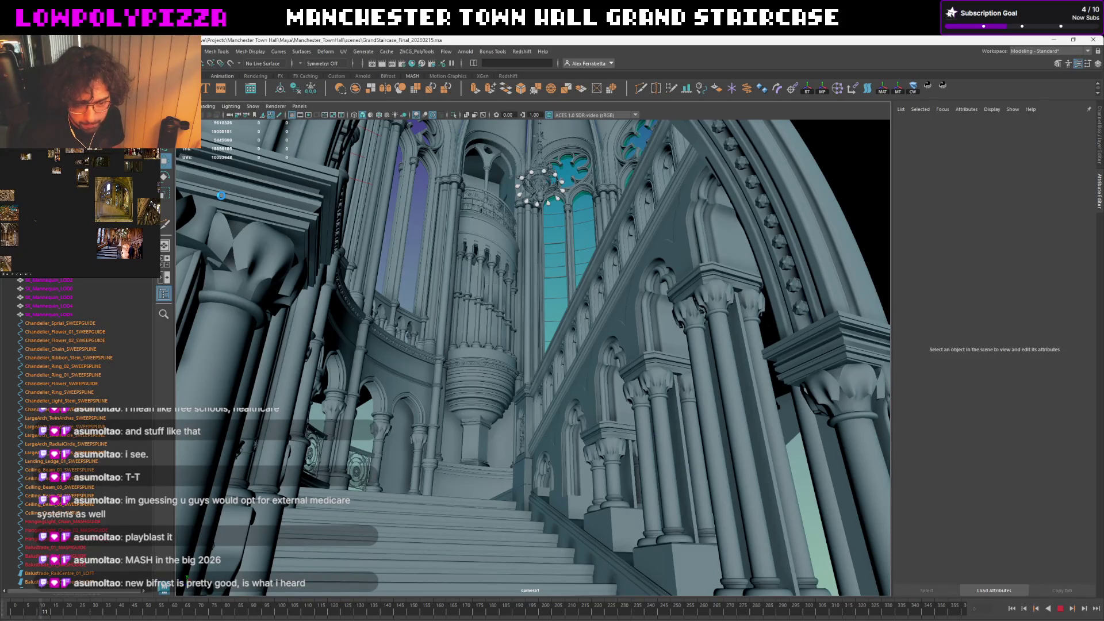
key("alt+period")
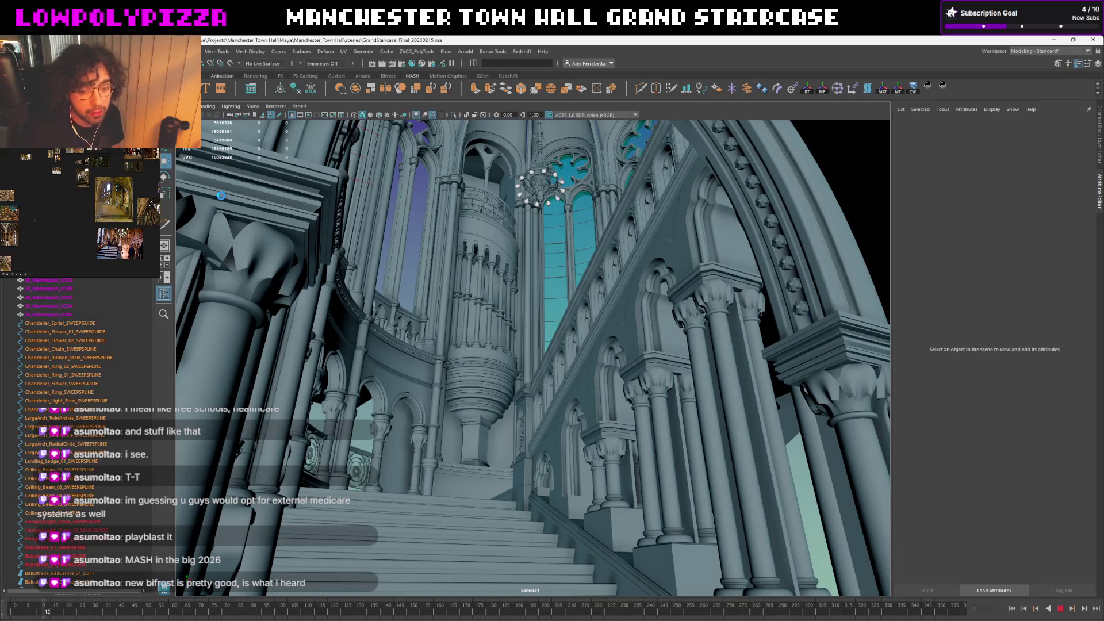
key("alt+period")
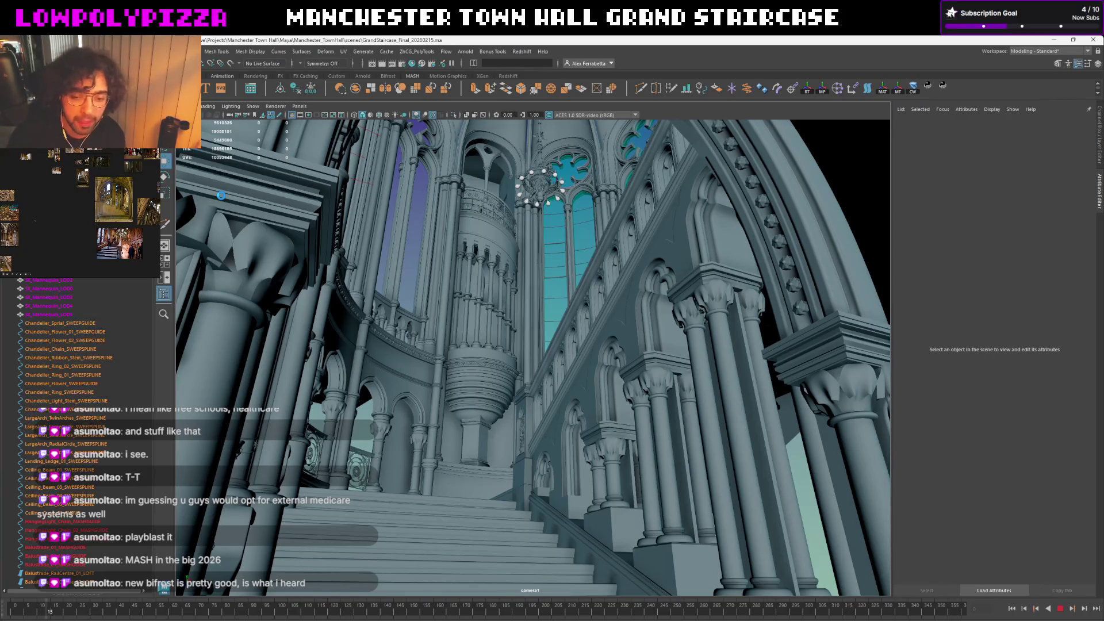
key("alt+period")
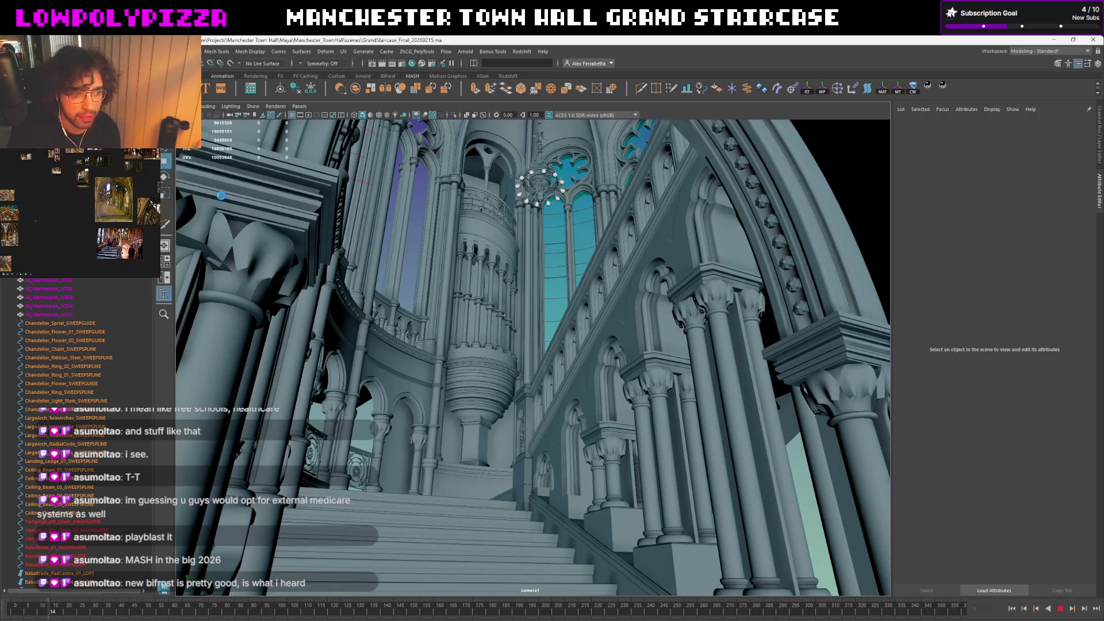
key("alt+period")
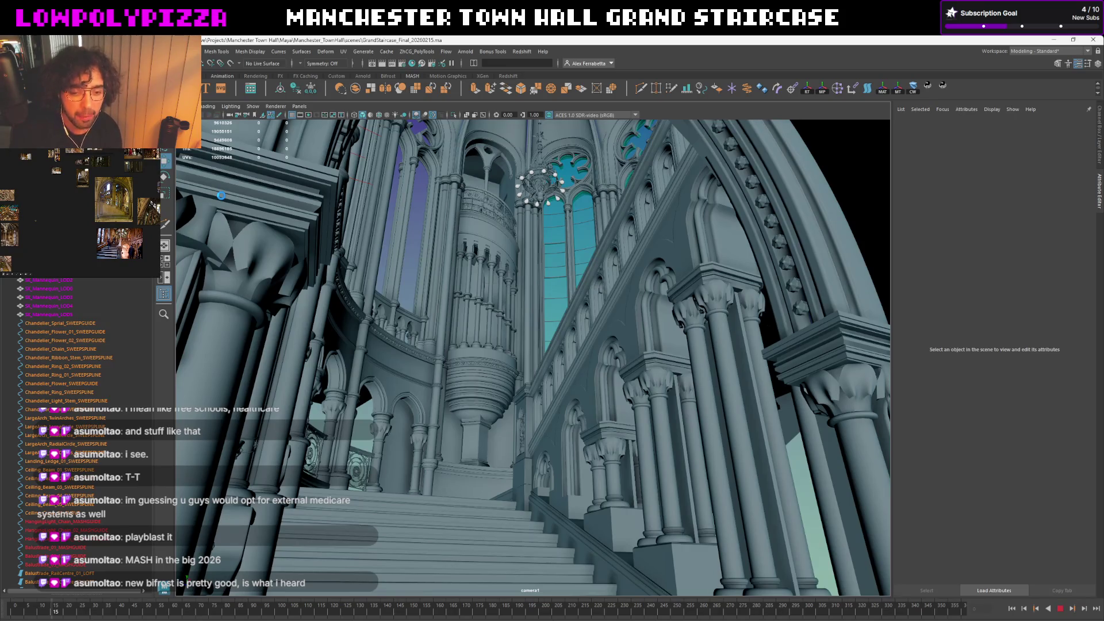
key("alt+period")
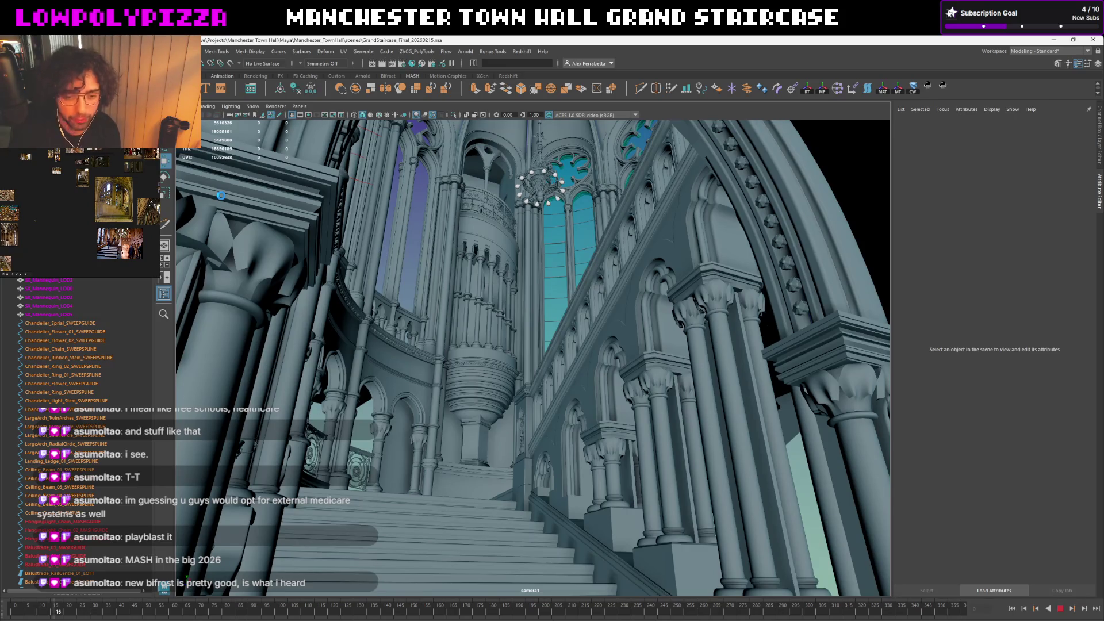
key("alt+period")
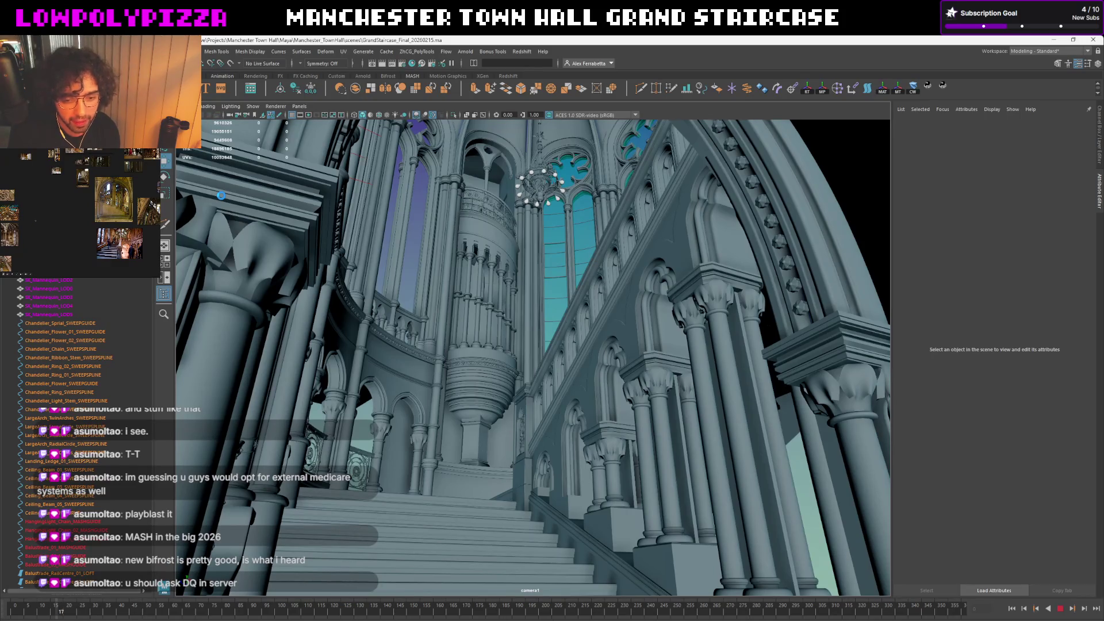
key("alt+period")
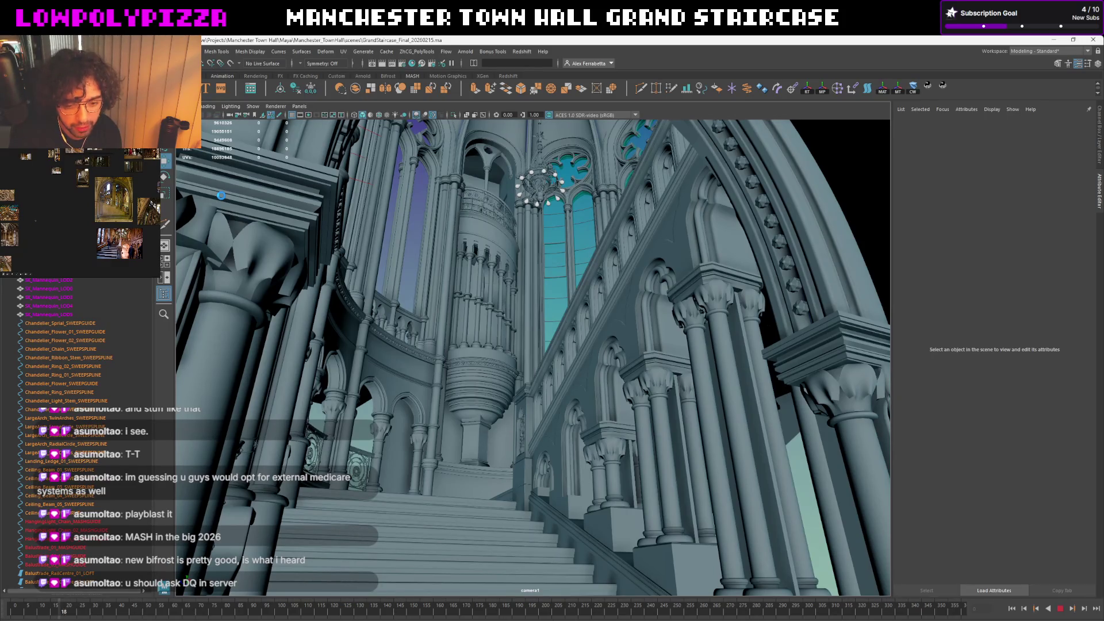
key("alt+period")
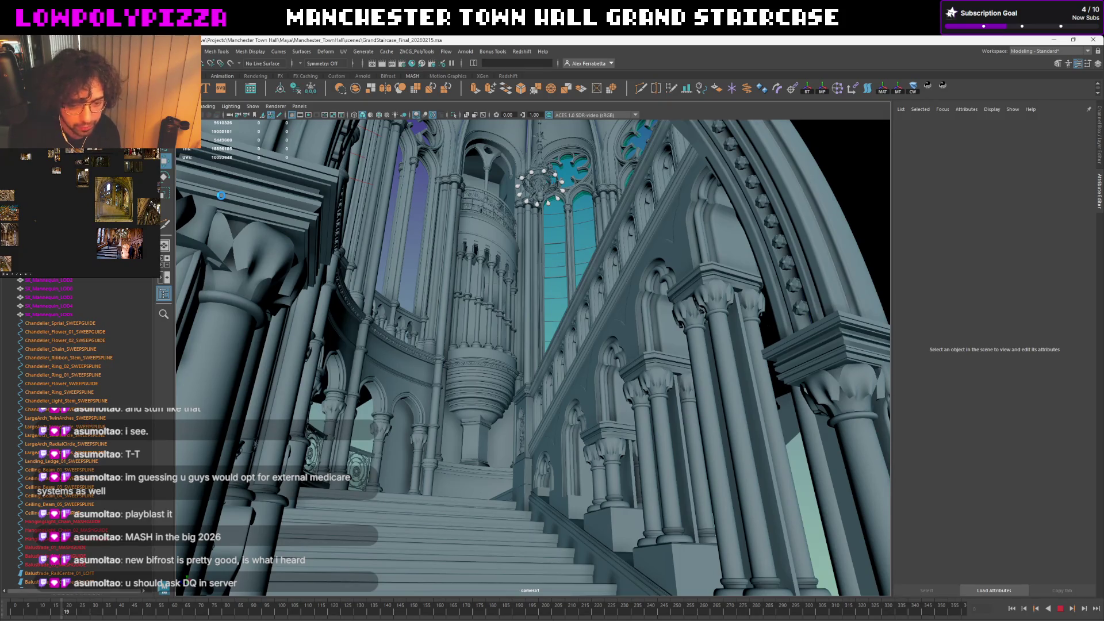
key("alt+period")
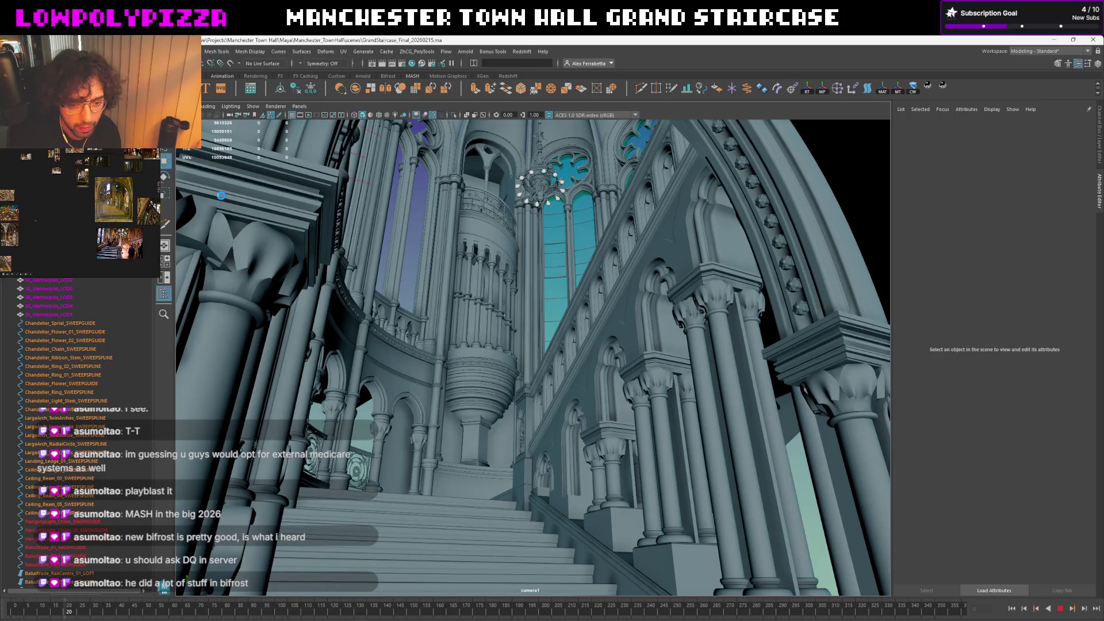
key("alt+period")
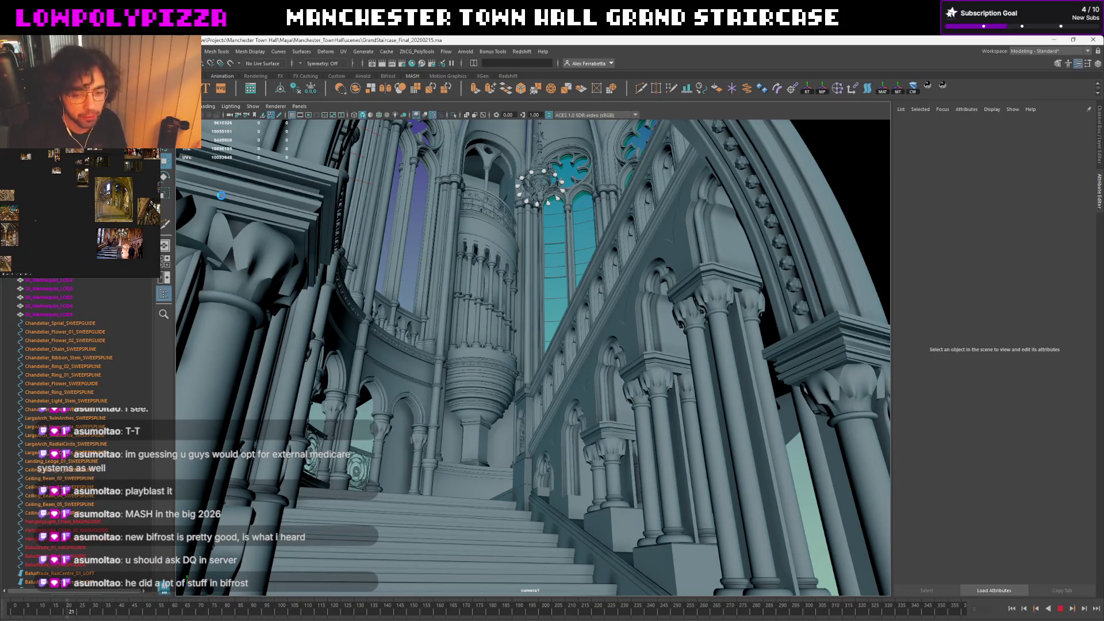
key("alt+period")
key("alt+period")
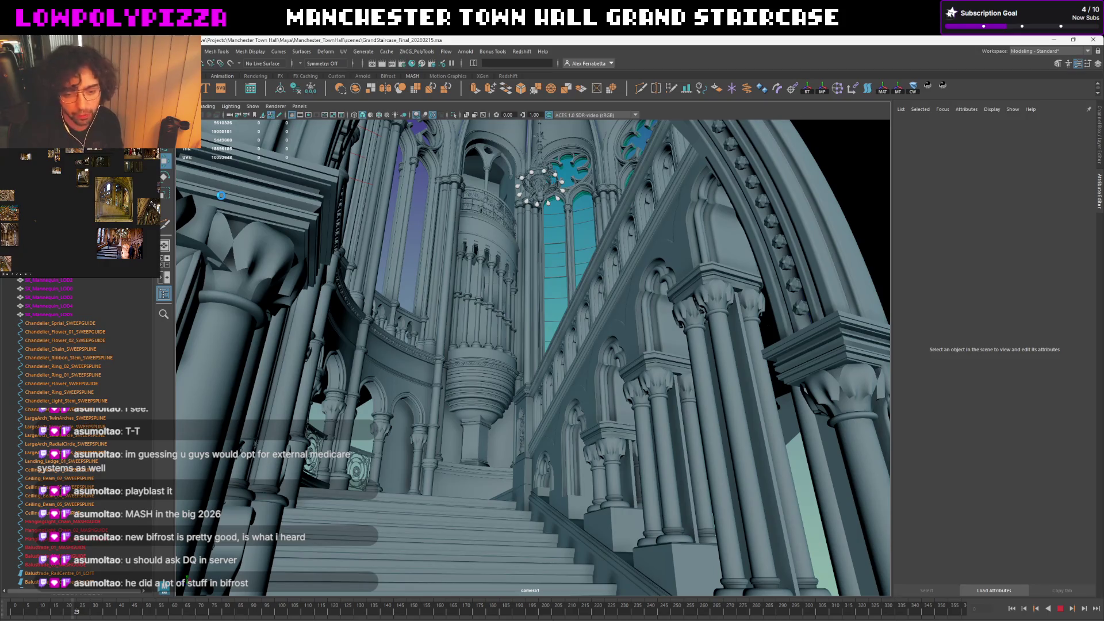
key("alt+period")
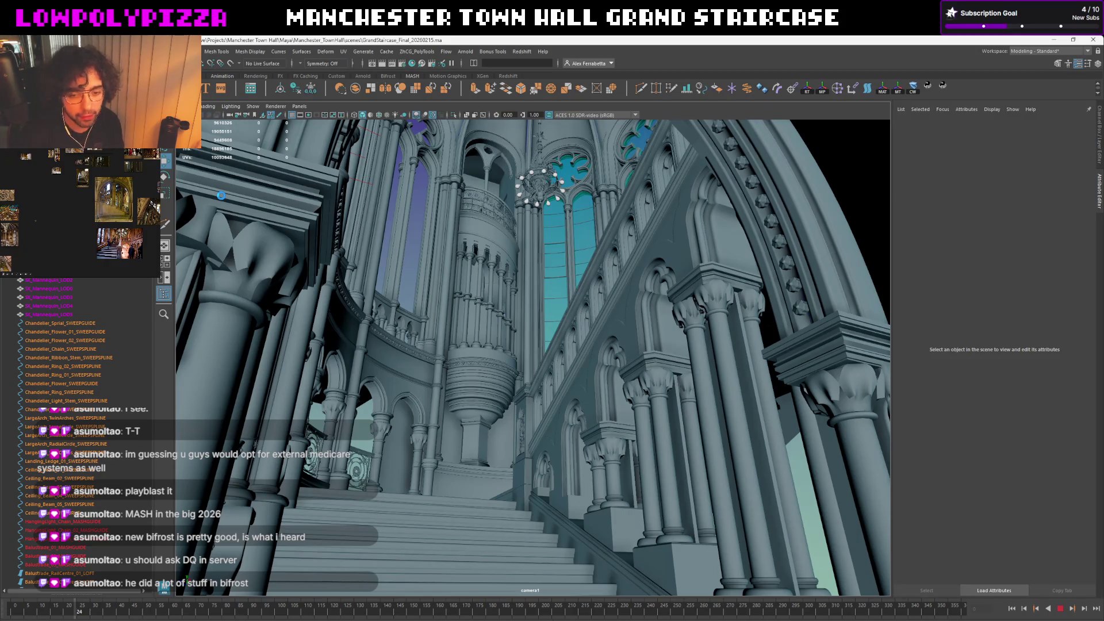
key("alt+period")
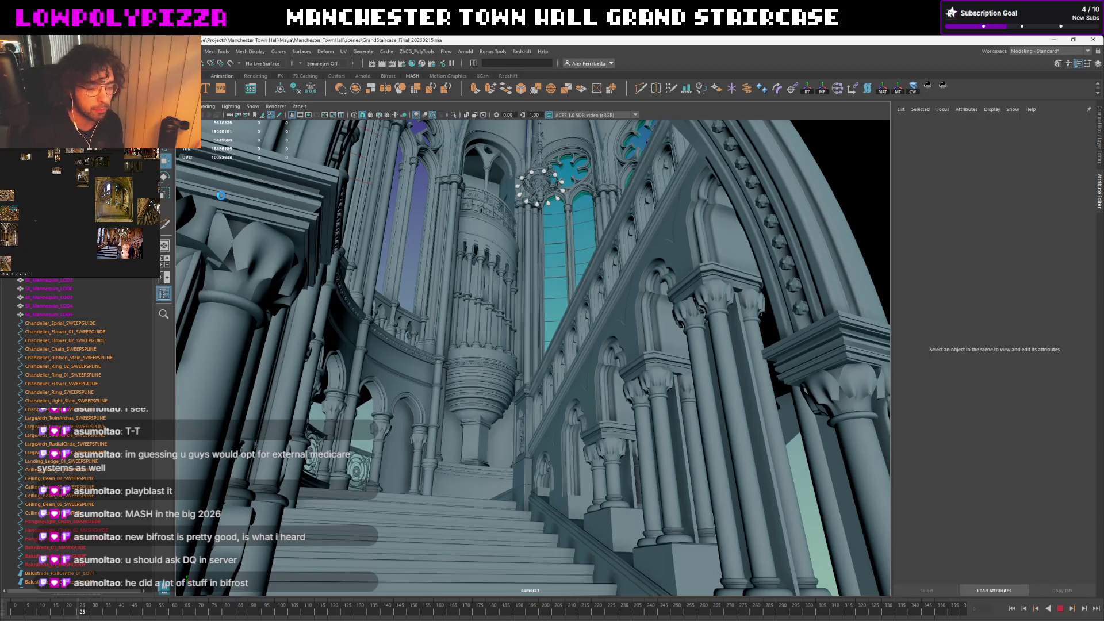
key("alt+period")
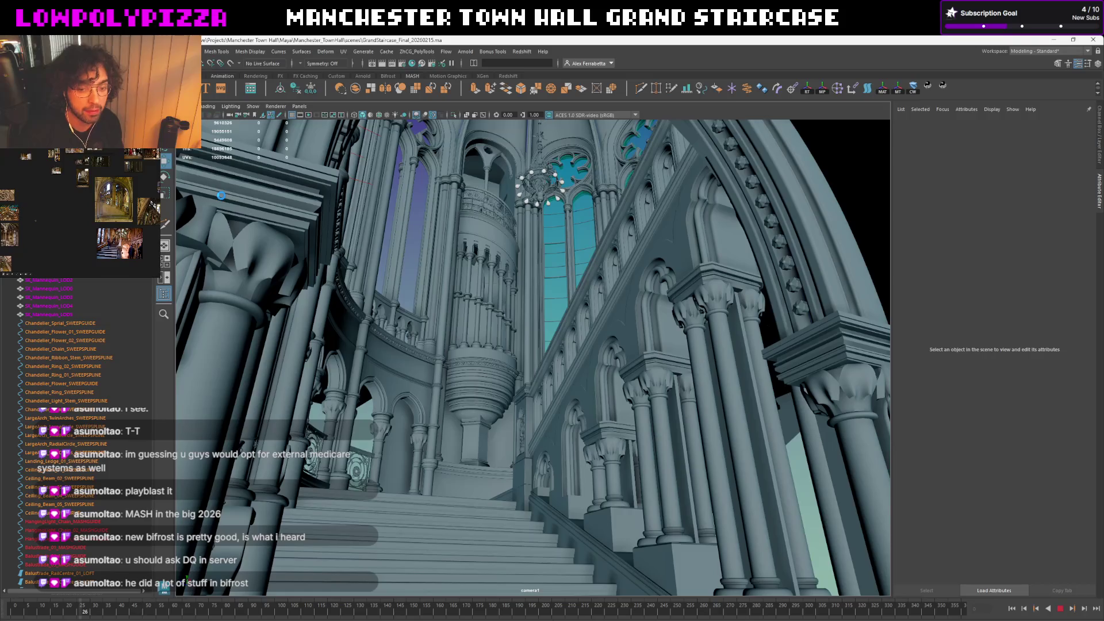
key("alt+period")
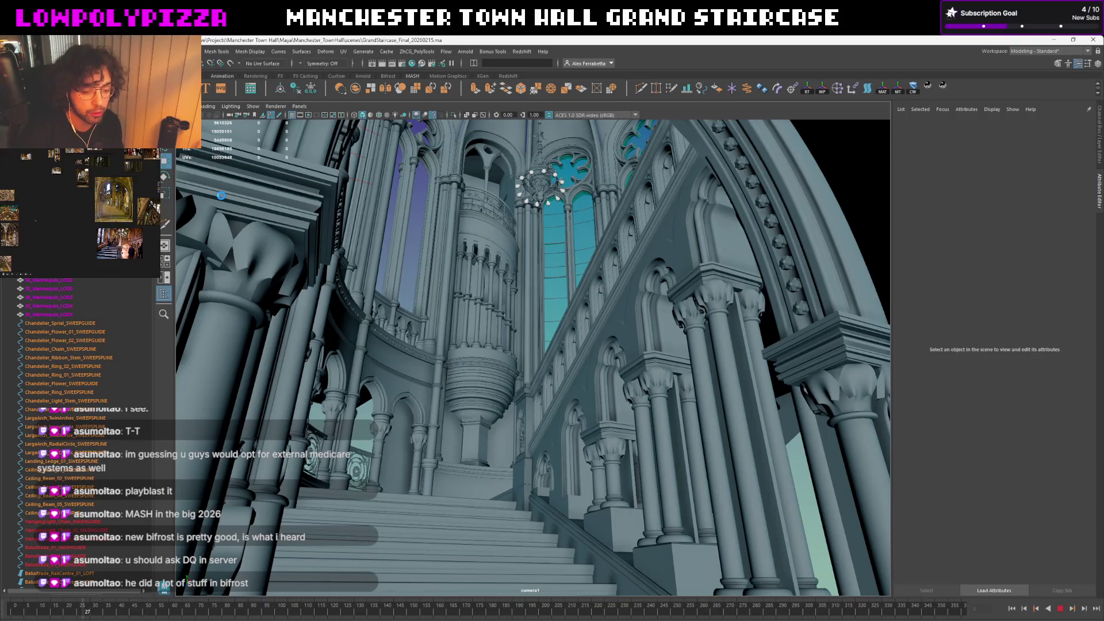
key("alt+period")
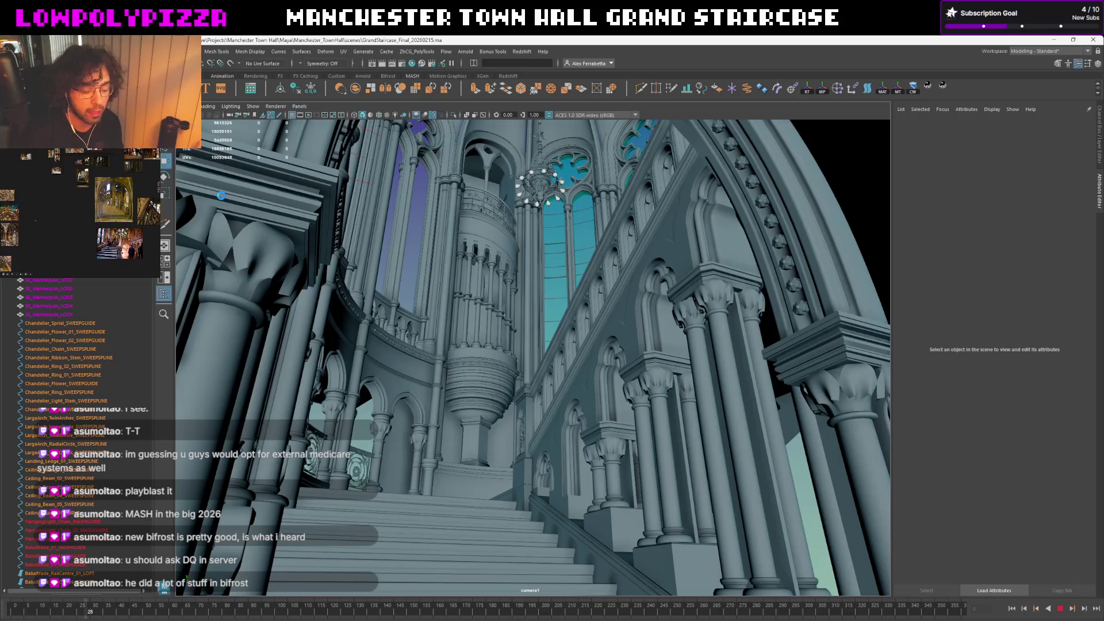
key("alt+period")
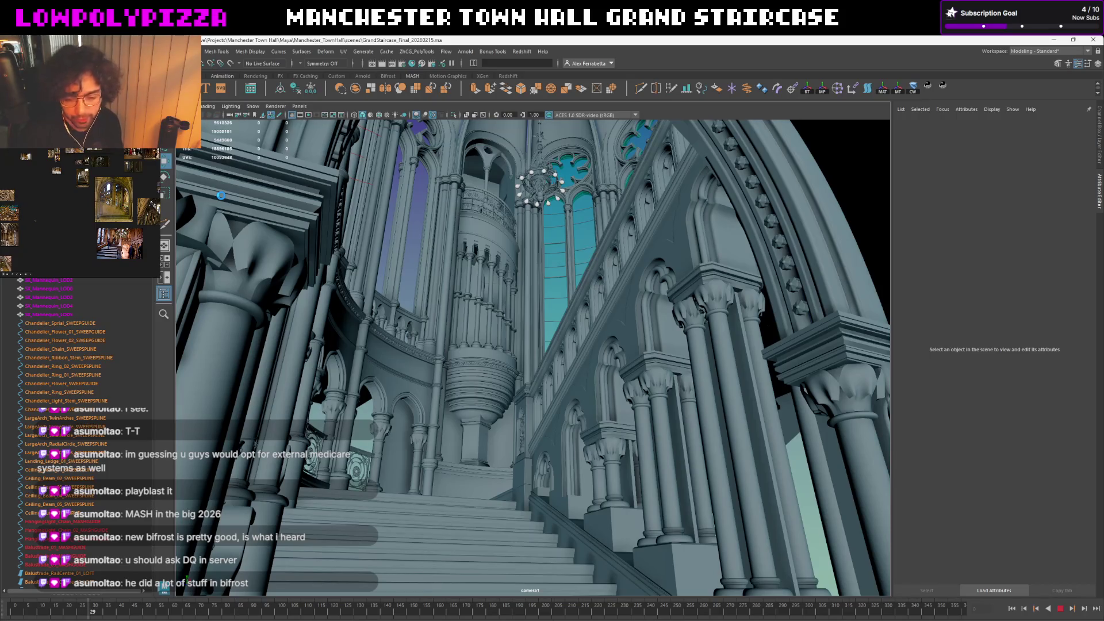
key("alt+period")
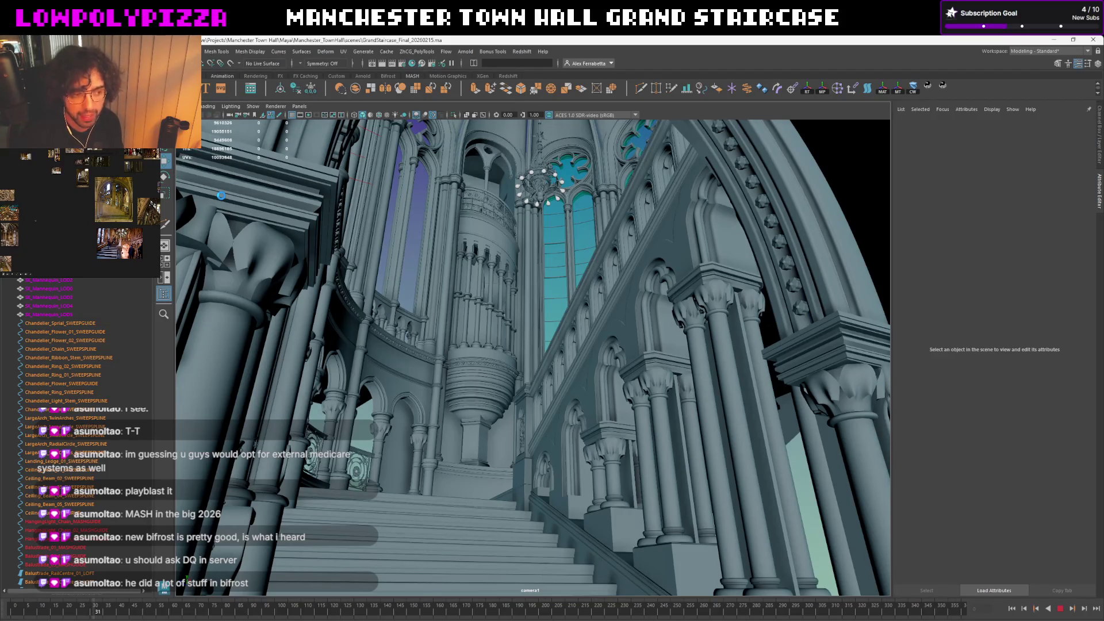
key("alt+period")
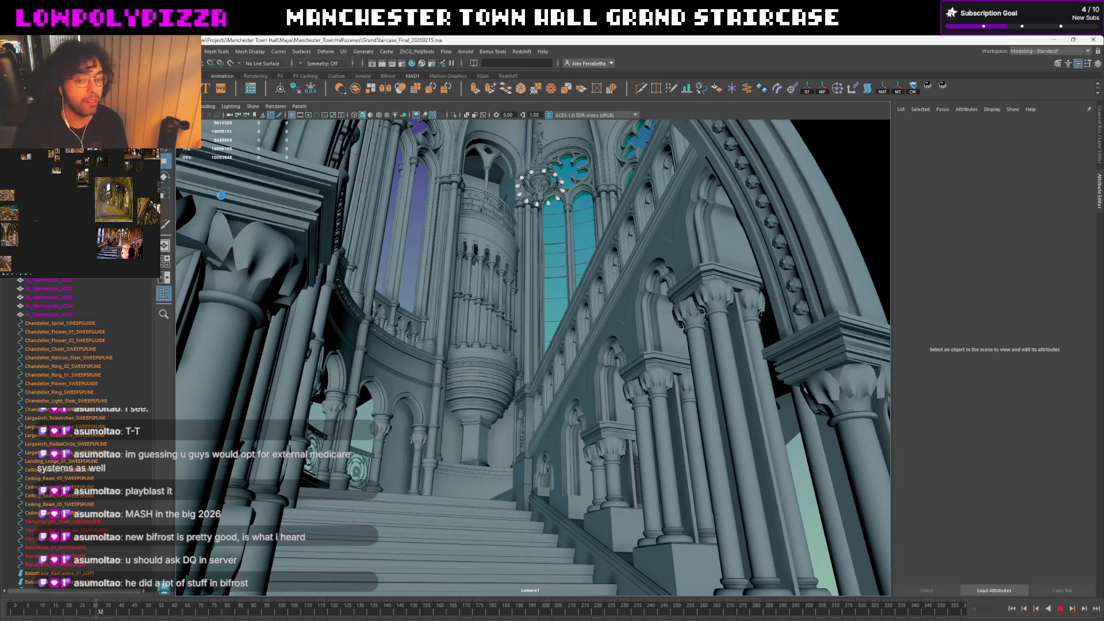
key("alt+period")
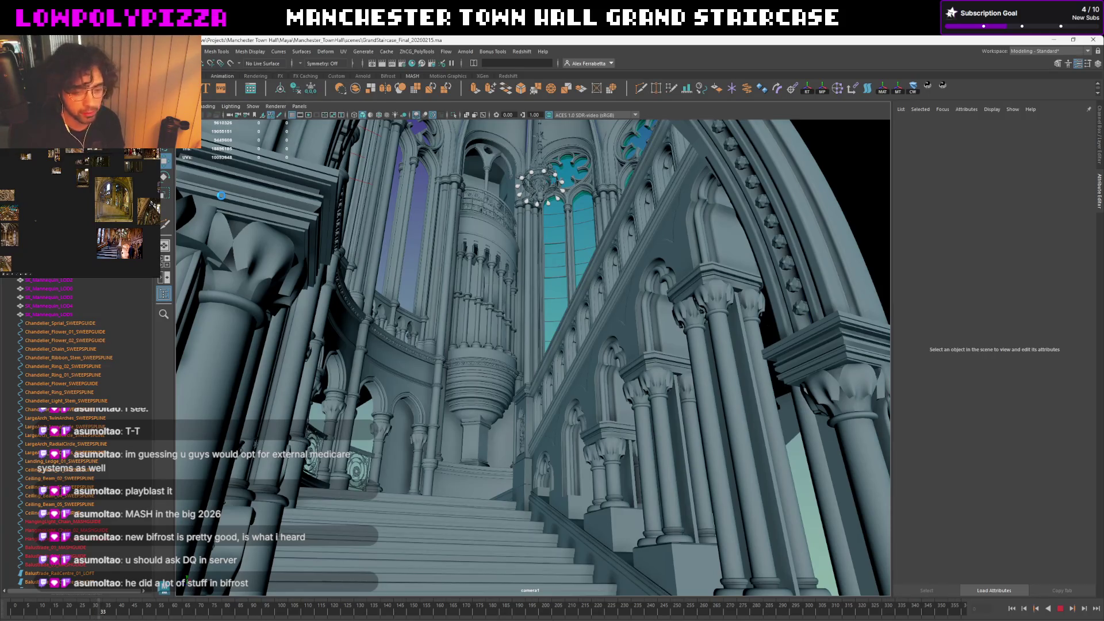
key("alt+period")
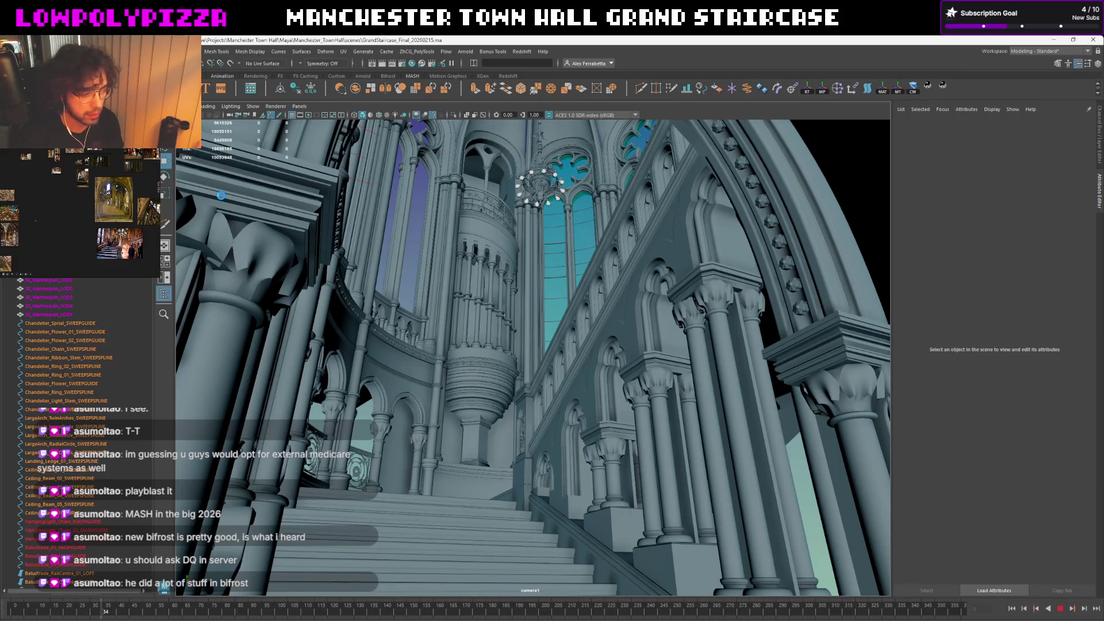
key("alt+period")
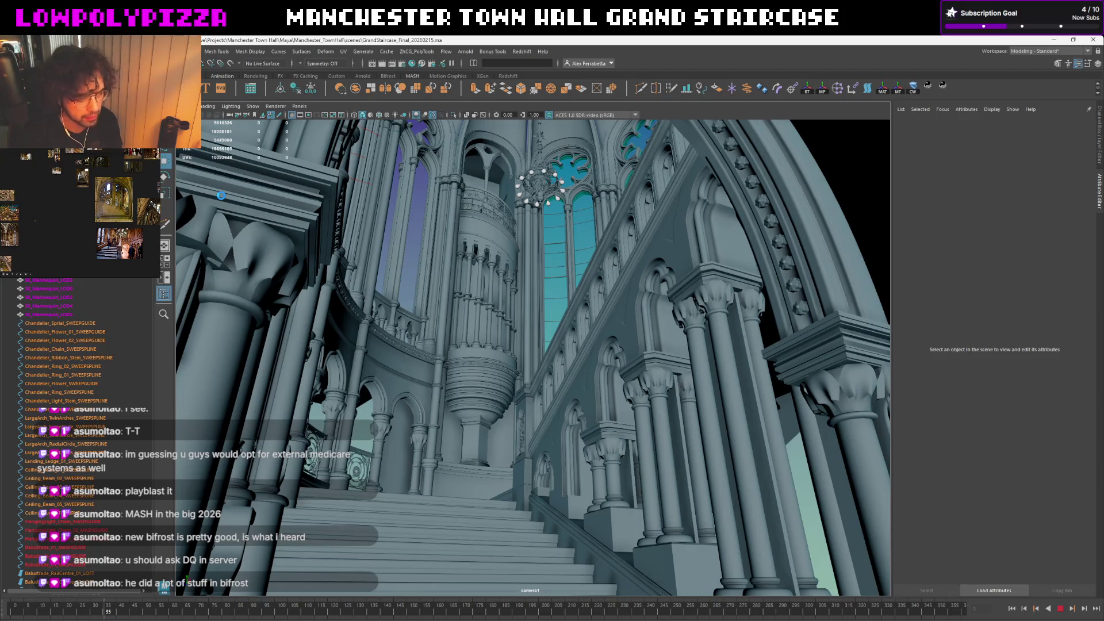
key("alt+period")
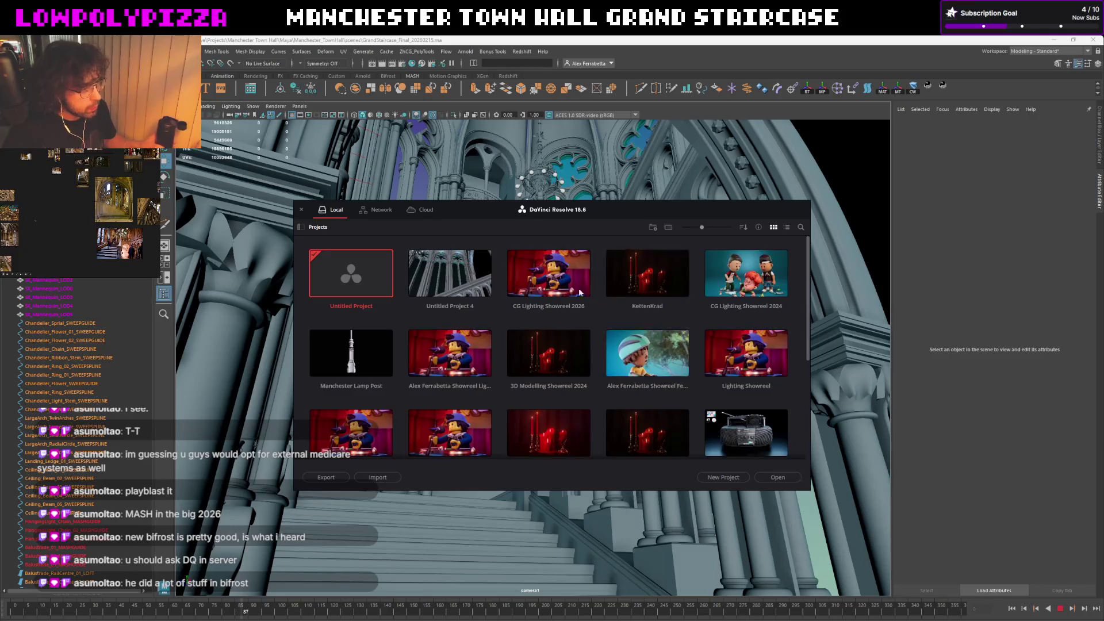
Load Untitled Project 4, dismiss the update notice and switch to the Media page
double_click(471, 291)
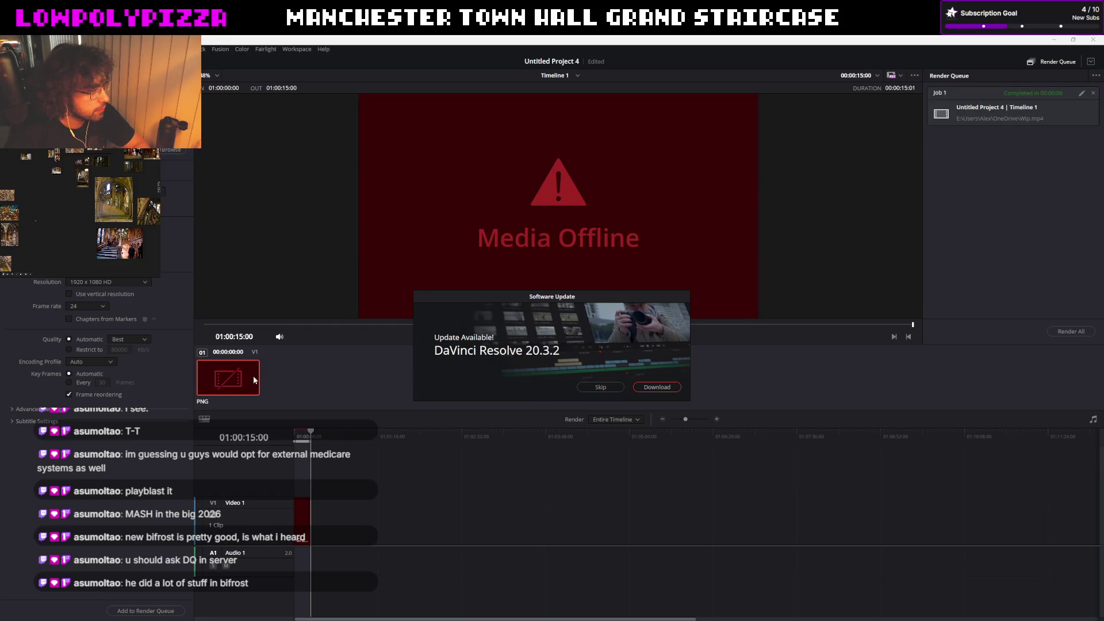
left_click(602, 388)
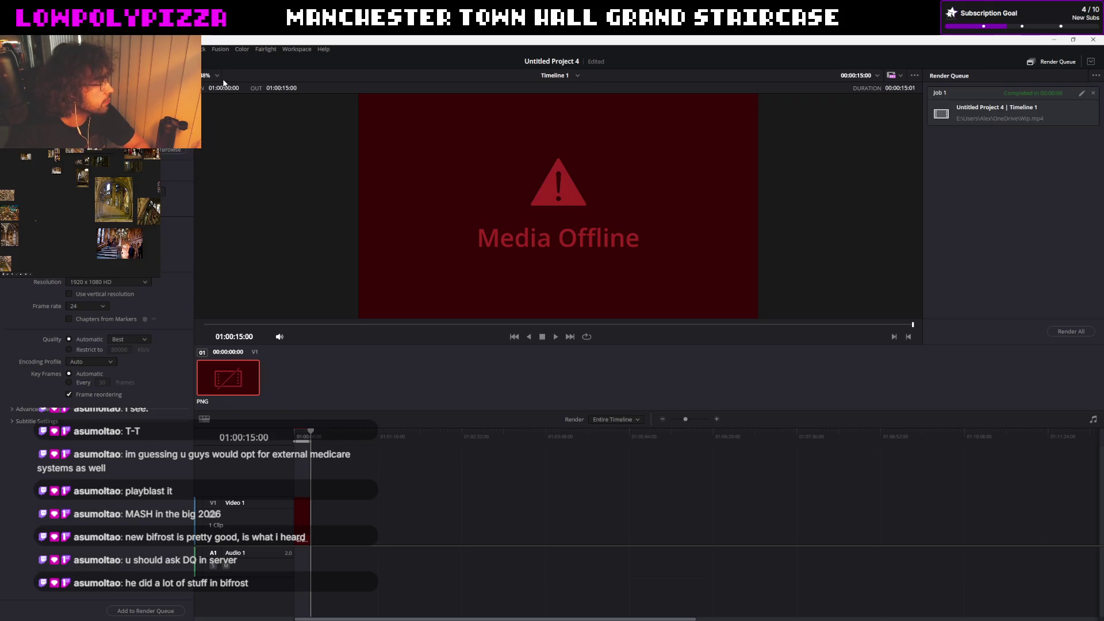
left_click(468, 614)
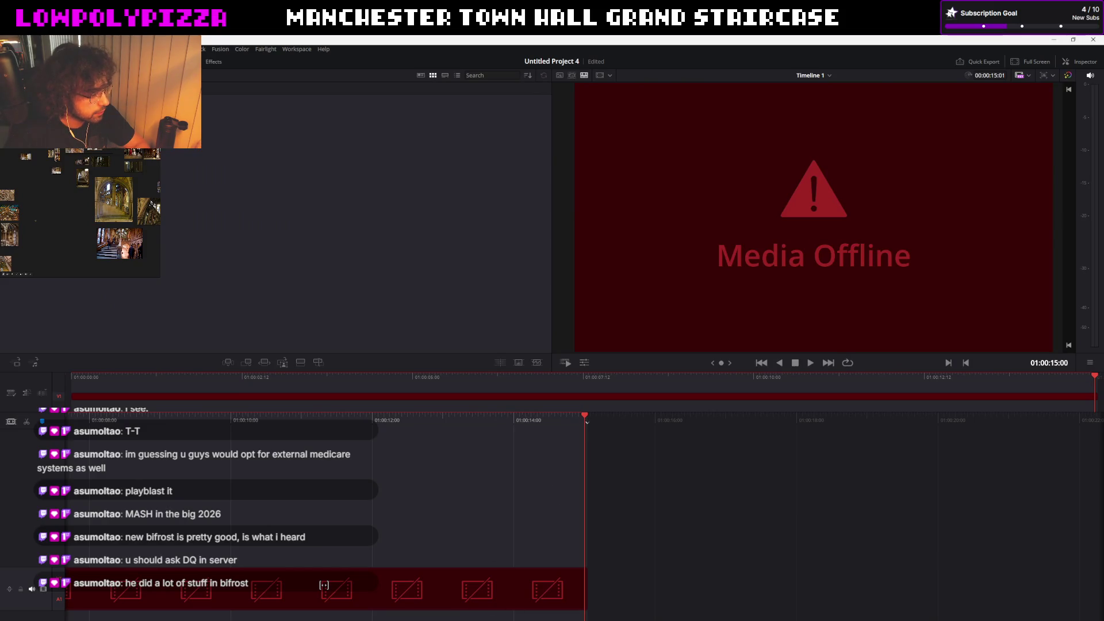
key("shift+2")
Replace the offline staircase clip with the last frame of the new PNG render
right_click(156, 386)
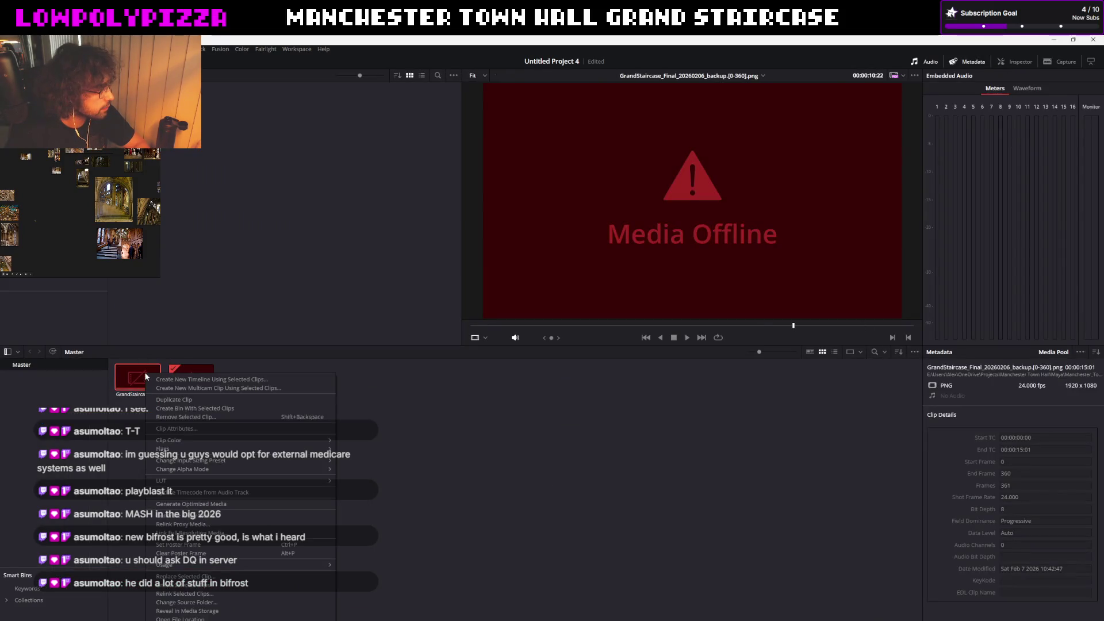
left_click(258, 575)
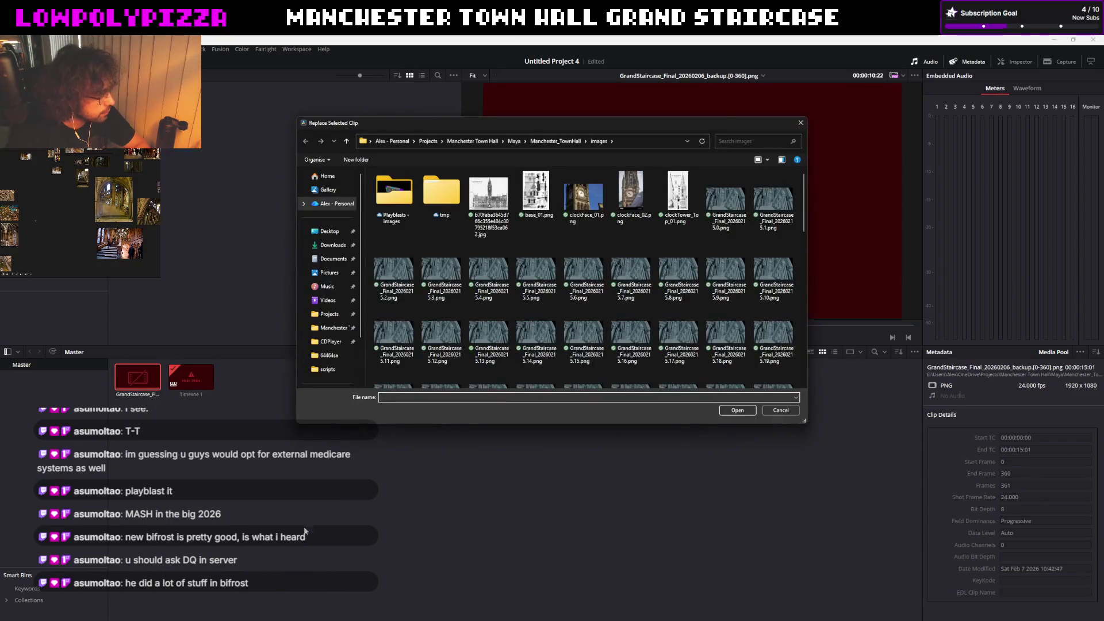
left_click(709, 206)
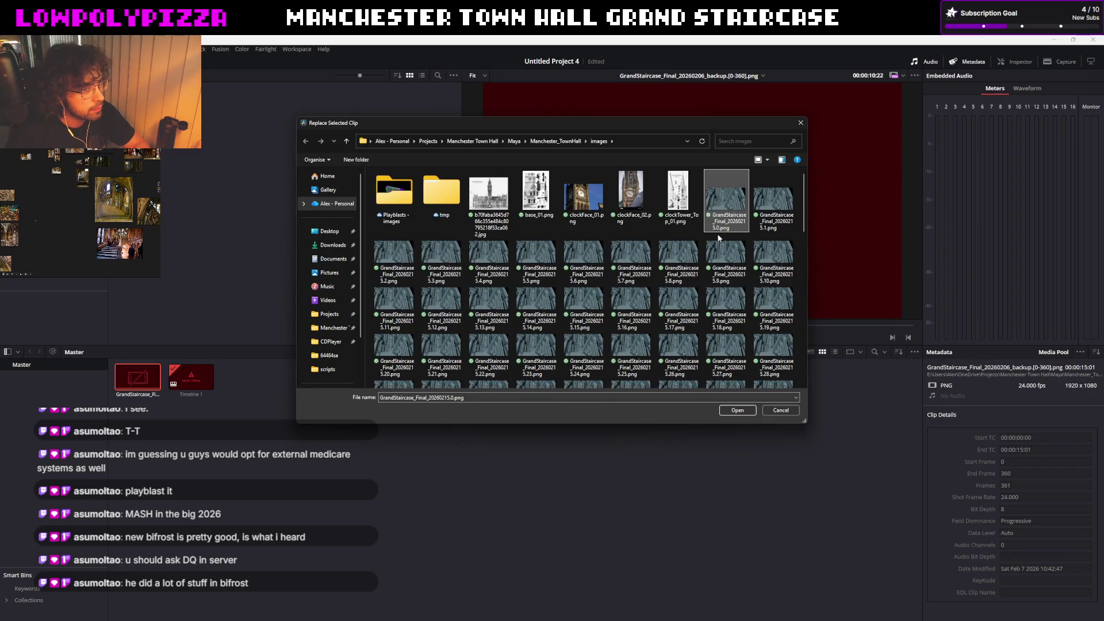
scroll(710, 206, "down", 10)
left_click(584, 372)
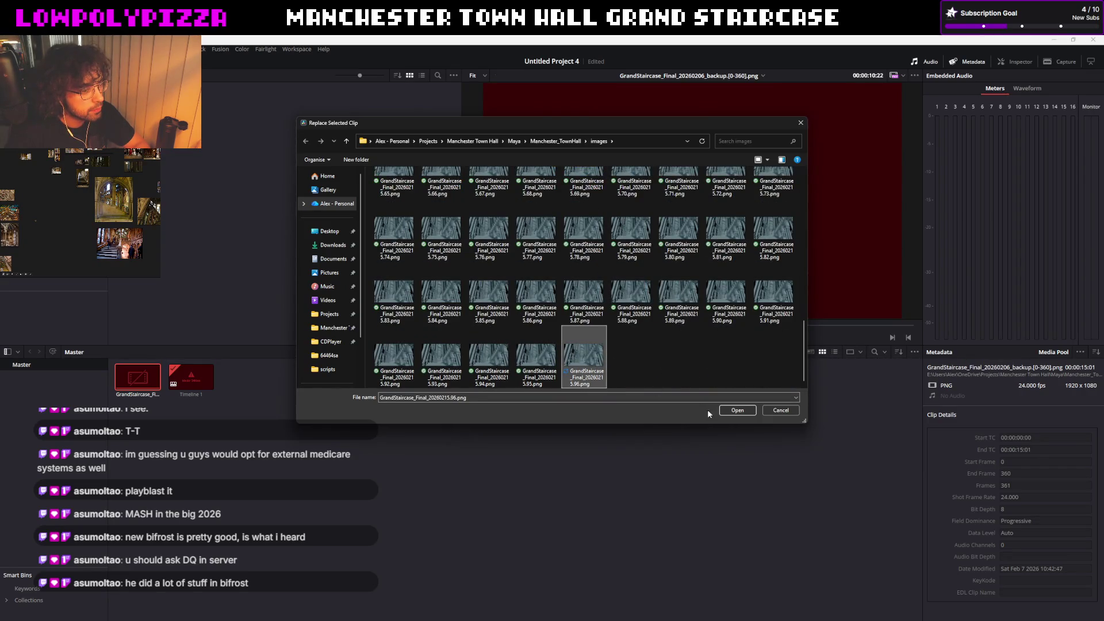
left_click(725, 410)
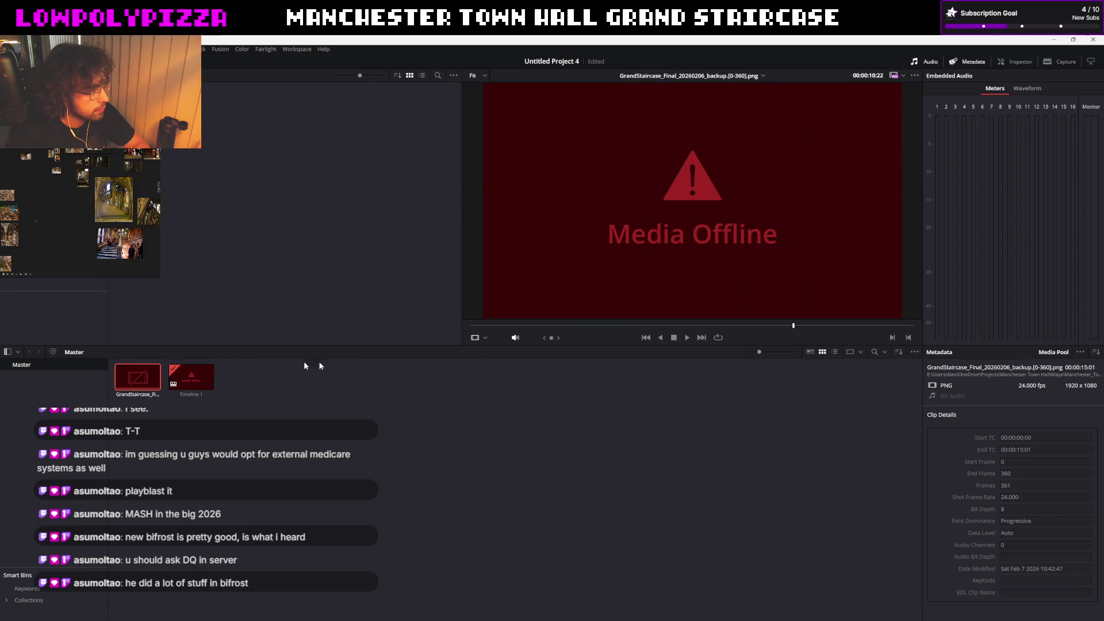
Check the clip in the viewer, then delete the still-offline staircase clip from the media pool
left_click(318, 382)
left_click(687, 338)
left_click(126, 381)
right_click(131, 380)
left_click(130, 389)
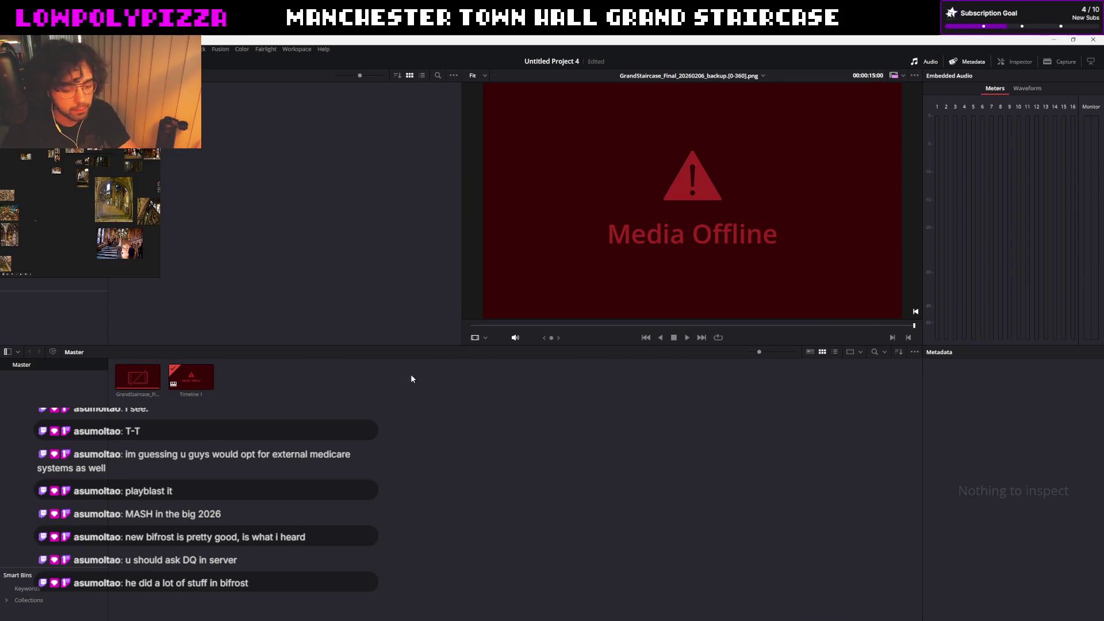
left_click(145, 385)
key("Delete")
Import all GrandStaircase PNG frames 0–104 into the media pool as one image sequence
right_click(218, 380)
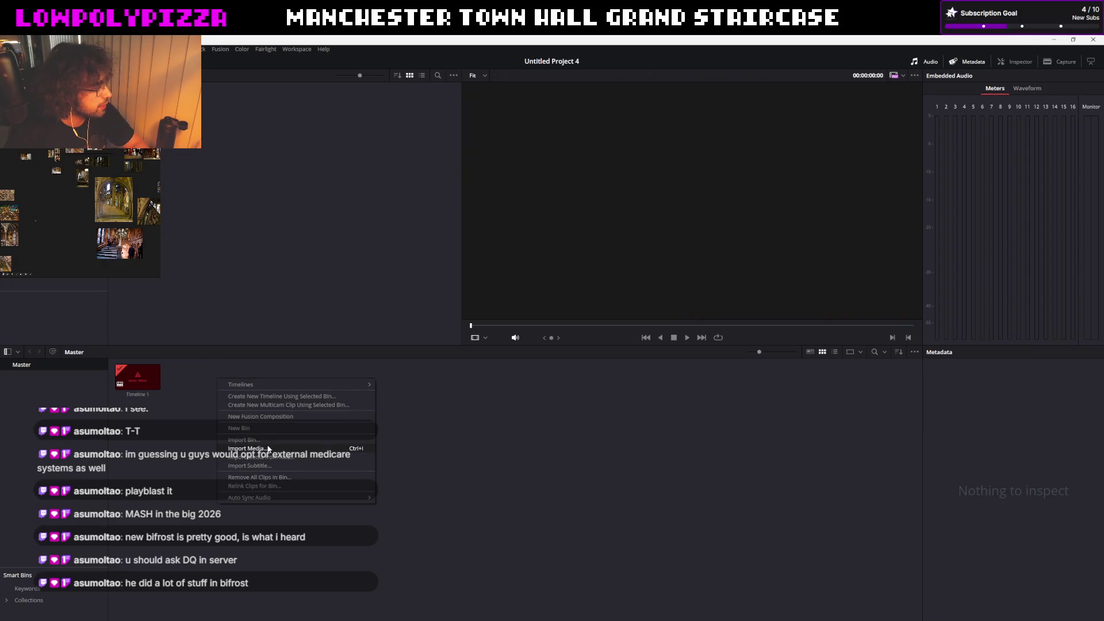
left_click(269, 447)
left_click(717, 200)
scroll(716, 202, "down", 3)
scroll(717, 211, "down", 3)
scroll(733, 241, "down", 3)
scroll(593, 333, "down", 2)
left_click(539, 367, "shift")
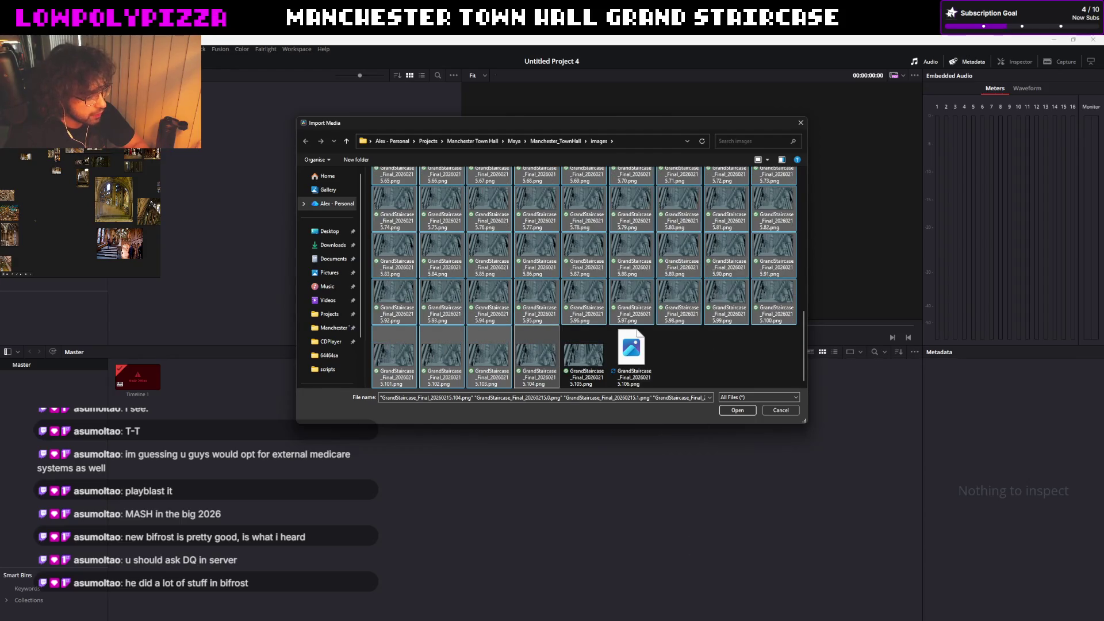
key("alt+Tab")
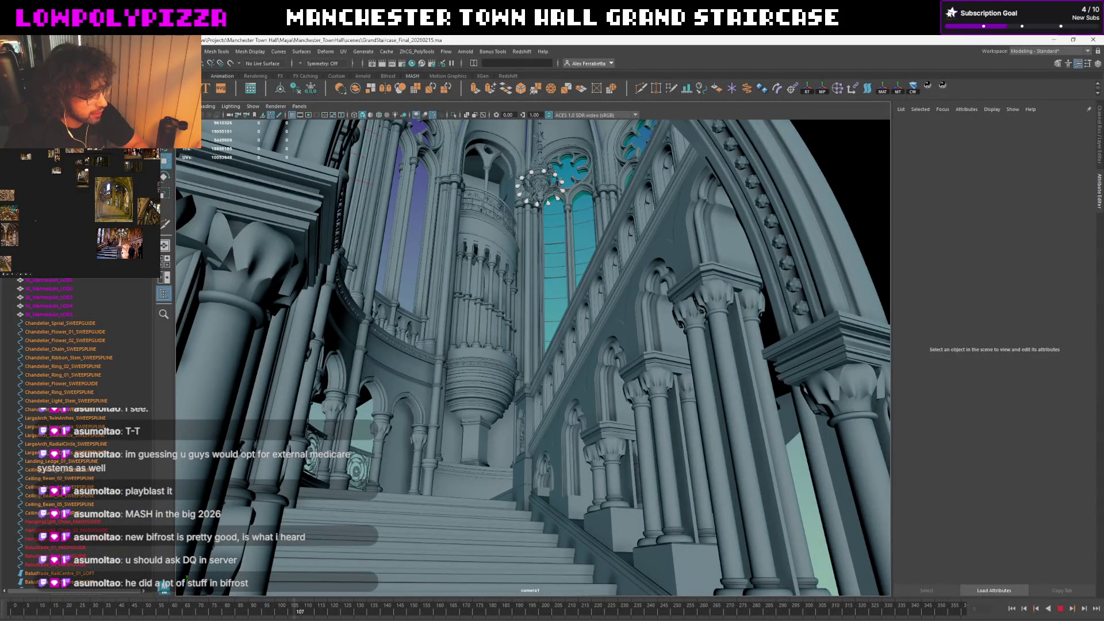
left_click(561, 593)
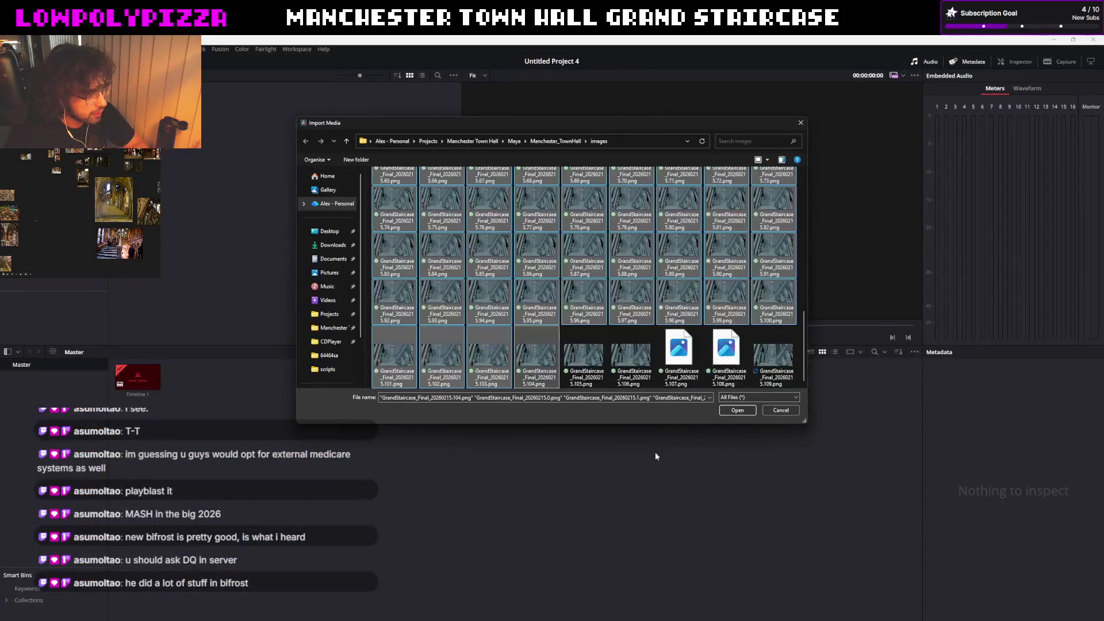
left_click(737, 410)
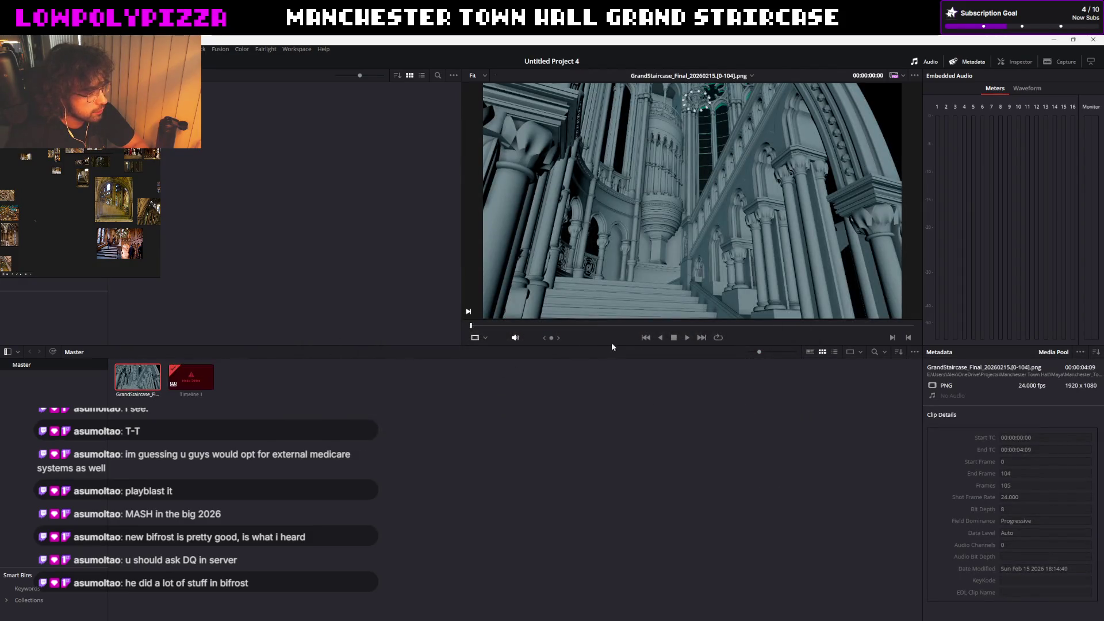
Open Timeline 1 and drop the new staircase sequence onto track V2 above the offline clip
left_click(177, 384)
double_click(167, 384)
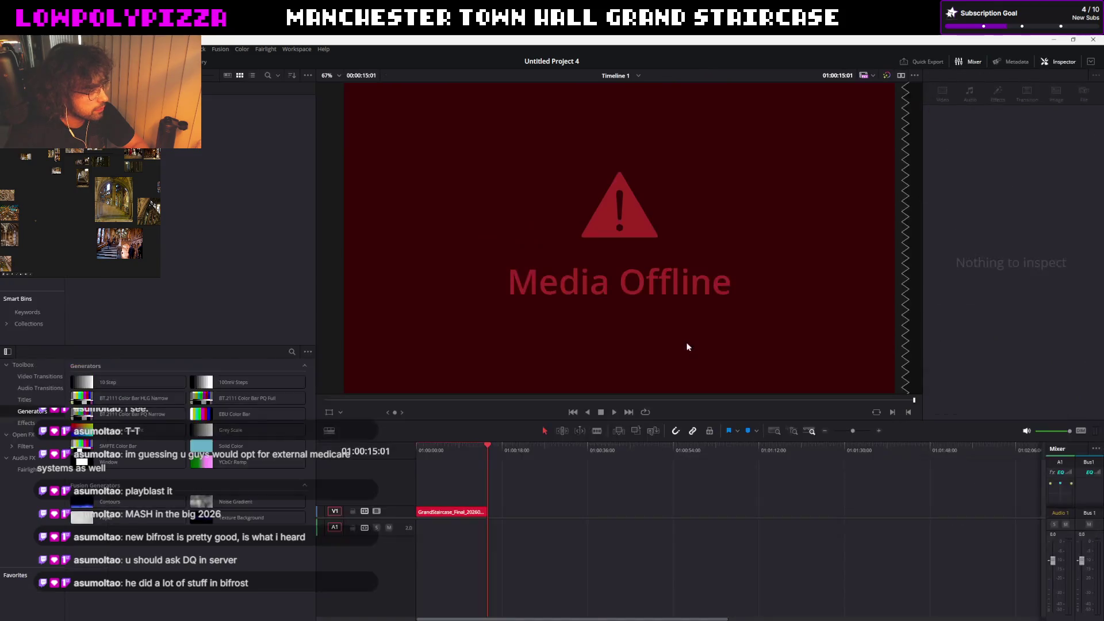
left_click_drag(51, 113, 411, 500)
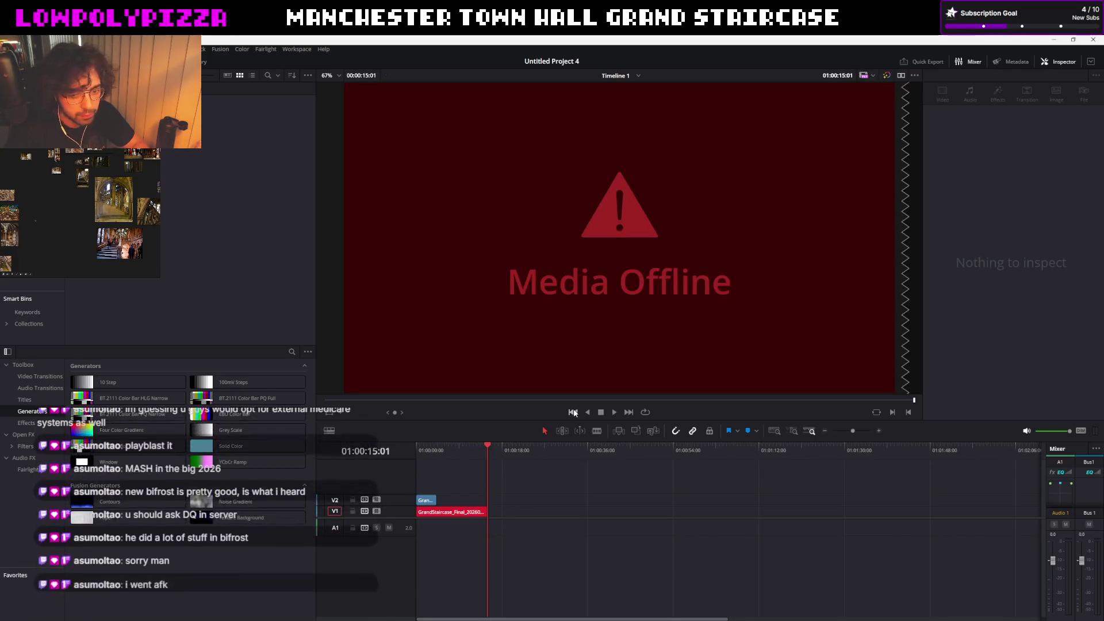
left_click(433, 500)
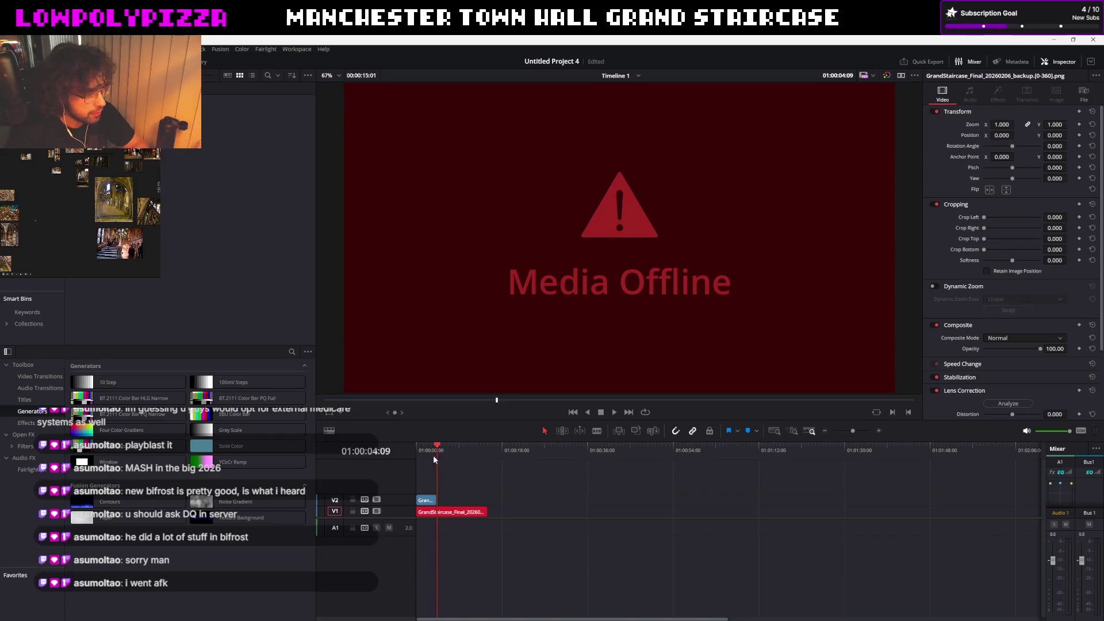
Play Timeline 1 from the start to check the new clip, then return the playhead to the beginning
key("Home")
left_click(614, 412)
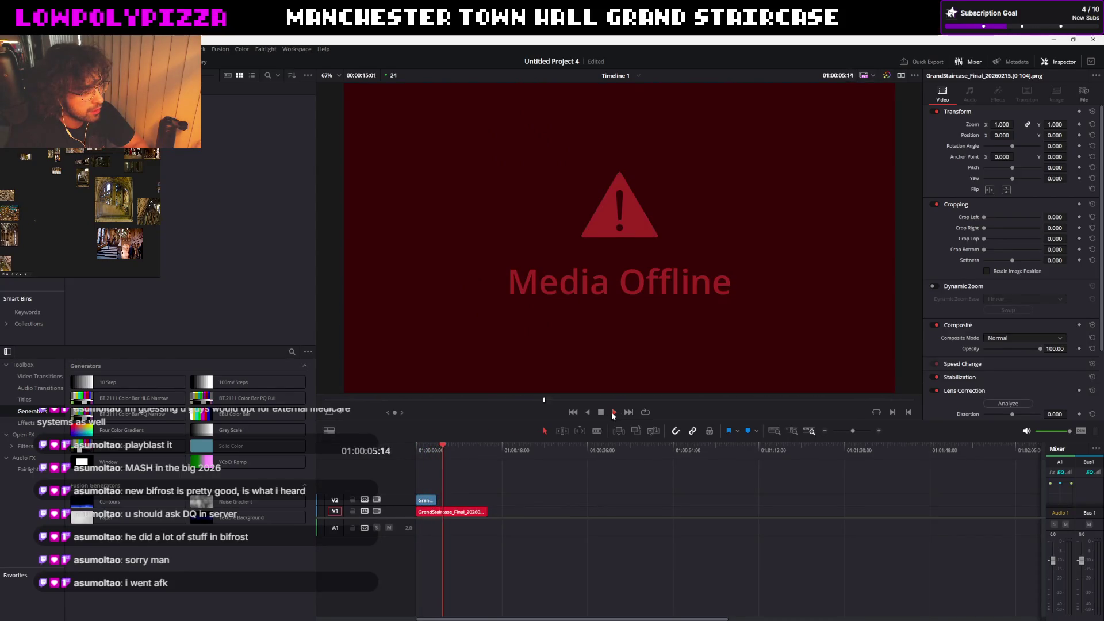
left_click(601, 411)
left_click_drag(448, 445, 422, 450)
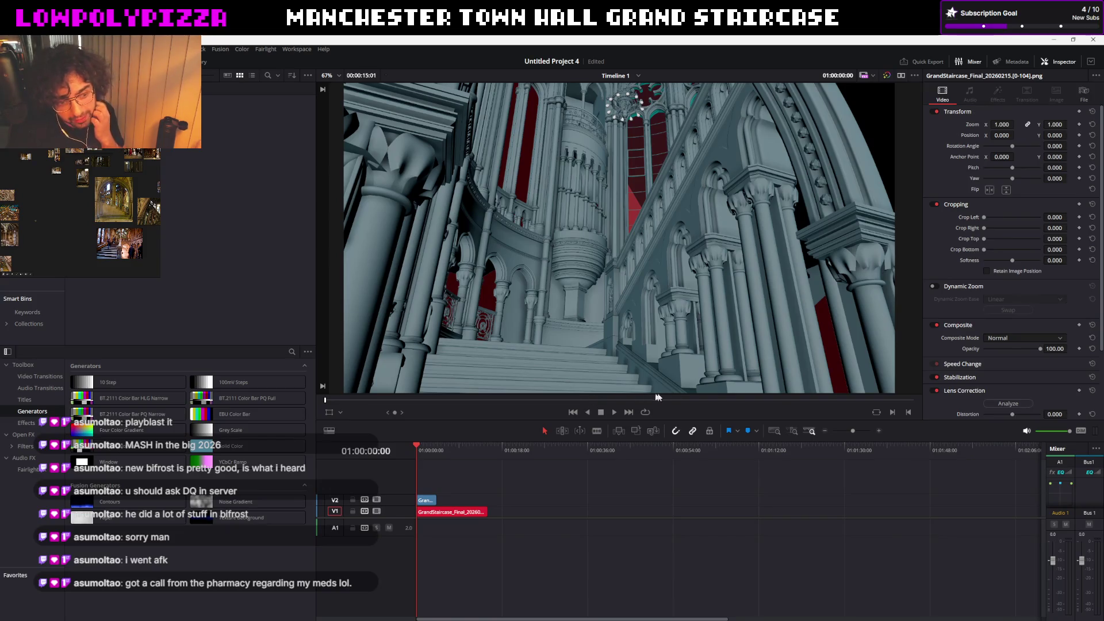
left_click(615, 413)
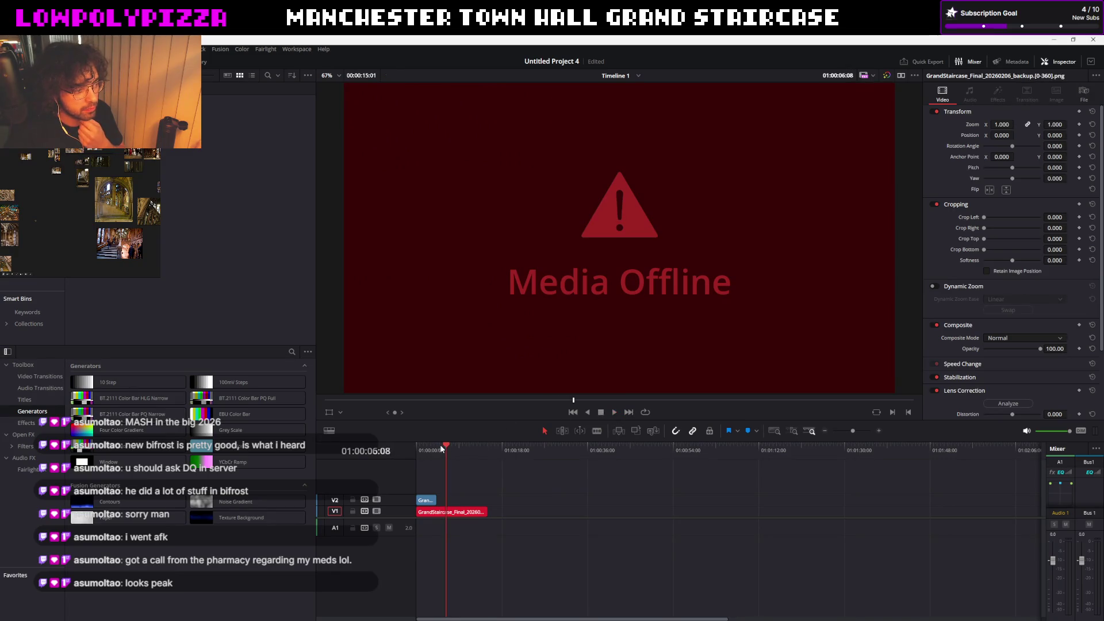
left_click_drag(431, 444, 421, 450)
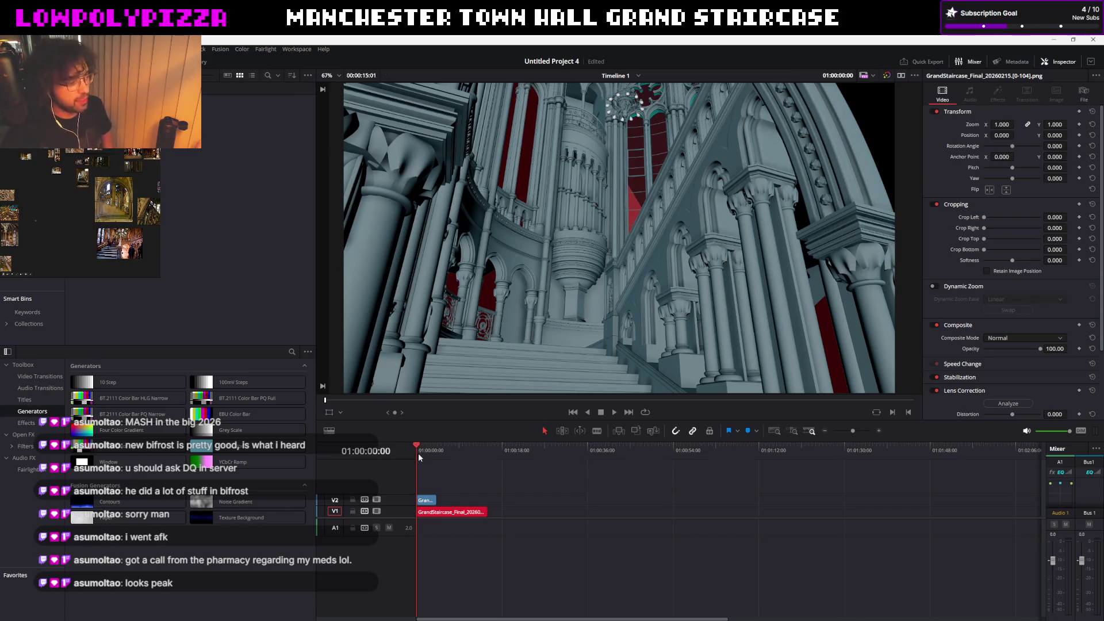
key("space")
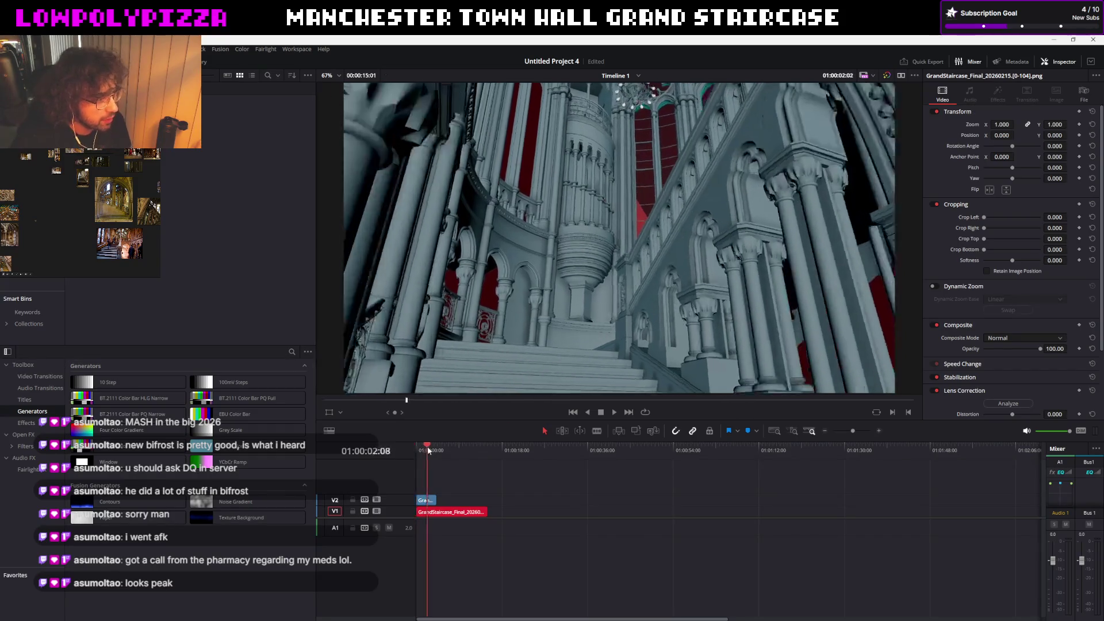
left_click(427, 448)
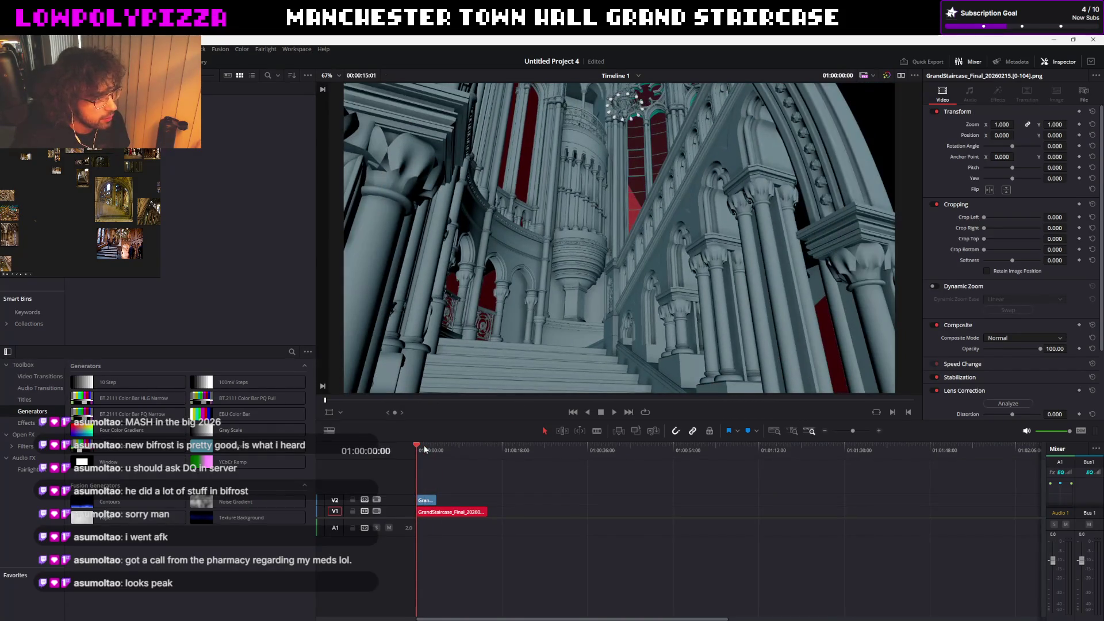
left_click(420, 449)
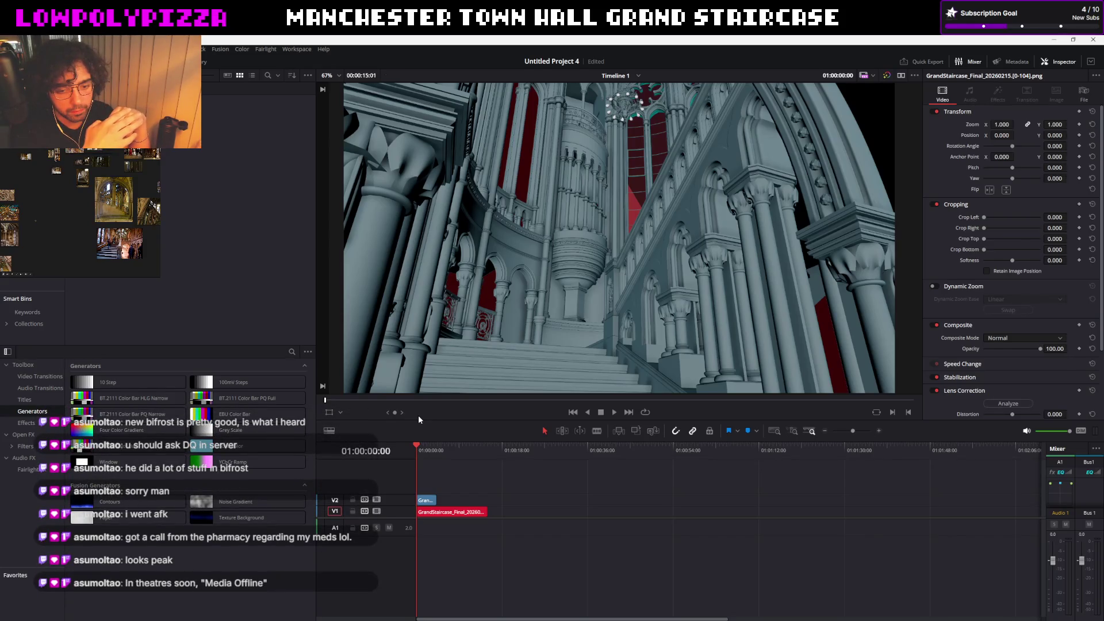
left_click(427, 500)
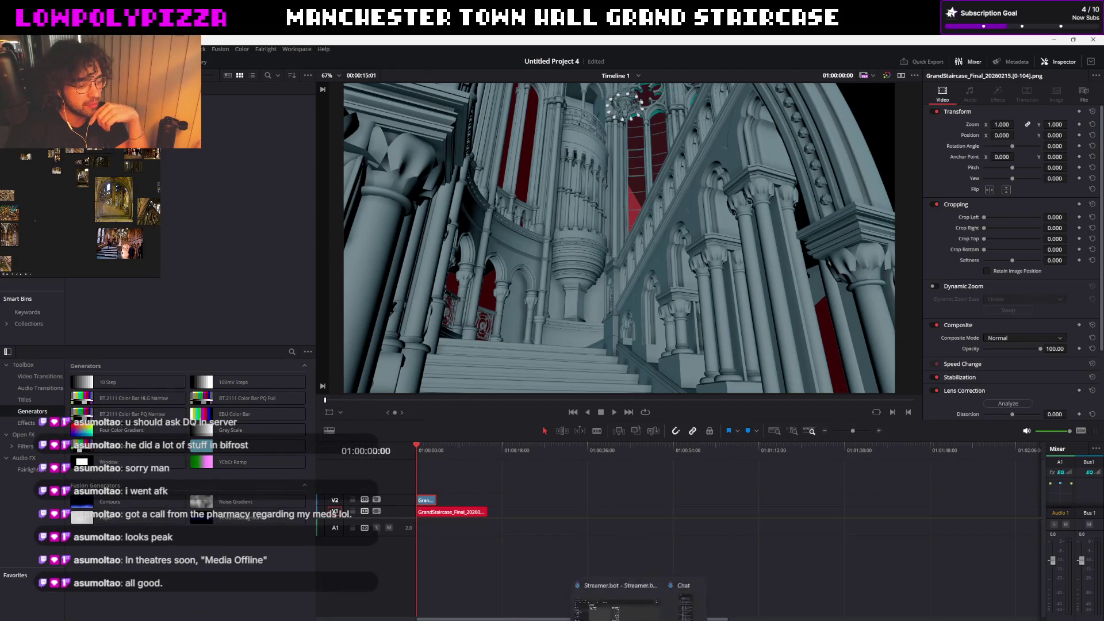
key("alt+Tab")
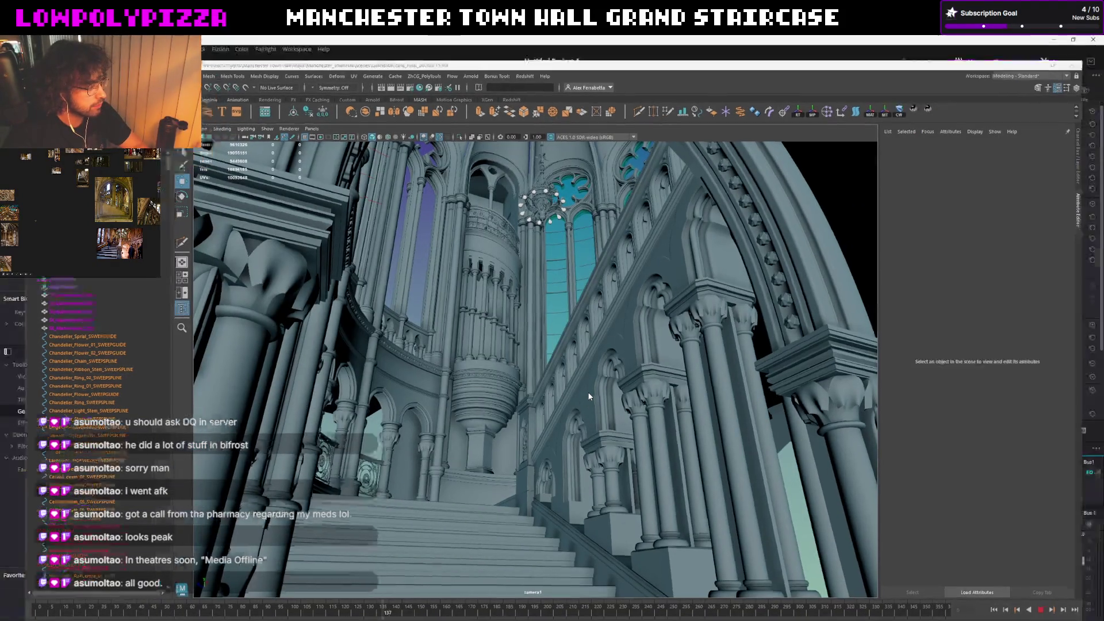
key("alt+Tab")
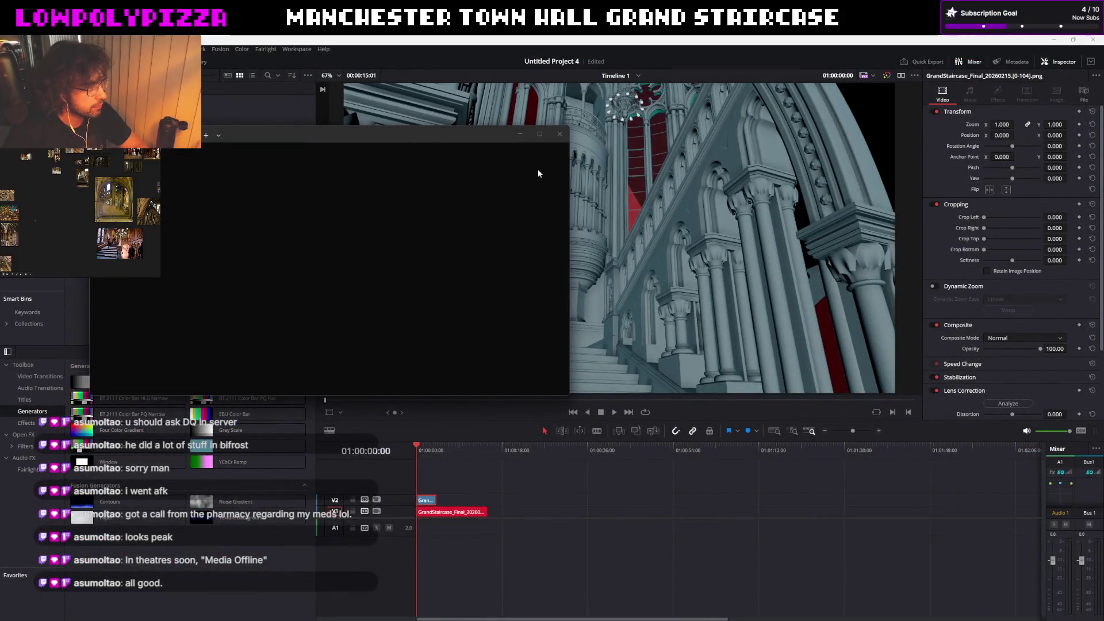